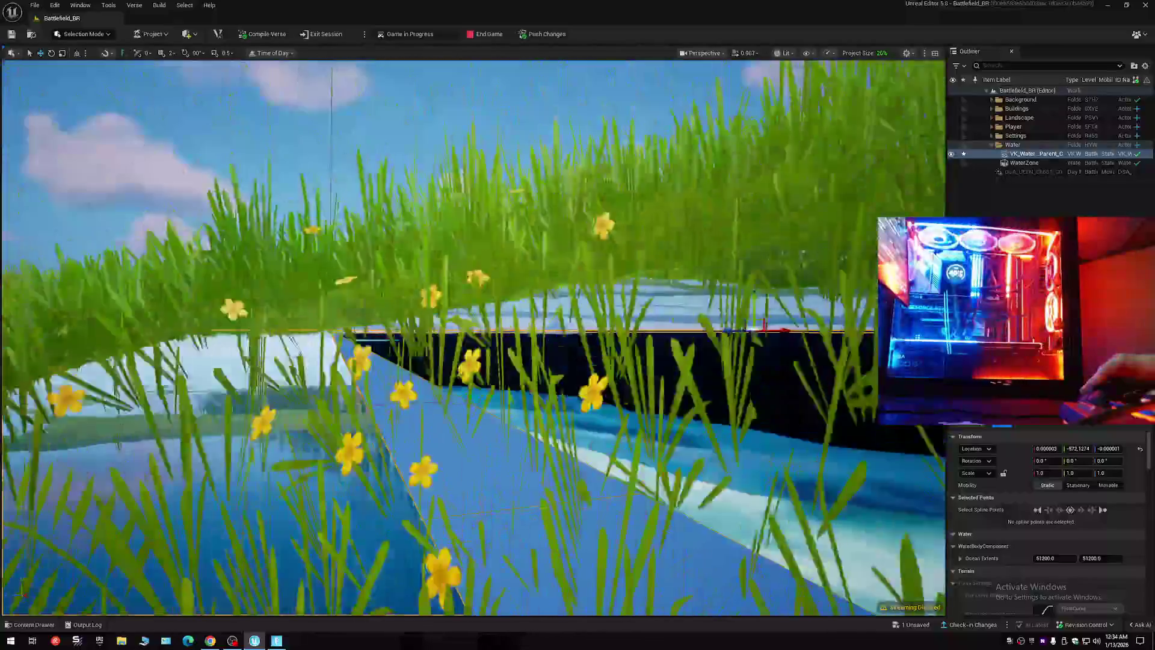
- Fly the UEFN camera over the grass field, speeding it up, toward the ruined concrete buildings
{"action": "key", "text": "s"}
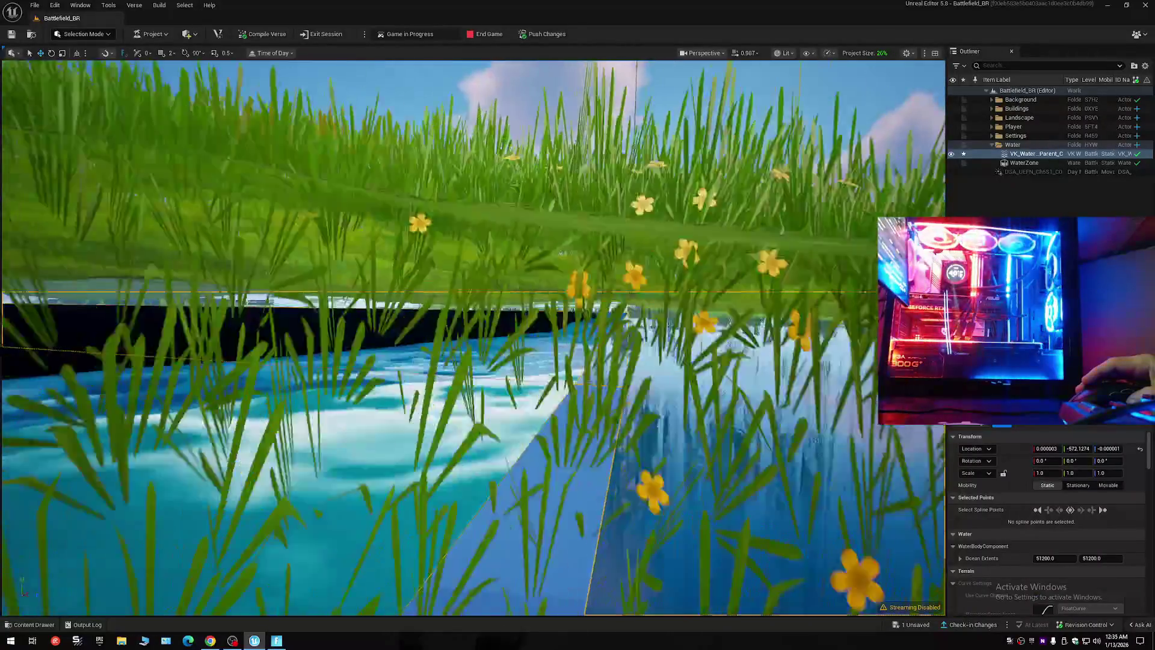
{"action": "key", "text": "s"}
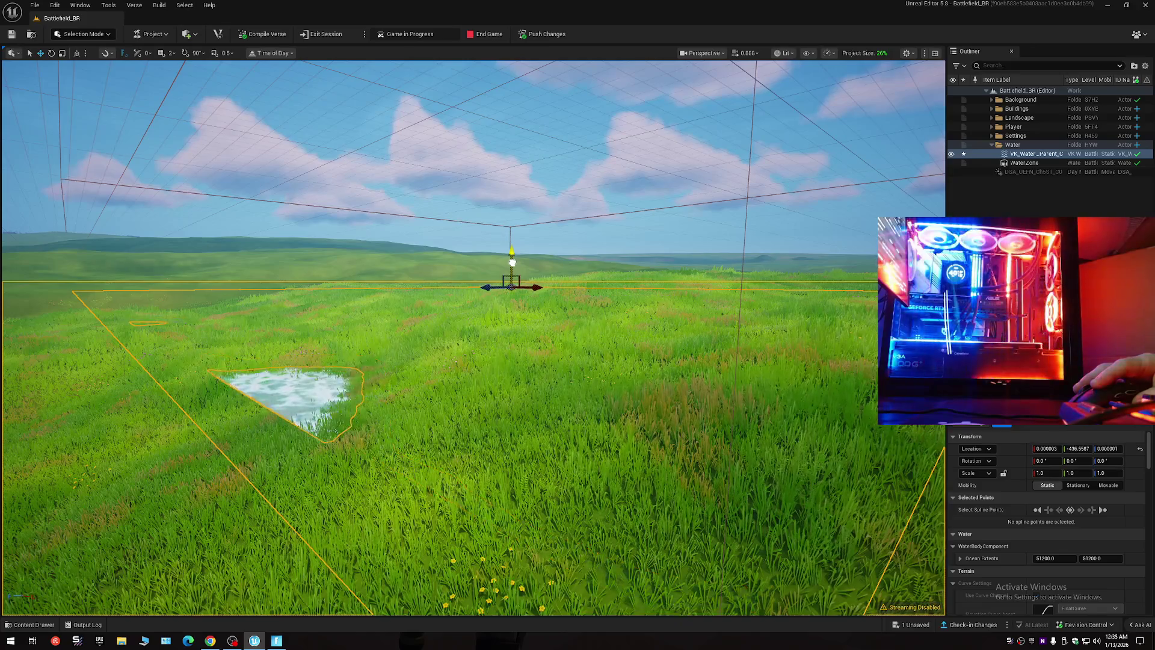
{"action": "left_click_drag", "start_coordinate": [495, 325], "coordinate": [457, 361]}
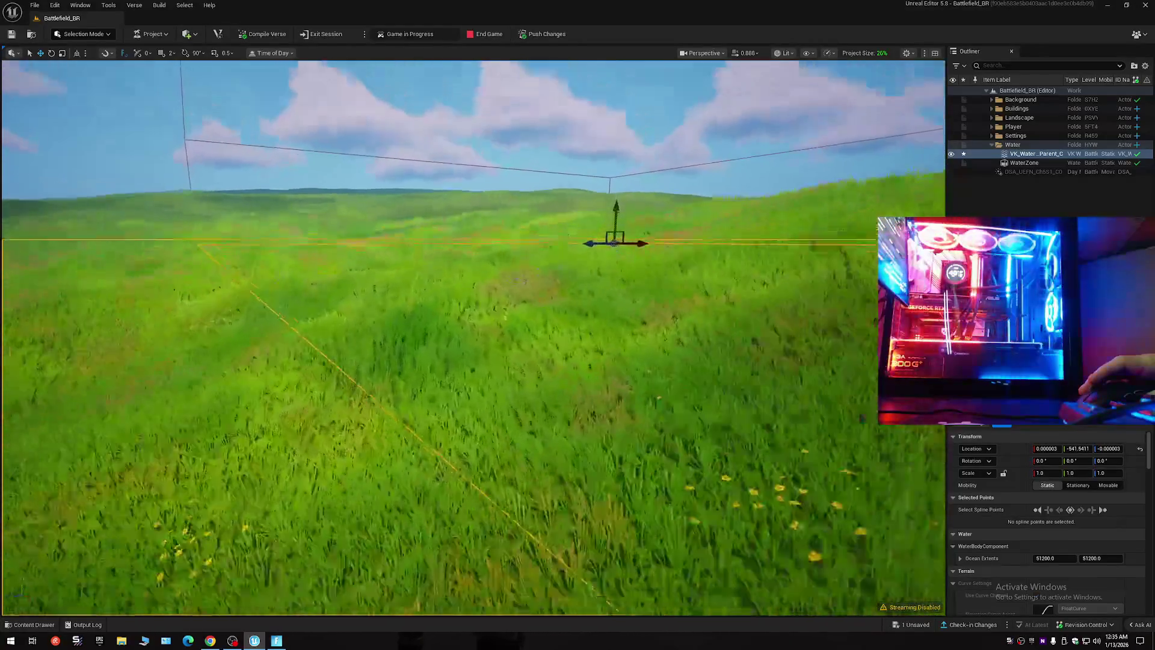
{"action": "scroll", "coordinate": [577, 325], "scroll_direction": "up", "scroll_amount": 1}
{"action": "left_click_drag", "start_coordinate": [577, 325], "coordinate": [505, 277]}
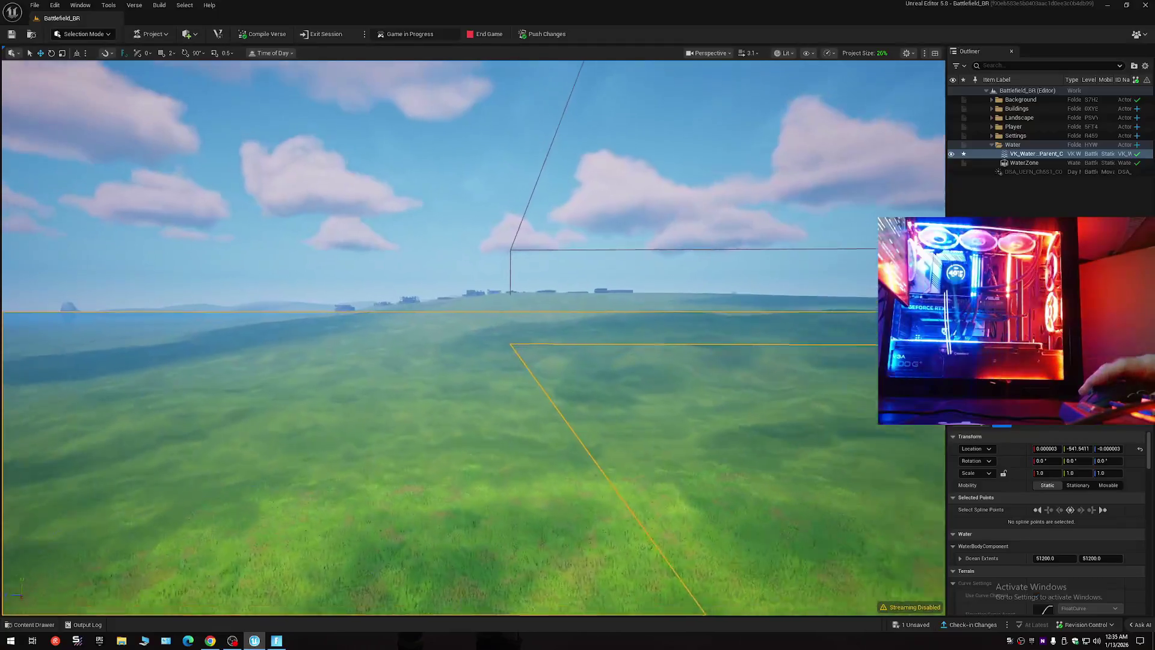
{"action": "scroll", "coordinate": [577, 325], "scroll_direction": "up", "scroll_amount": 3}
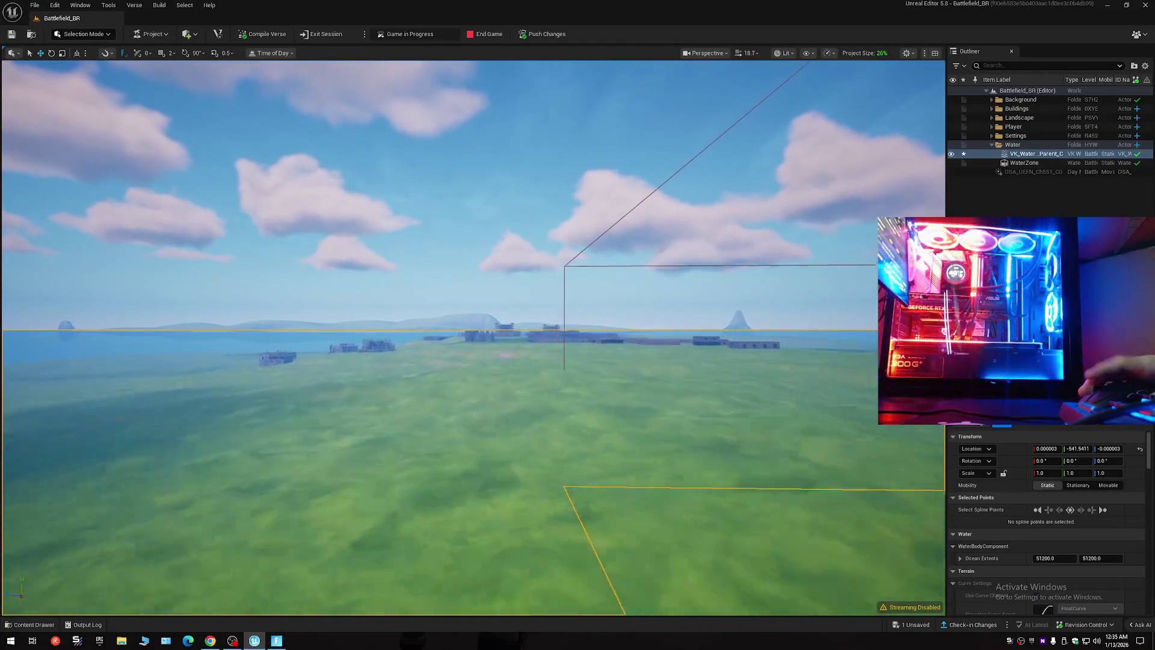
{"action": "mouse_move", "coordinate": [578, 325]}
{"action": "left_mouse_down"}
{"action": "mouse_move", "coordinate": [578, 241]}
{"action": "mouse_move", "coordinate": [493, 329]}
{"action": "left_mouse_up"}
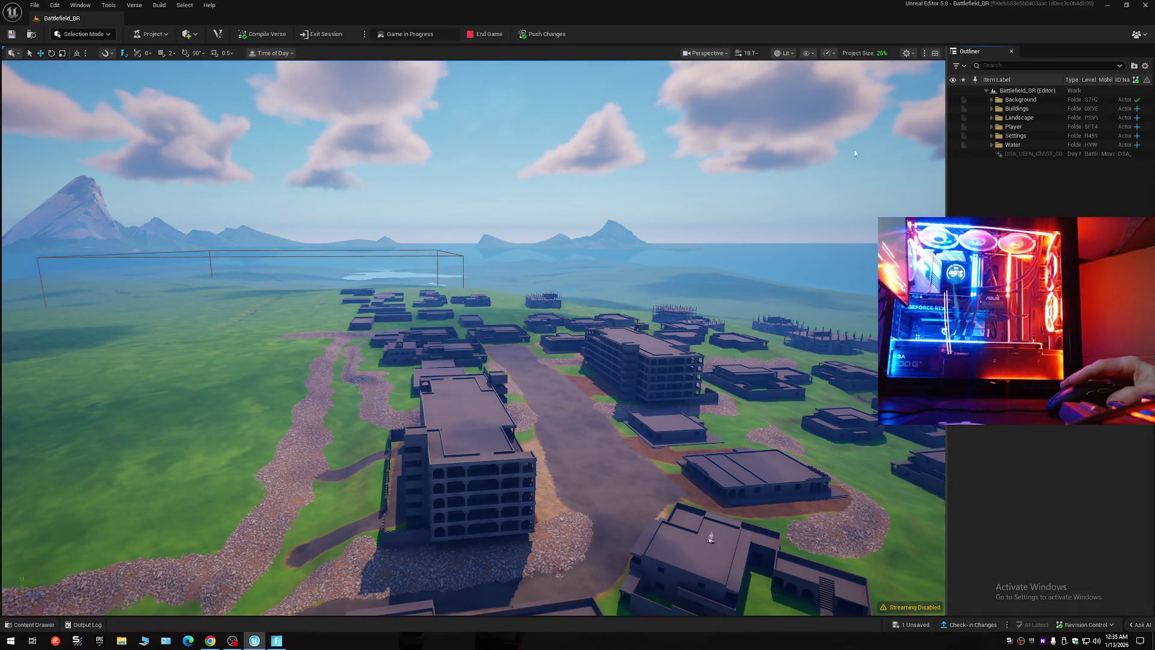
- In the Fortnite playtest, apply and keep the Fullscreen 2560 x 1440 video settings
{"action": "left_click", "coordinate": [278, 642]}
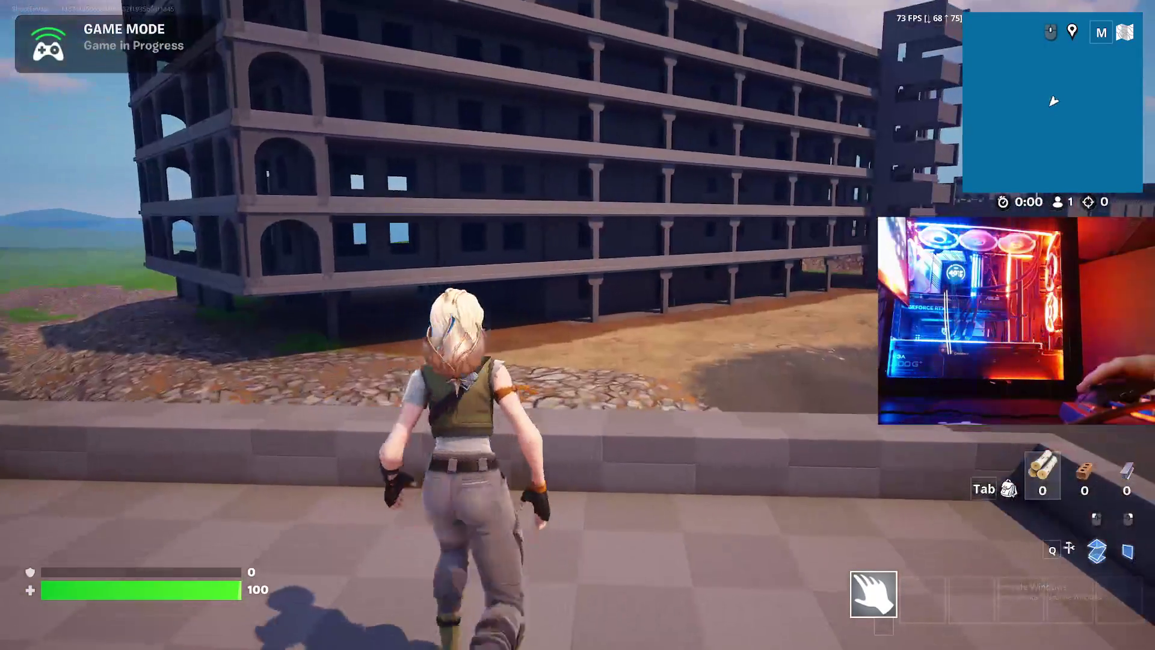
{"action": "key", "text": "Escape"}
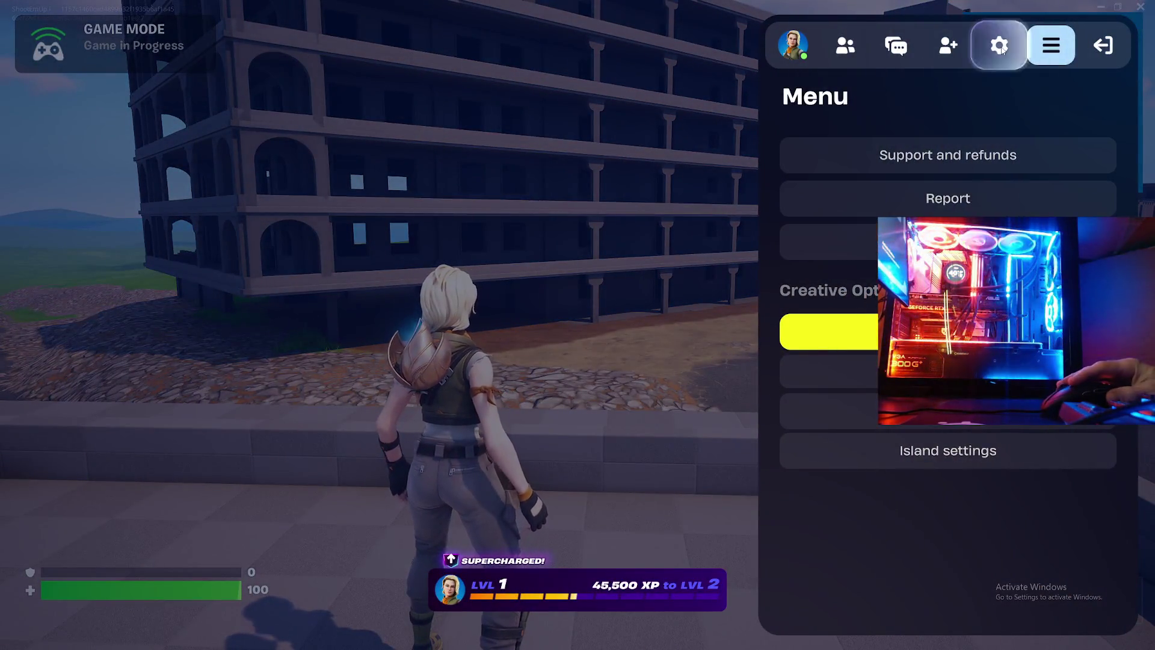
{"action": "left_click", "coordinate": [1001, 47]}
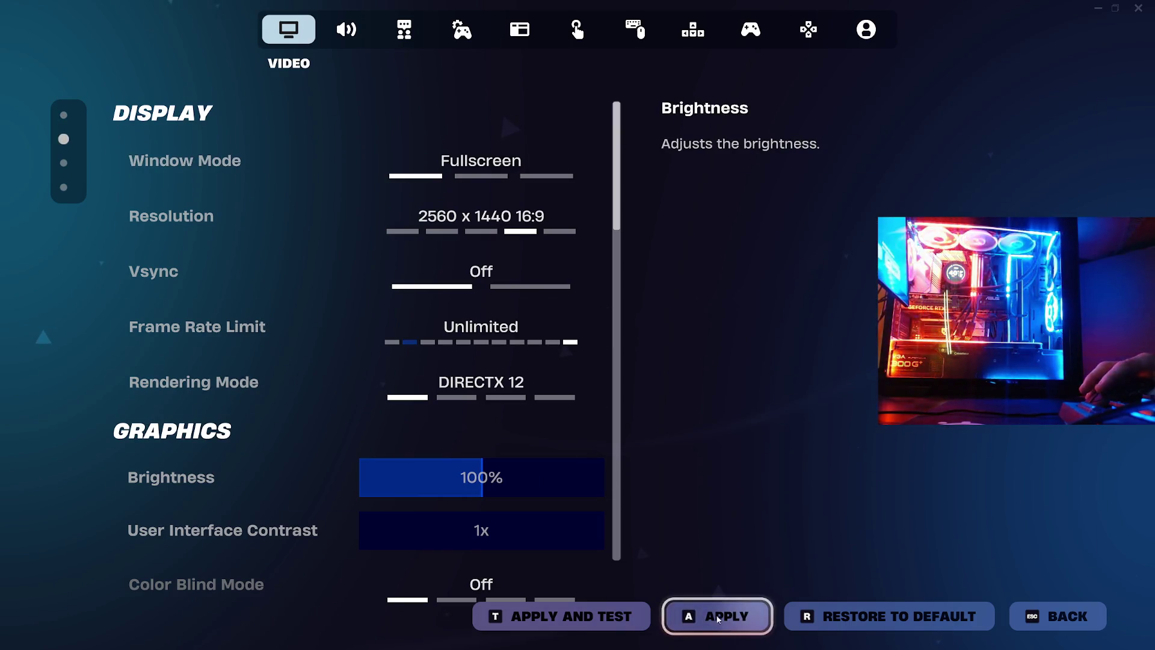
{"action": "left_click", "coordinate": [719, 620]}
{"action": "left_click", "coordinate": [441, 481]}
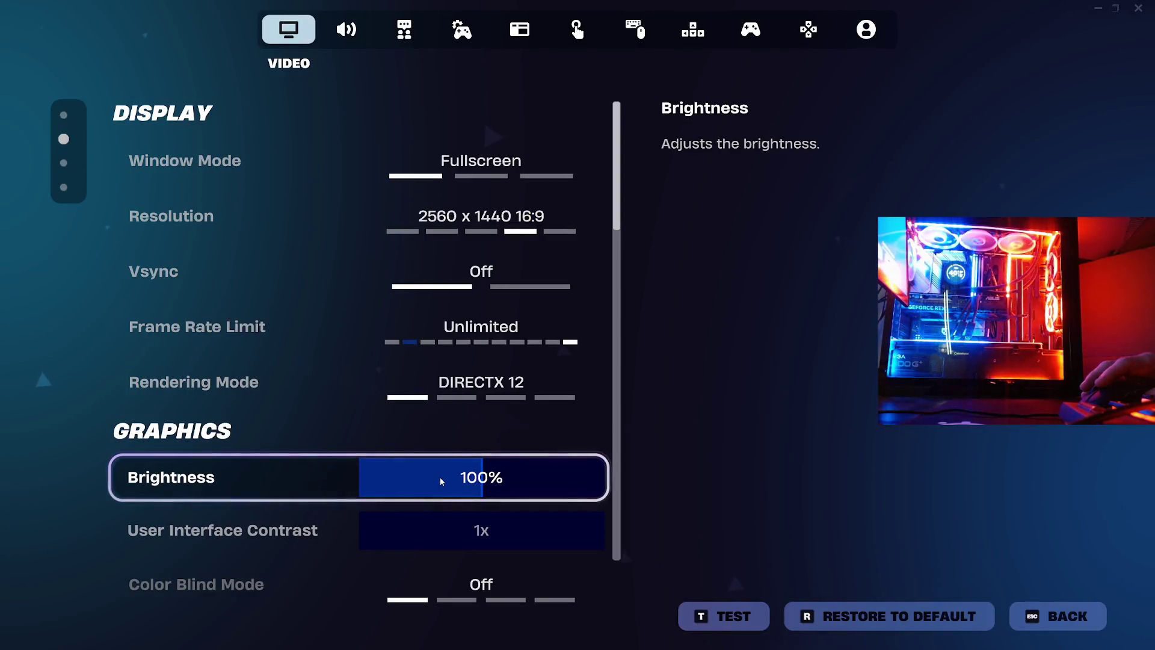
- Return to gameplay, then bring the Video settings up again
{"action": "key", "text": "Escape"}
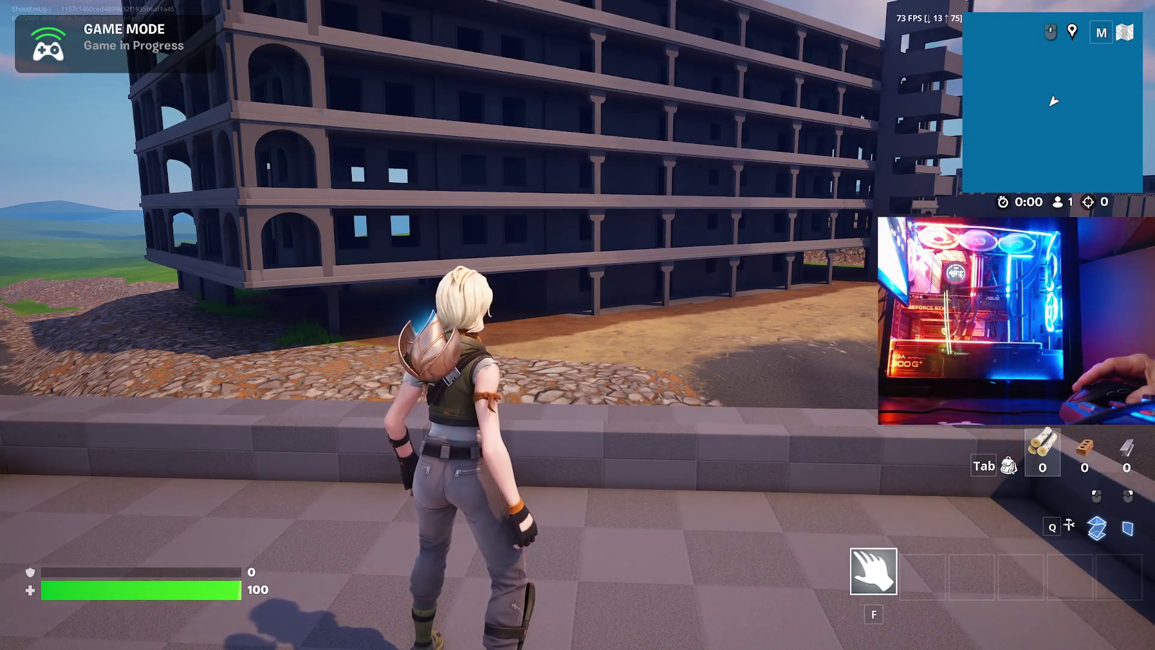
{"action": "key", "text": "Escape"}
{"action": "left_click", "coordinate": [1004, 54]}
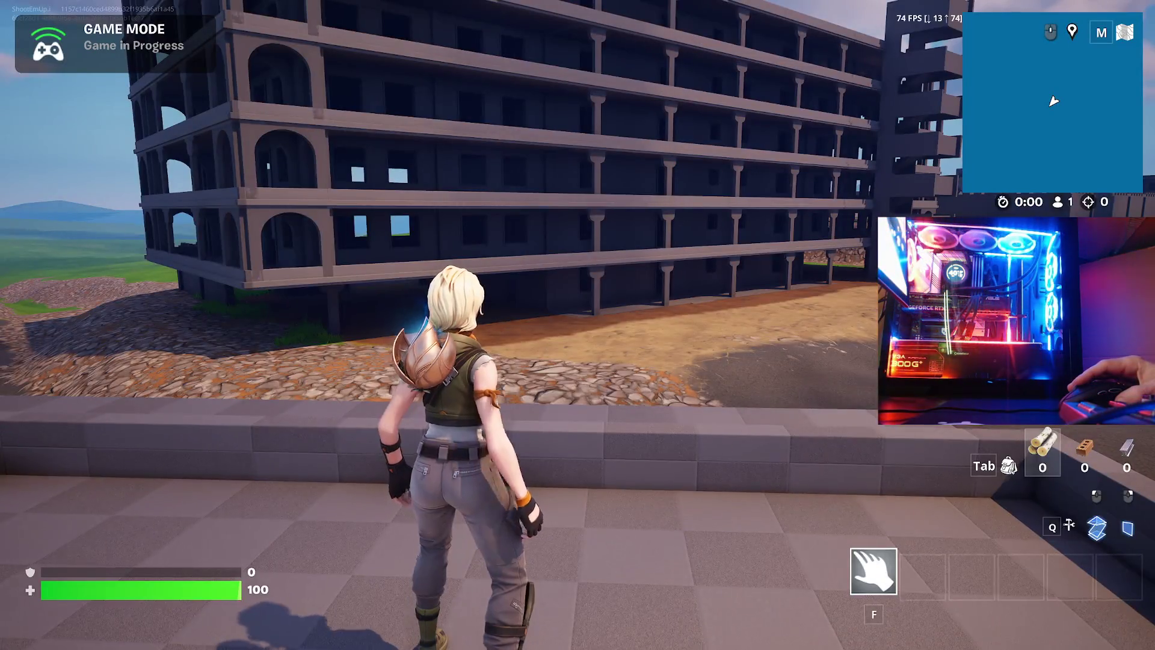
- Run down the cobblestone road and under the large multi-storey building's overhang
{"action": "key", "text": "w"}
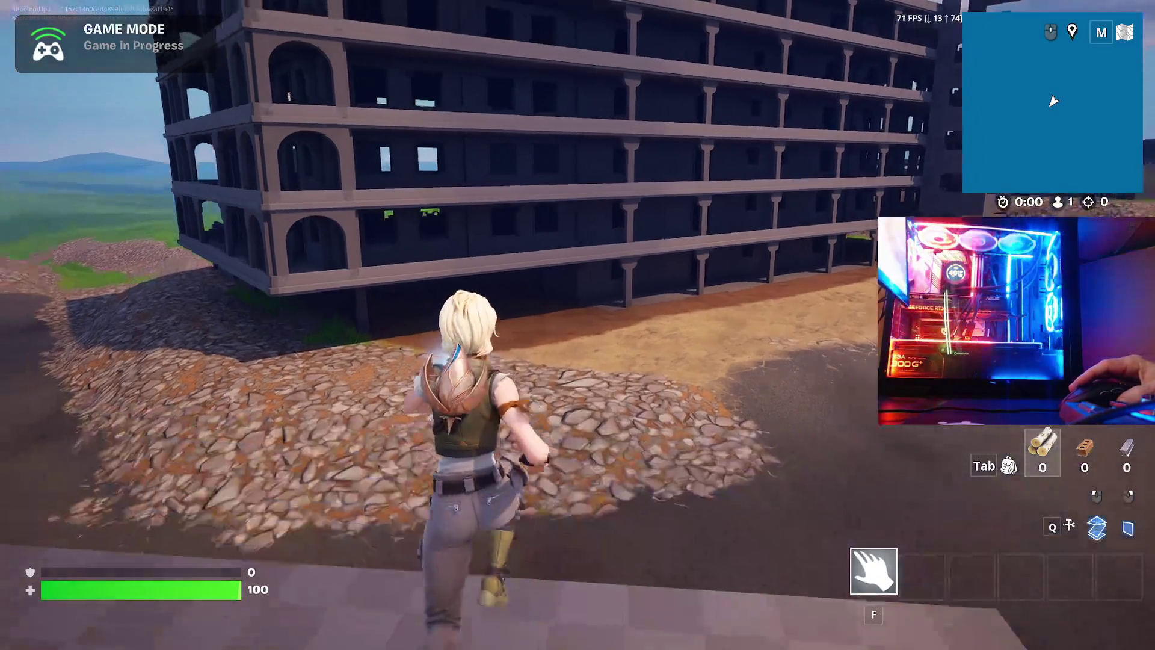
{"action": "key", "text": "w"}
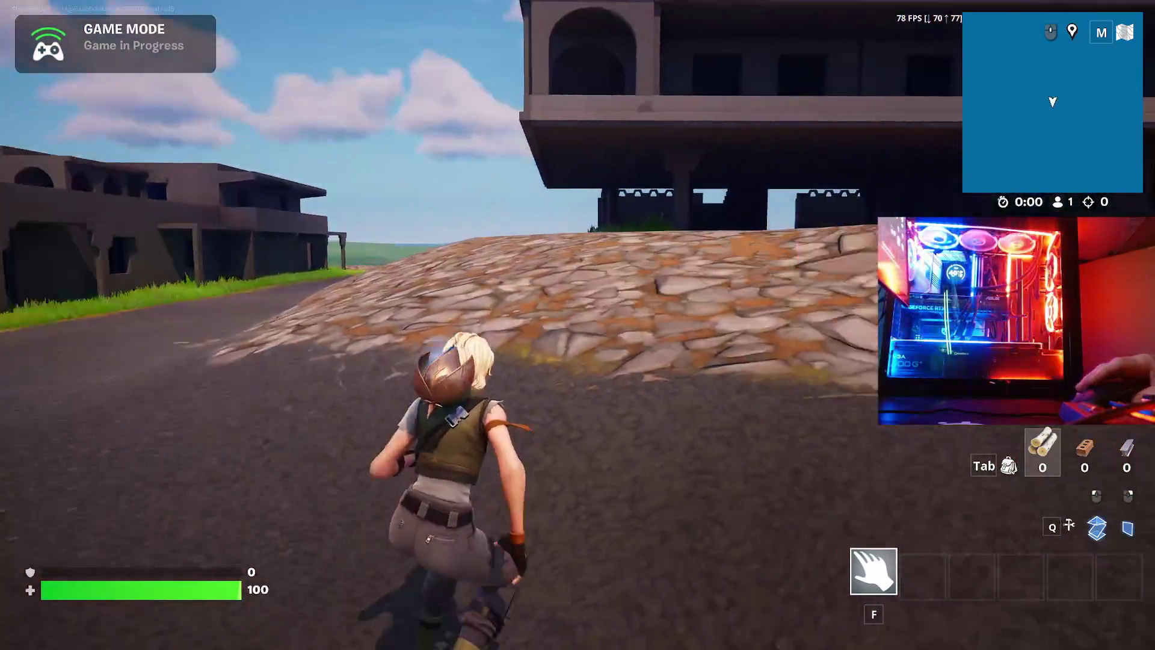
{"action": "key", "text": "w"}
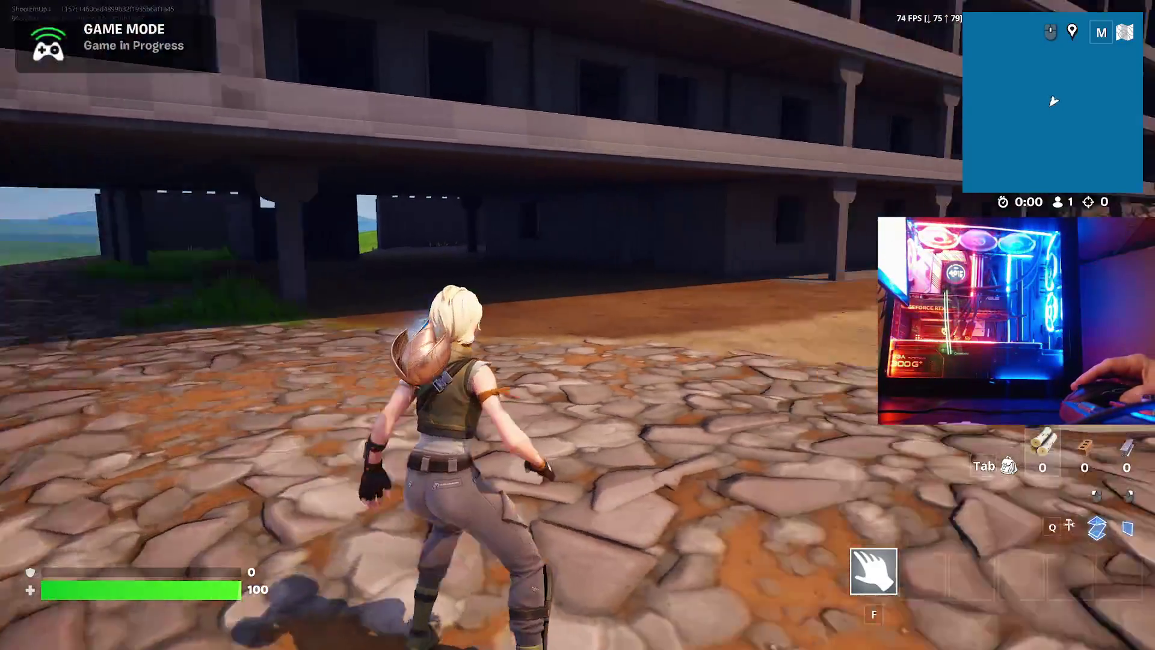
{"action": "key", "text": "w"}
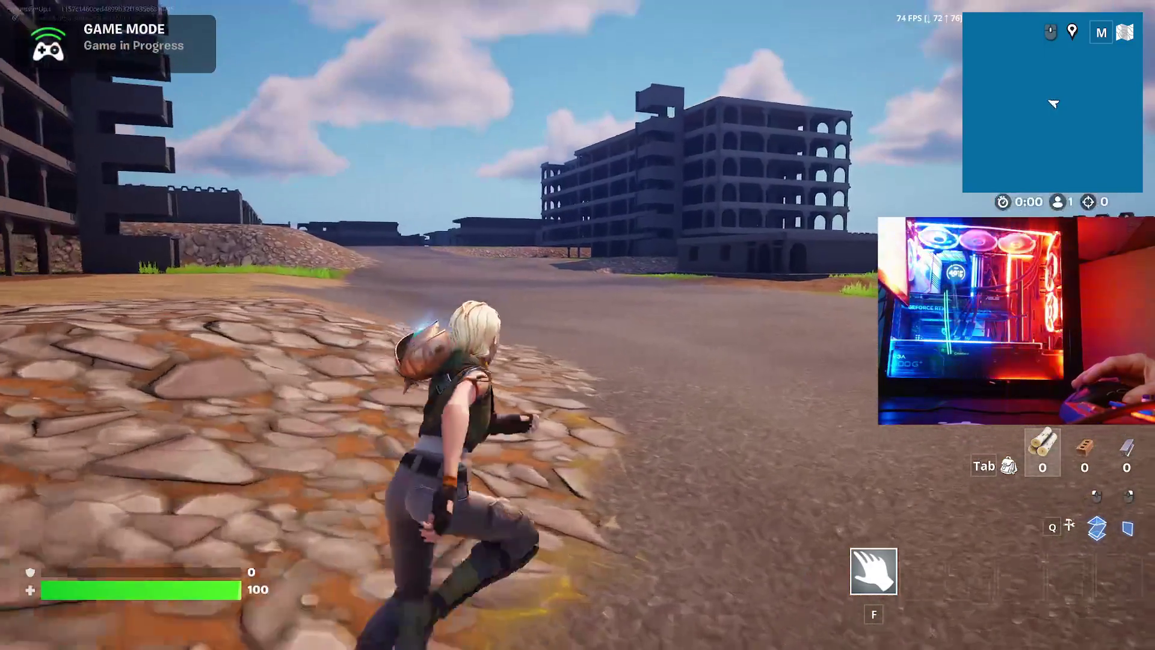
{"action": "key", "text": "w"}
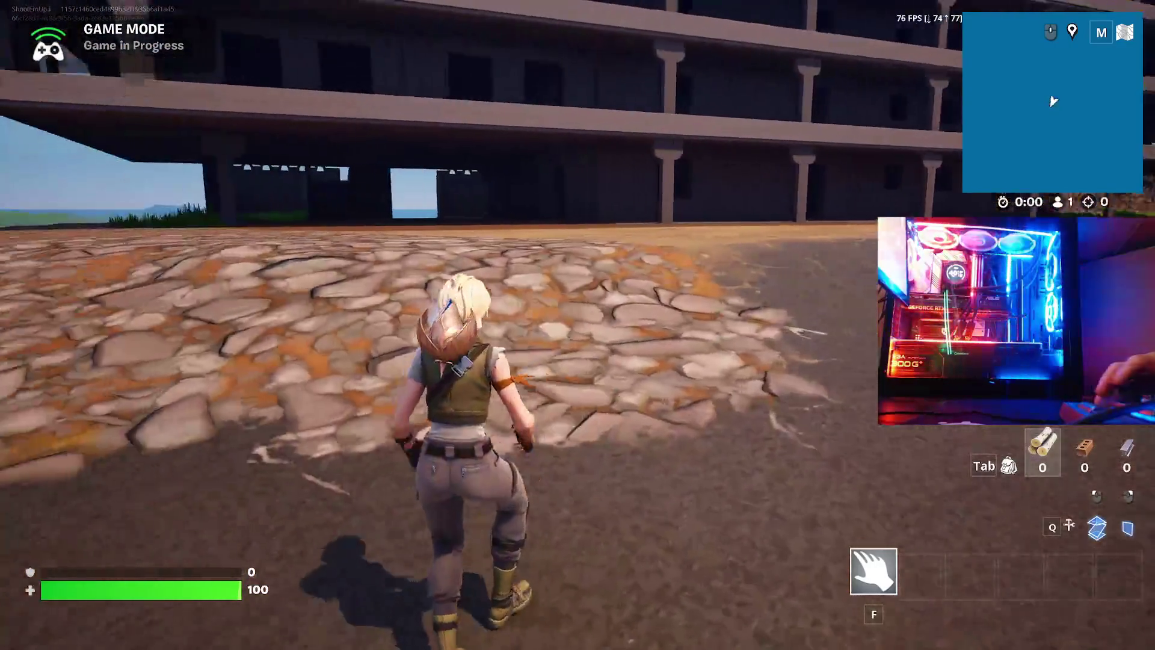
{"action": "key", "text": "w"}
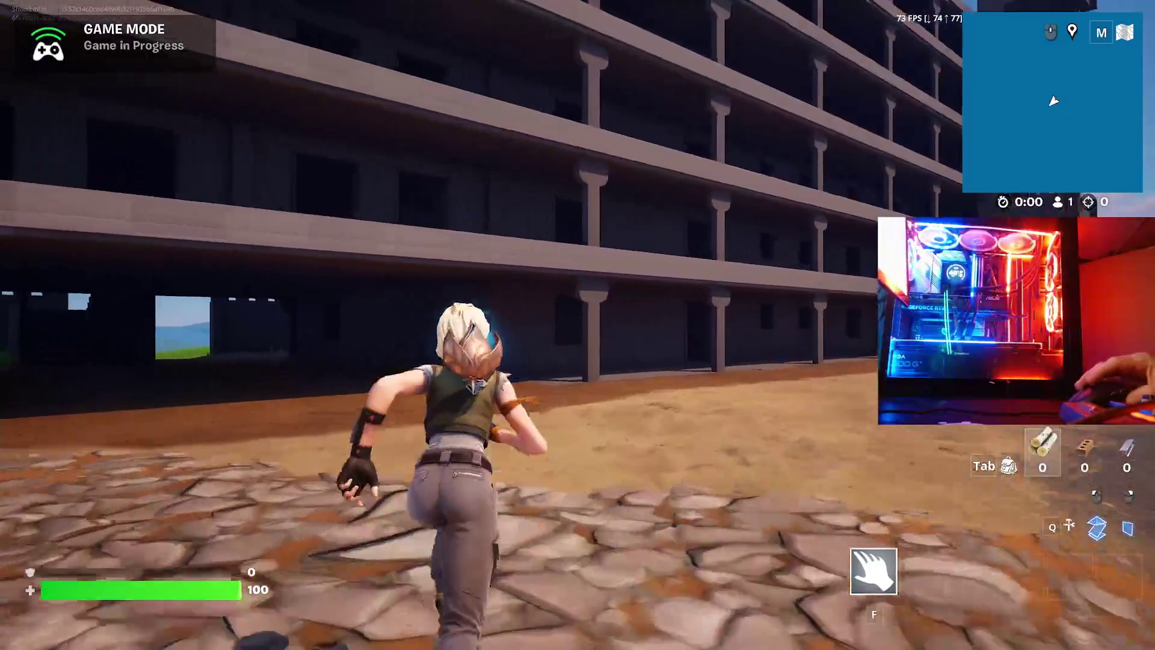
{"action": "key", "text": "w"}
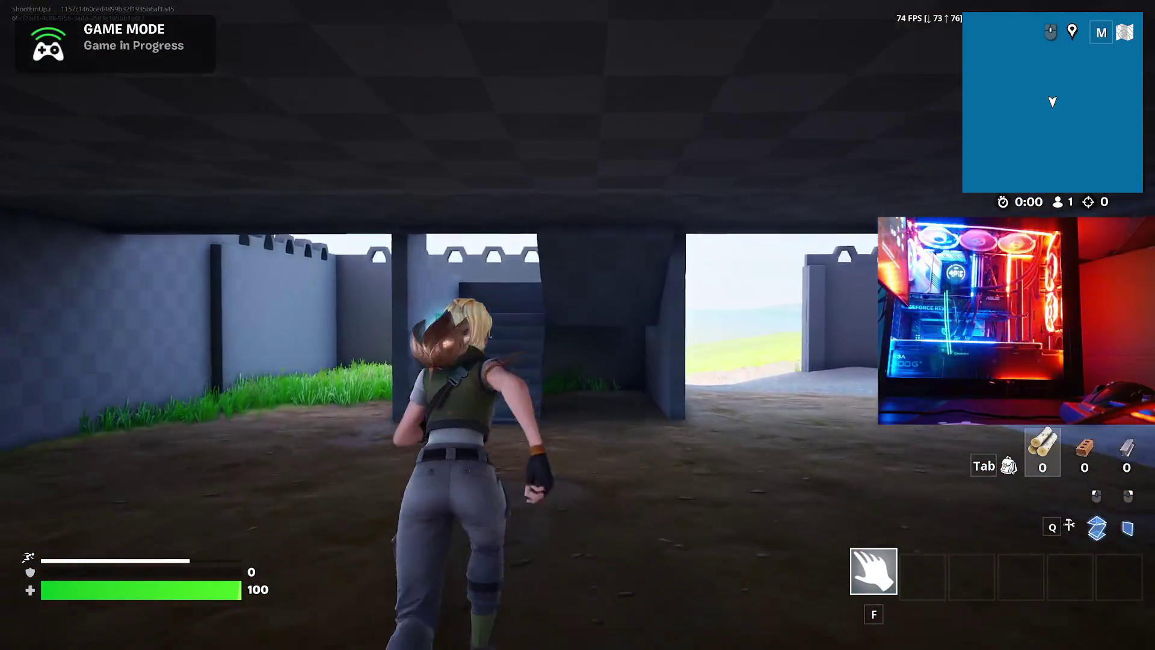
- Climb onto the castle top, go down to the lower floor, then back up to the battlement
{"action": "key", "text": "w"}
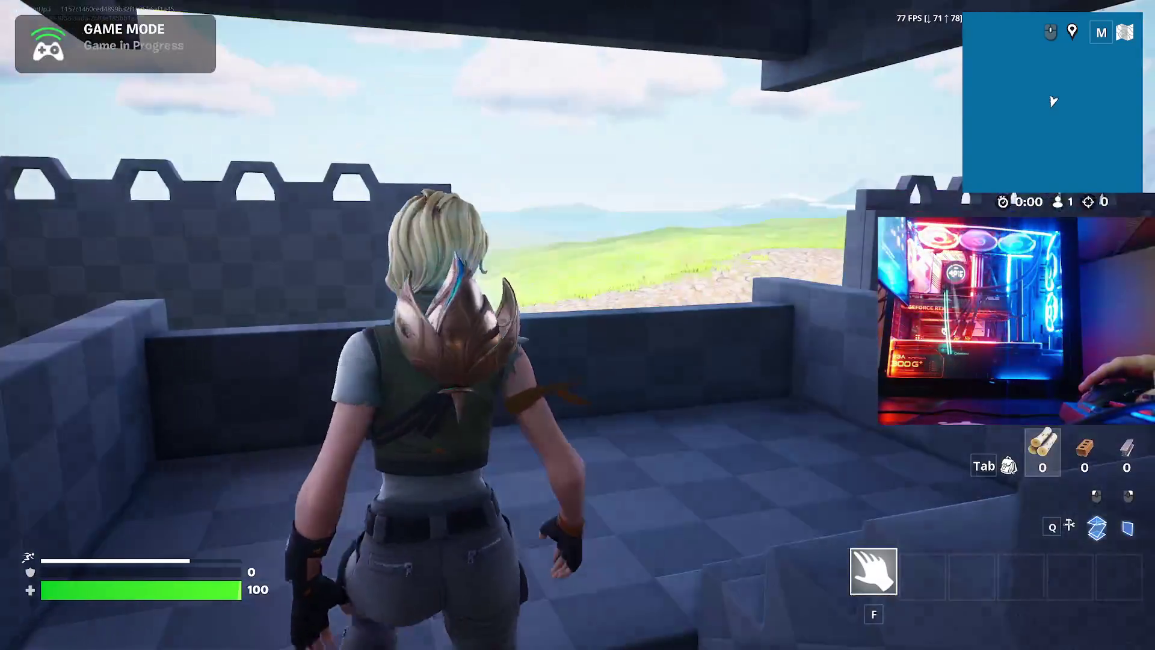
{"action": "key", "text": "w"}
{"action": "key", "text": "w"}
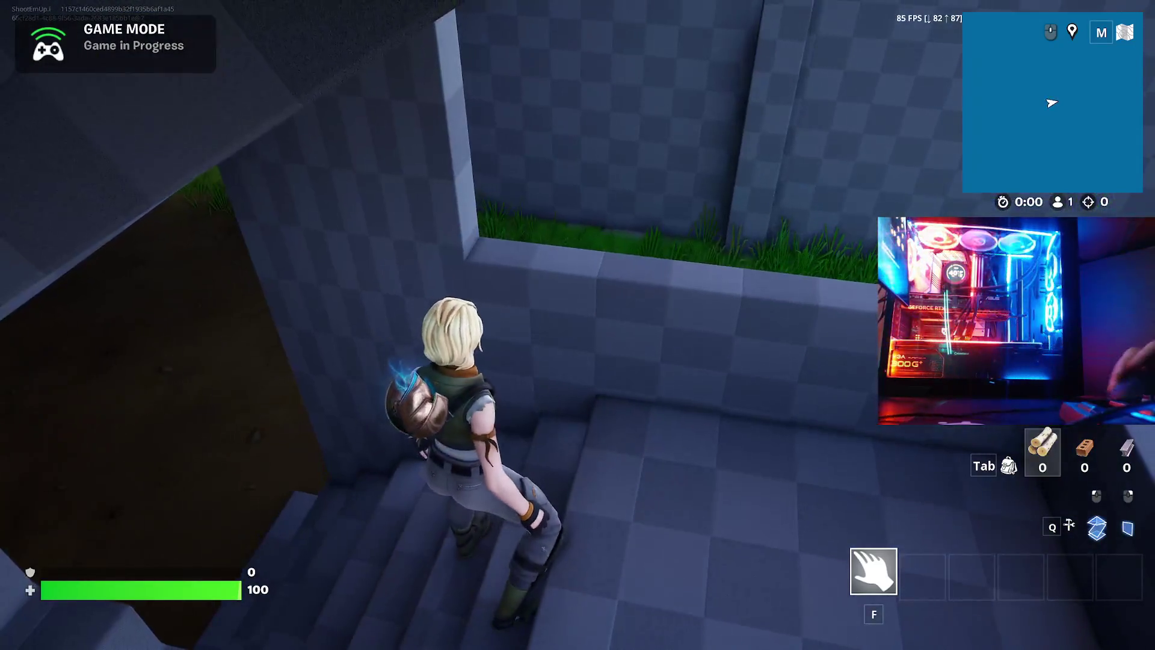
{"action": "key", "text": "w"}
{"action": "key", "text": "w"}
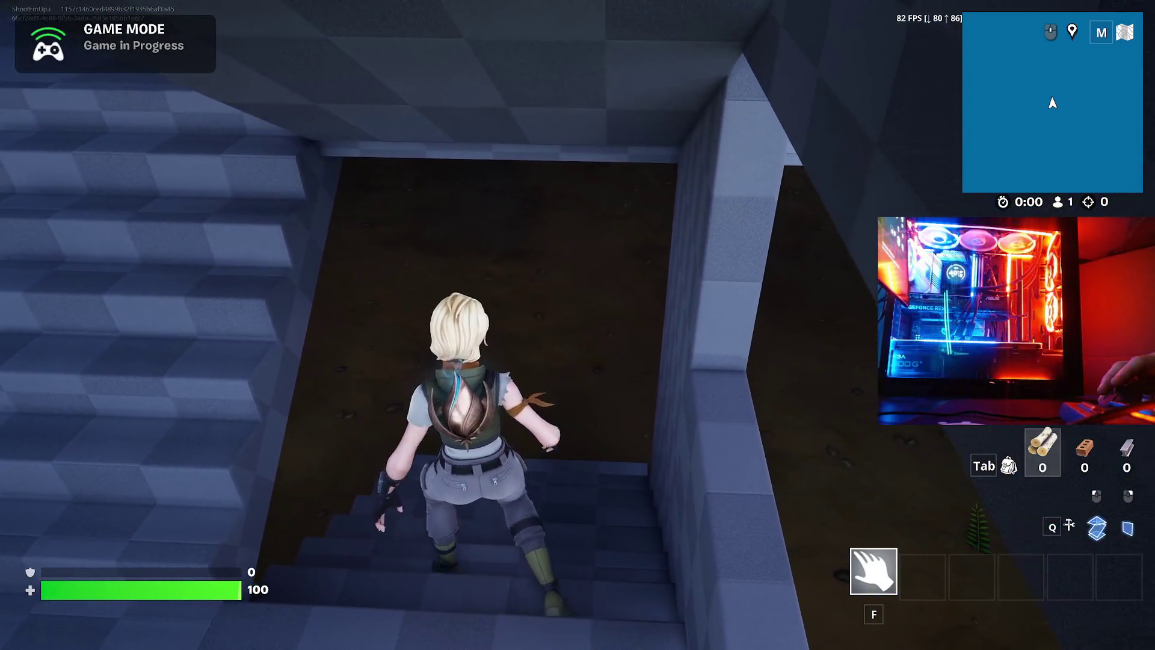
{"action": "key", "text": "w"}
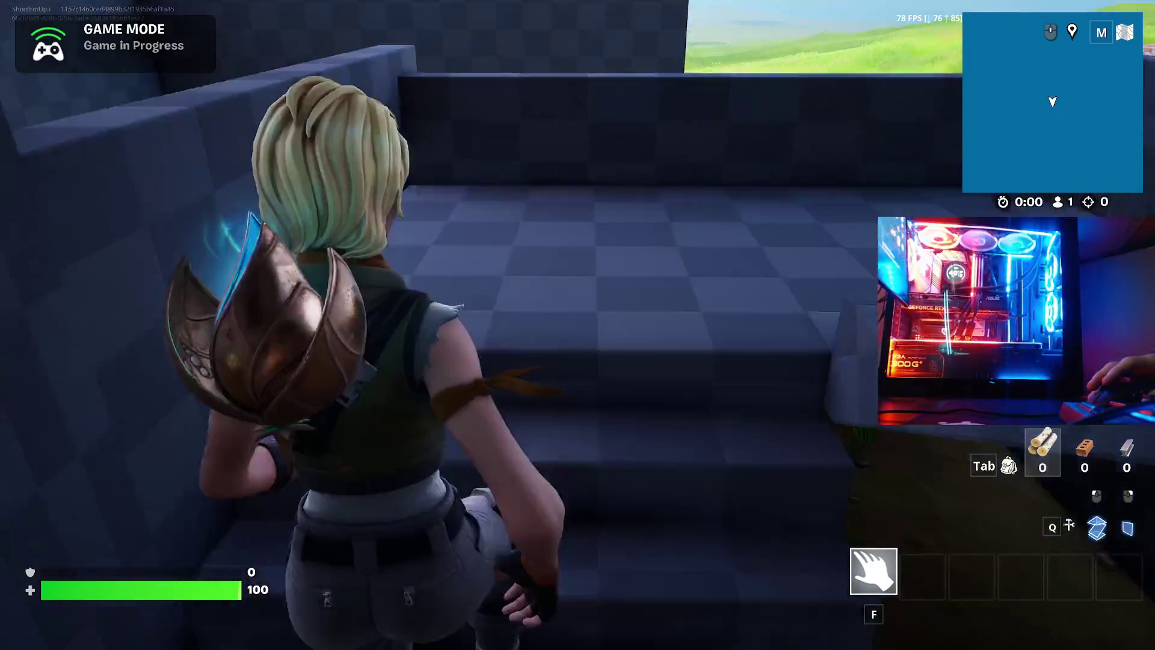
{"action": "key", "text": "w"}
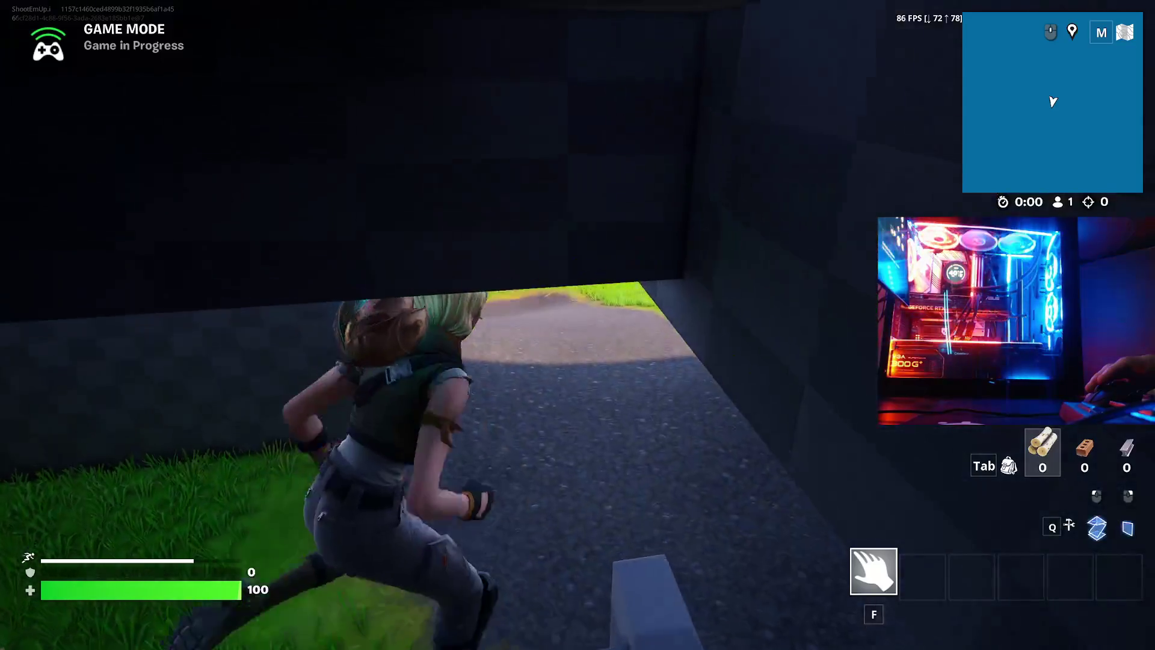
{"action": "key", "text": "w"}
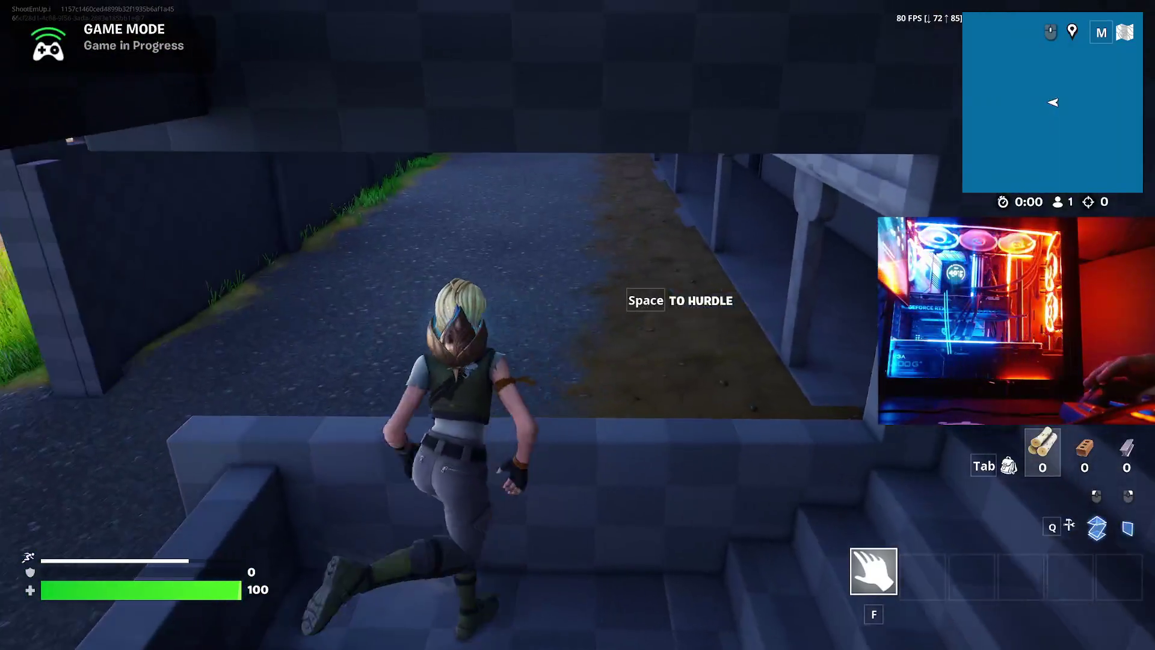
{"action": "key", "text": "w"}
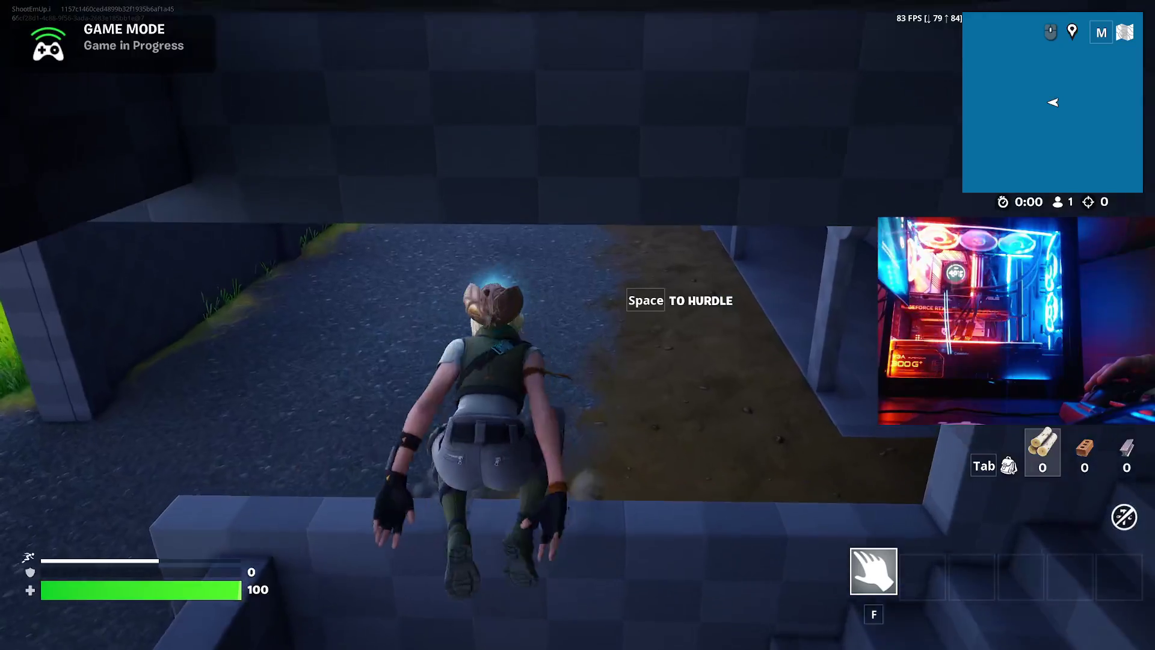
- Run through the grassy opening to the grey building and climb its wall
{"action": "key", "text": "w"}
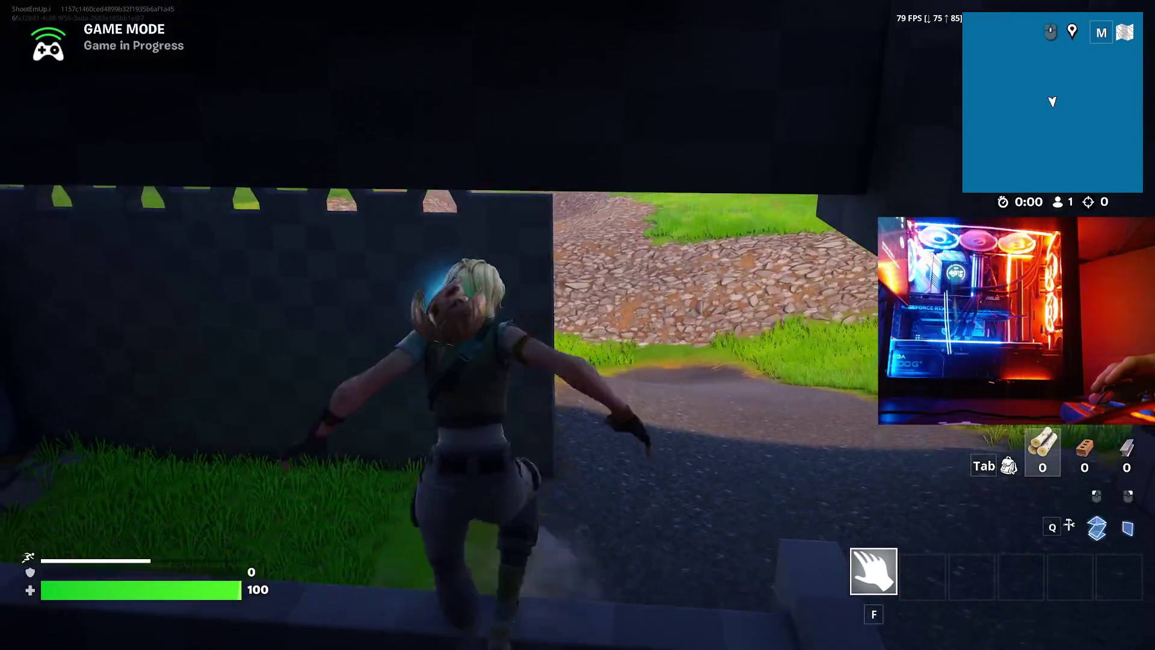
{"action": "key", "text": "w"}
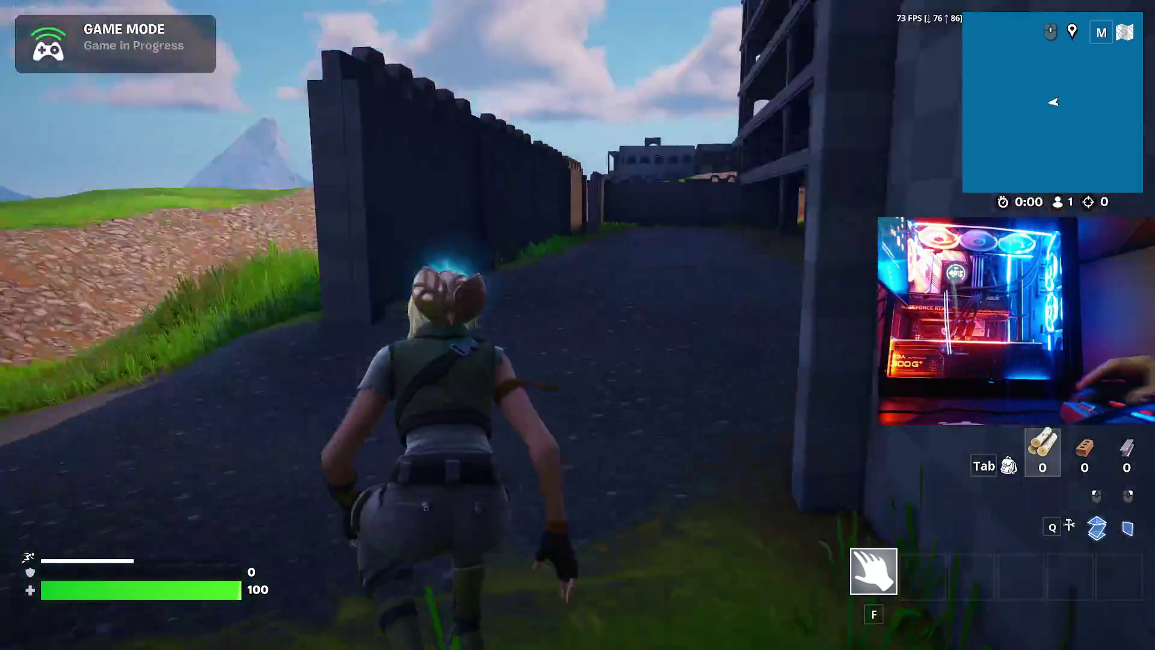
{"action": "key", "text": "w"}
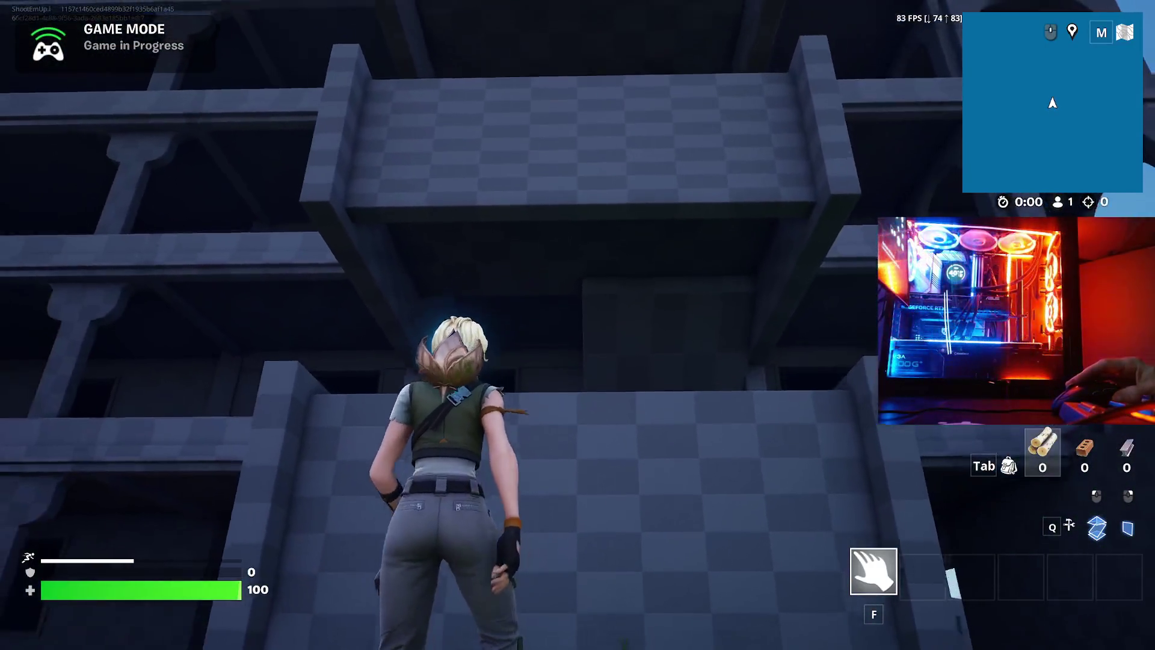
{"action": "key", "text": "w"}
{"action": "key", "text": "space"}
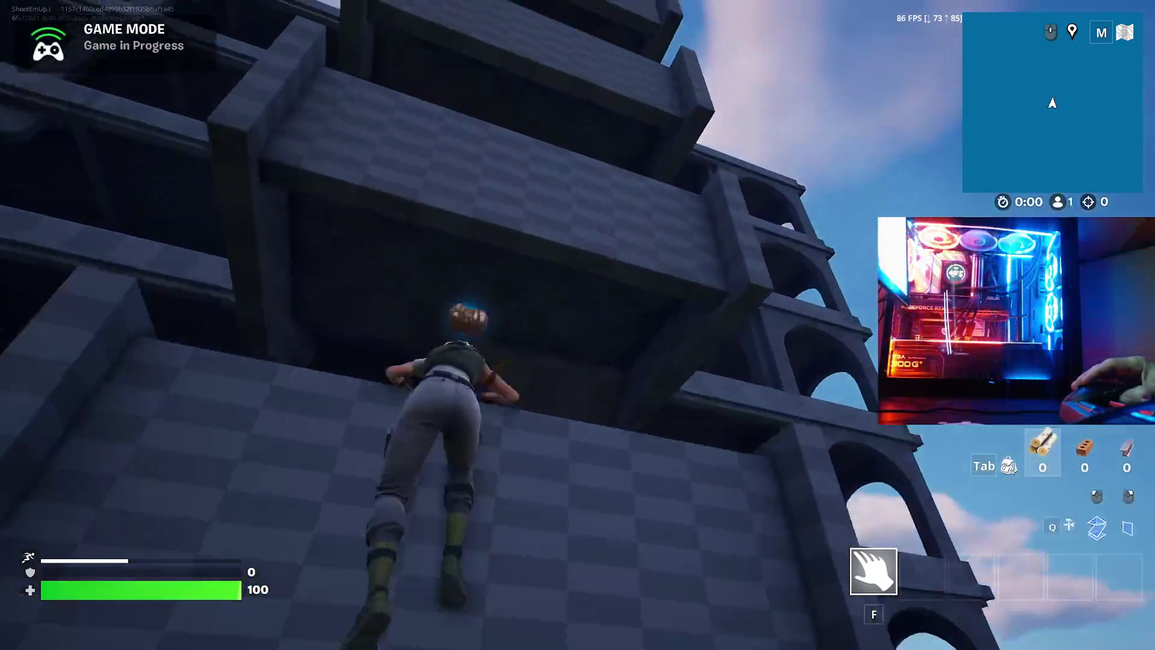
- Climb the stone stairs to the top-floor window overlooking the mountains, then head back down
{"action": "key", "text": "w"}
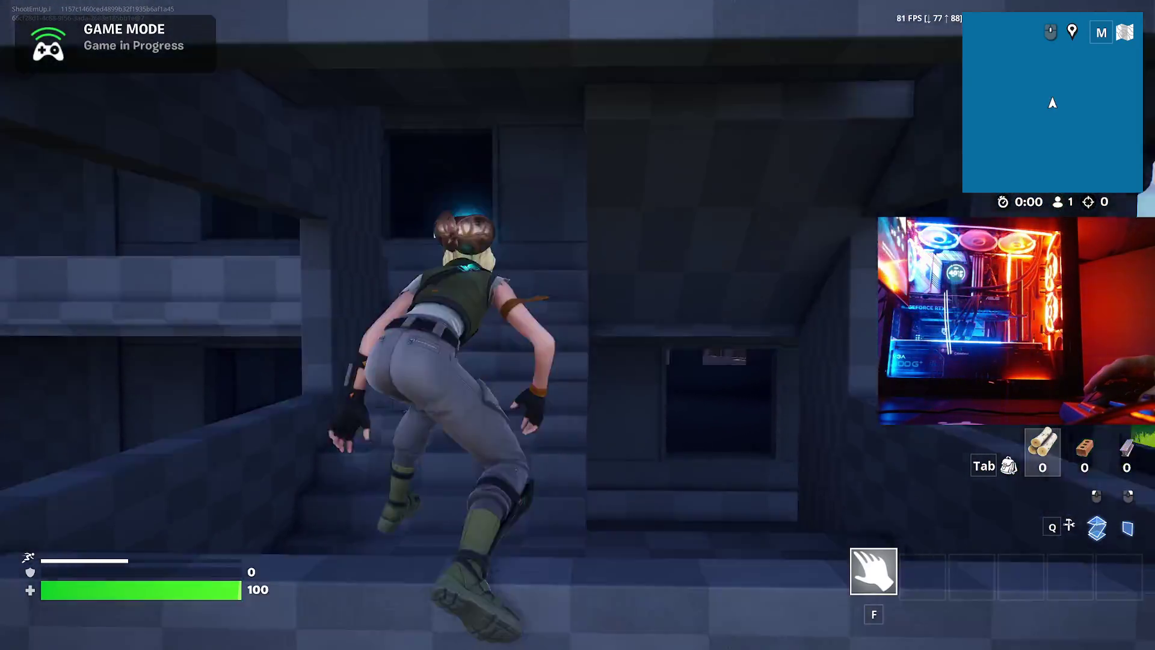
{"action": "key", "text": "w"}
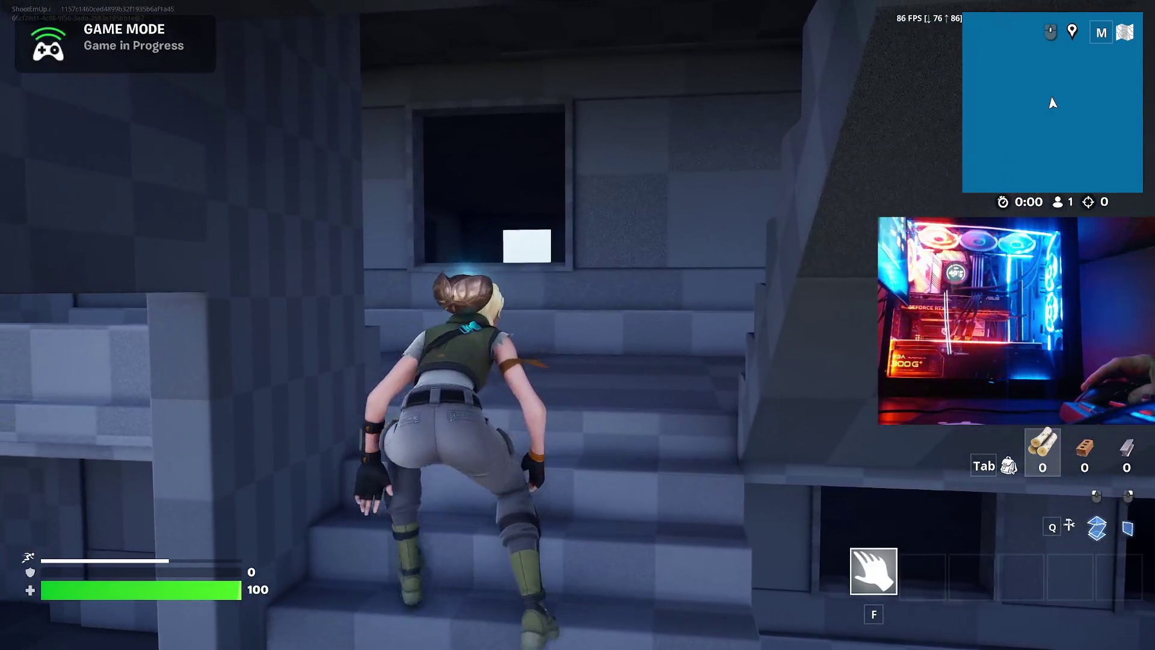
{"action": "key", "text": "w"}
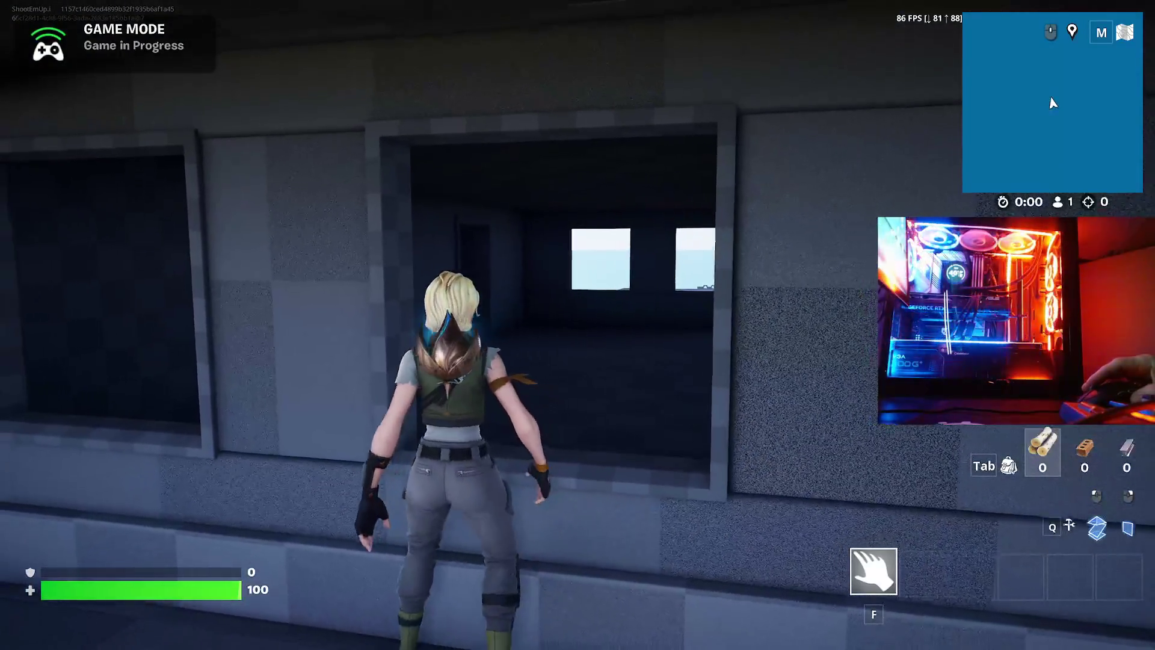
{"action": "key", "text": "w"}
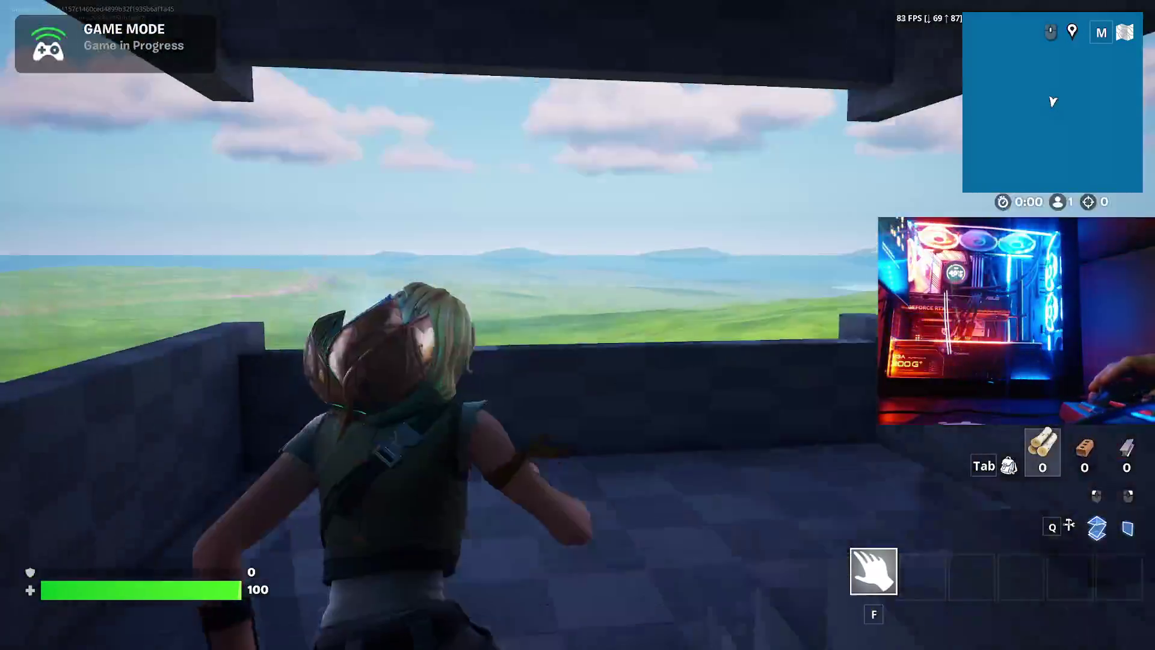
{"action": "key", "text": "w"}
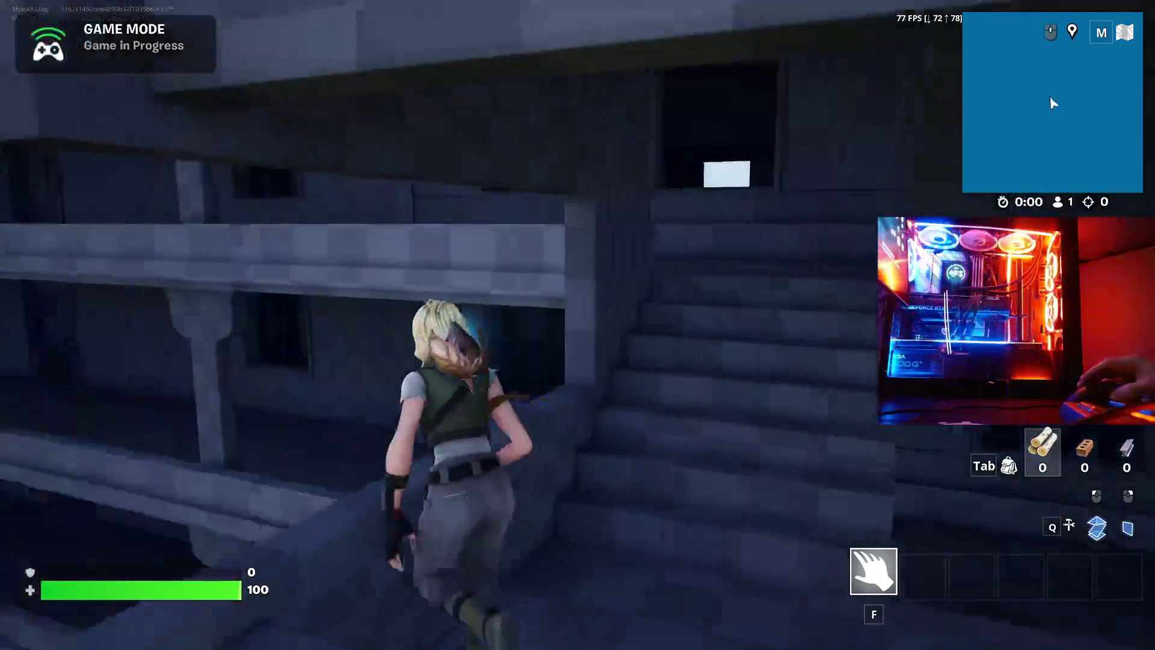
{"action": "key", "text": "w"}
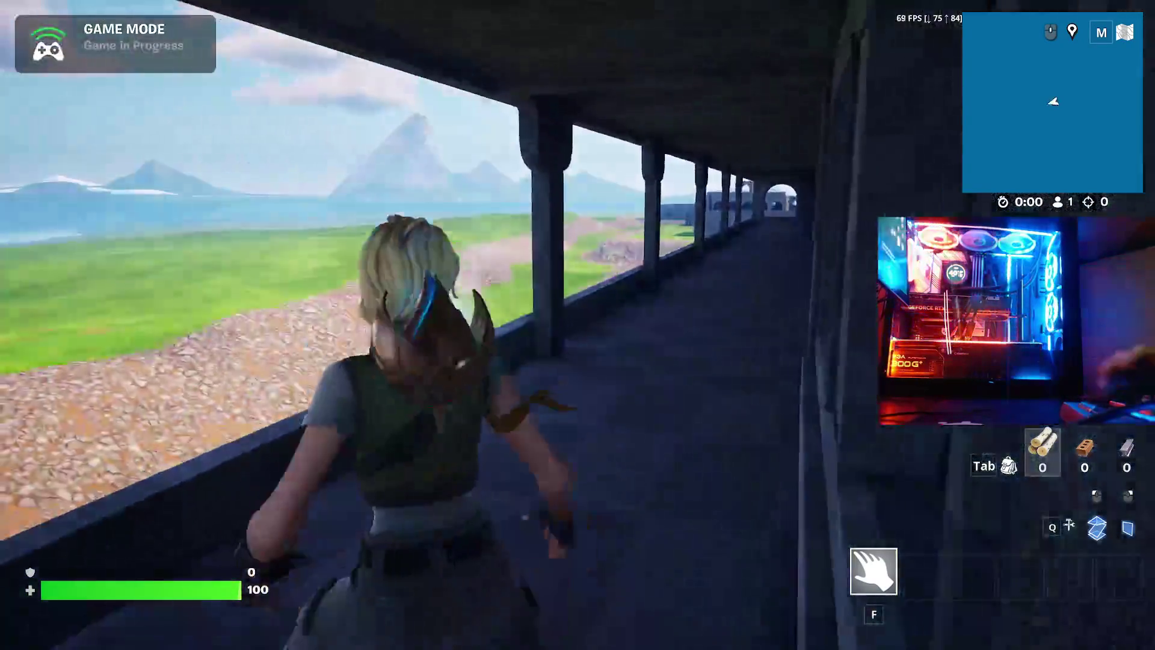
{"action": "key", "text": "w"}
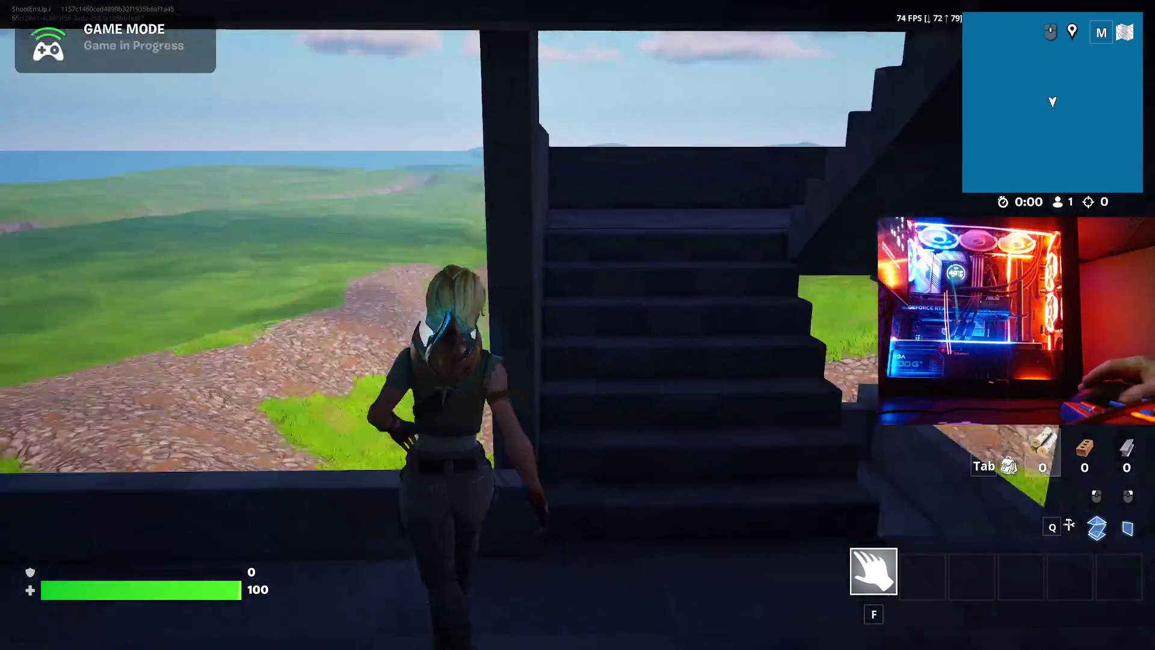
- Climb the stairs and run along the arched-window corridor
{"action": "key", "text": "w"}
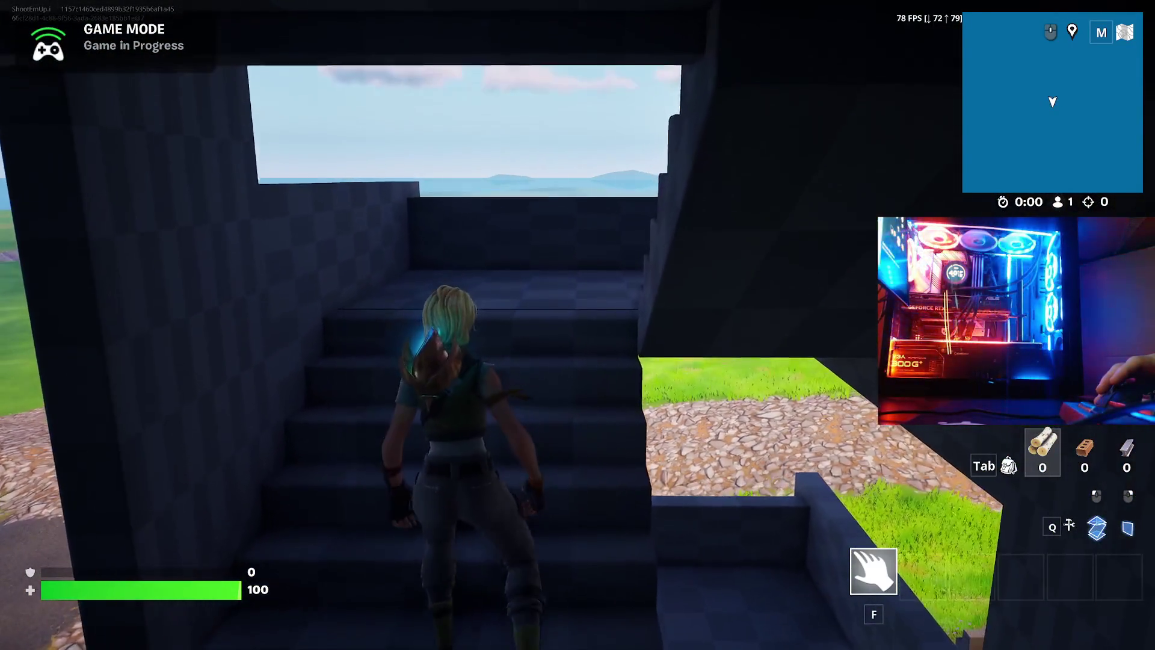
{"action": "key", "text": "w"}
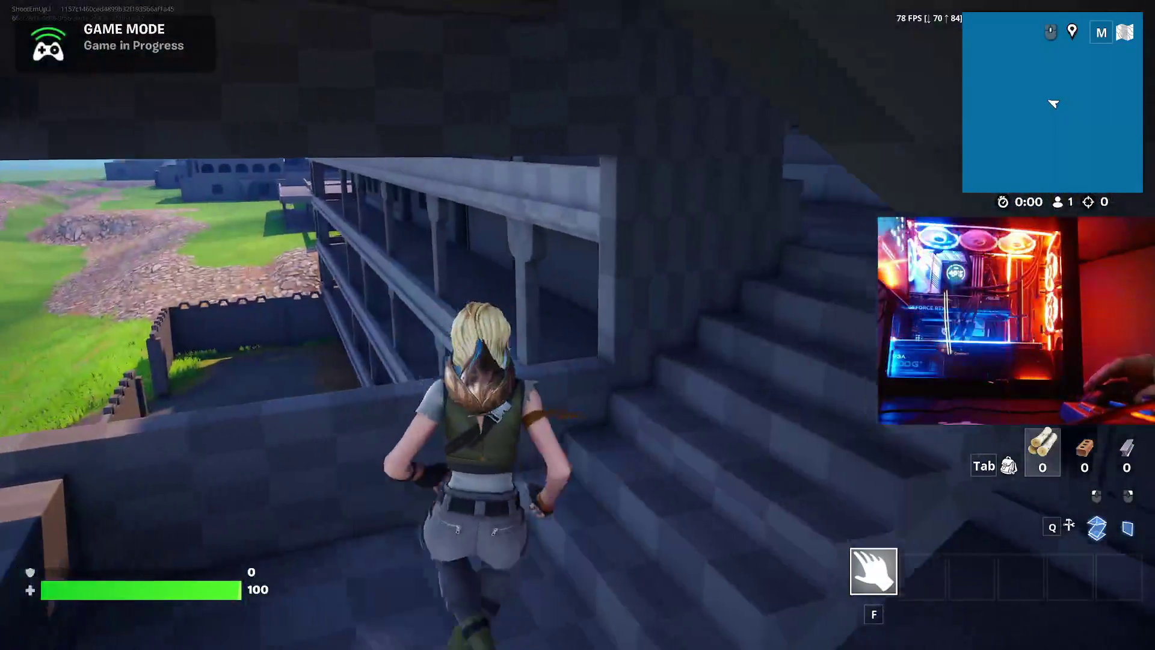
{"action": "key", "text": "w"}
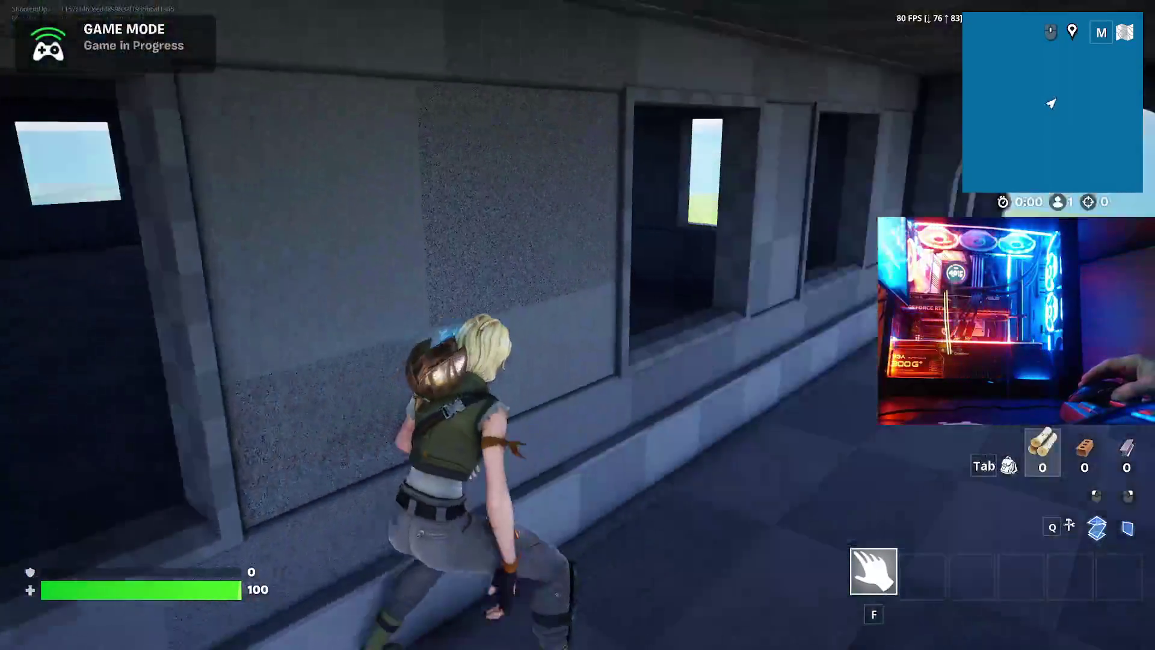
{"action": "key", "text": "w"}
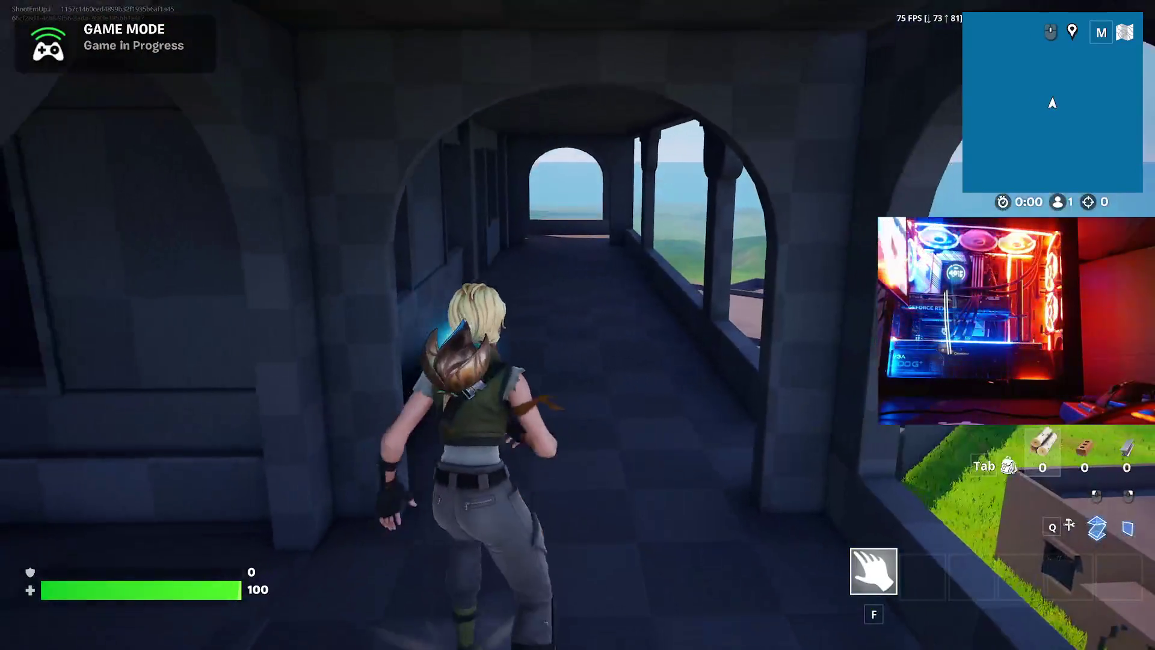
{"action": "key", "text": "w"}
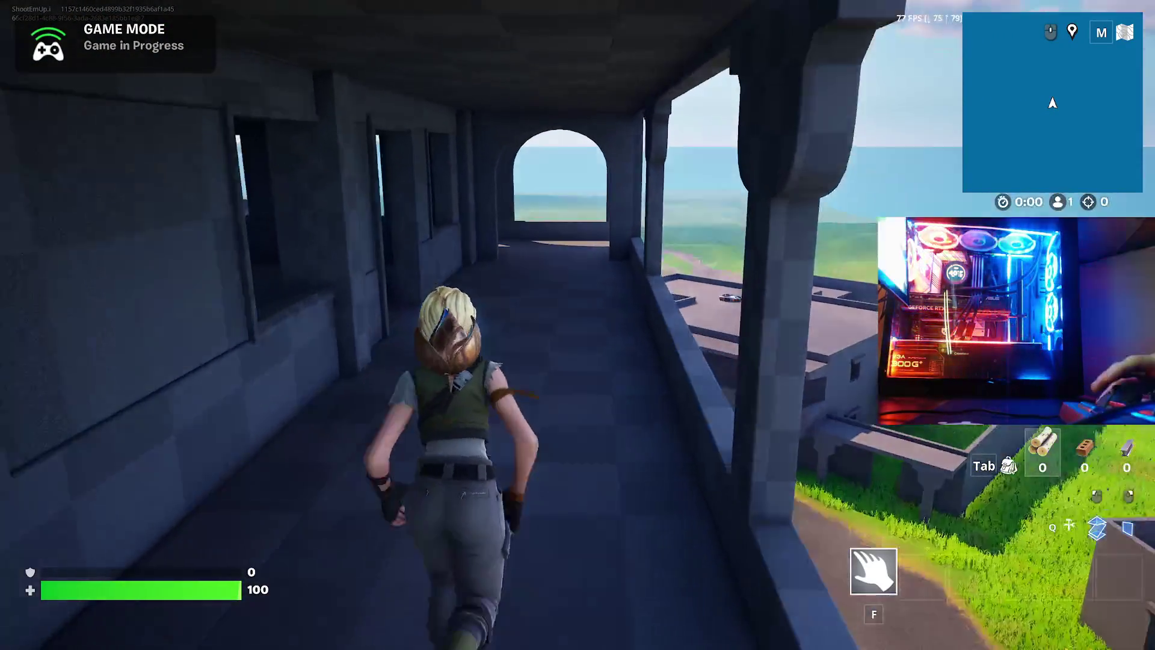
{"action": "key", "text": "w"}
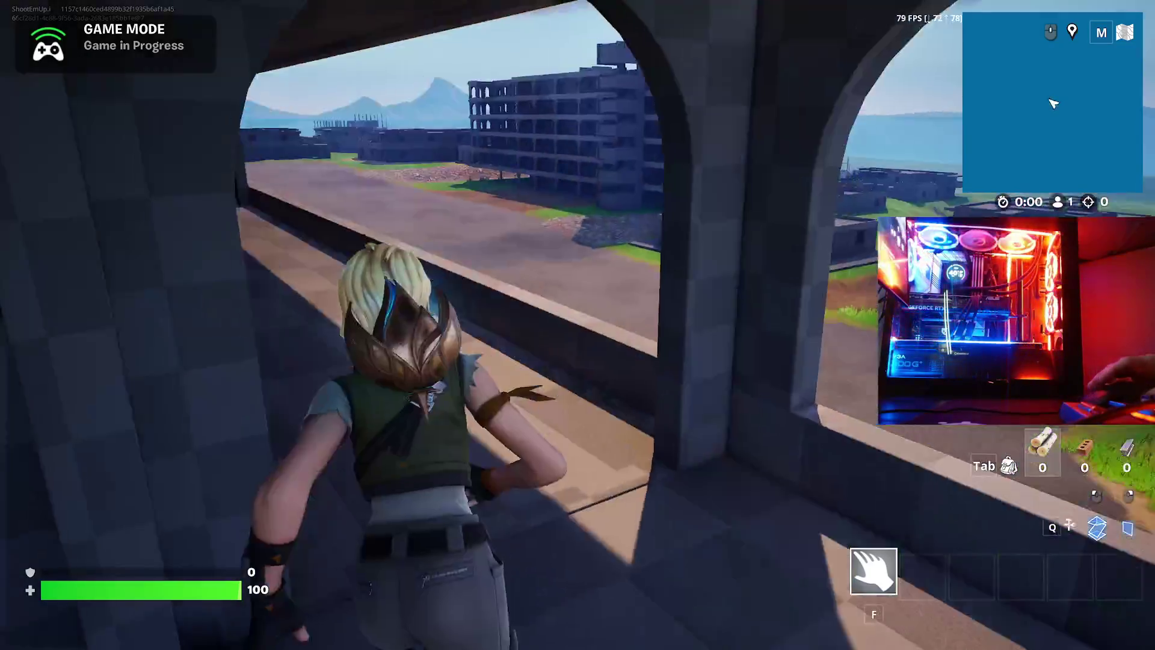
- Run along the open balcony to the end of its ledge
{"action": "key", "text": "w"}
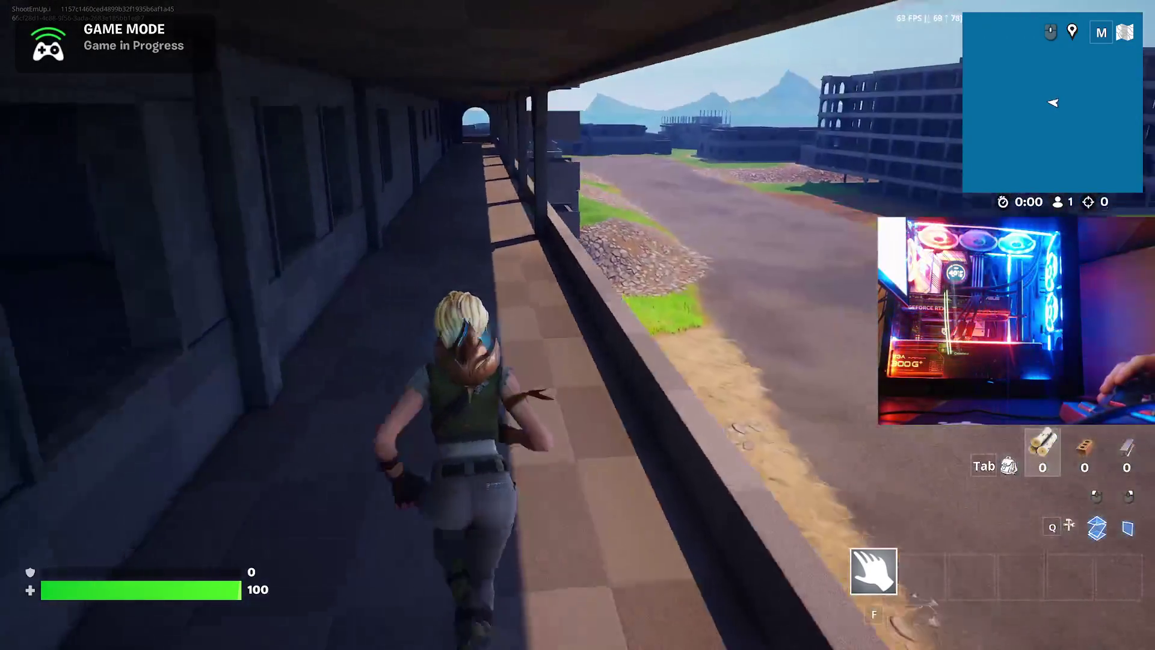
{"action": "key", "text": "w"}
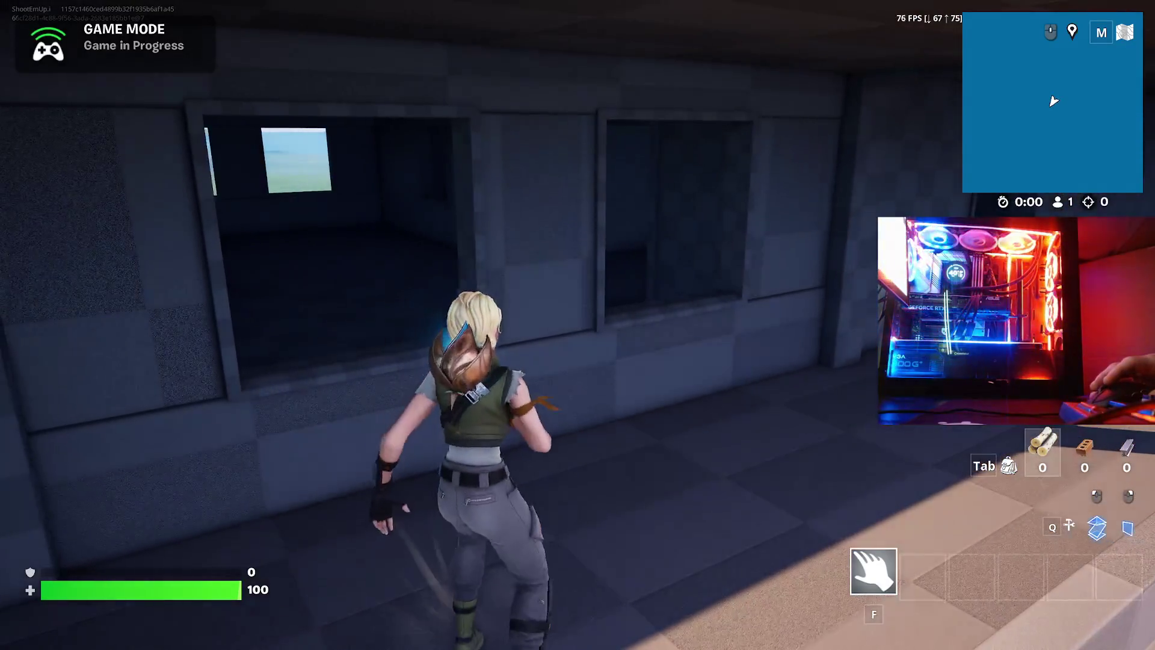
{"action": "key", "text": "w"}
{"action": "key", "text": "w"}
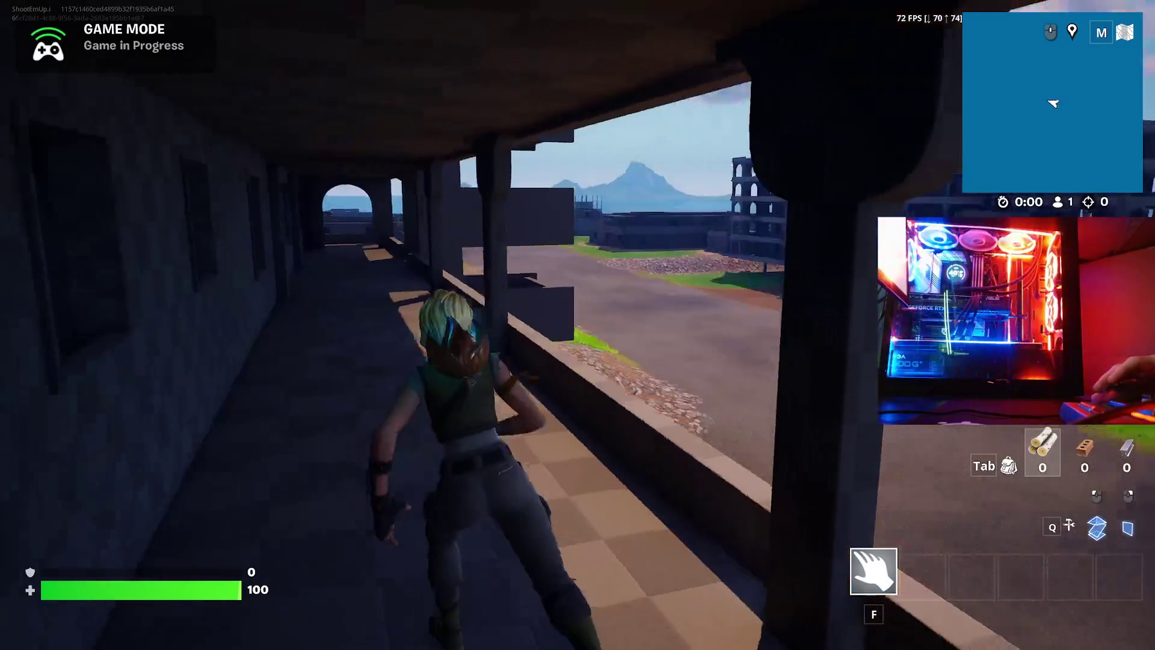
{"action": "key", "text": "w"}
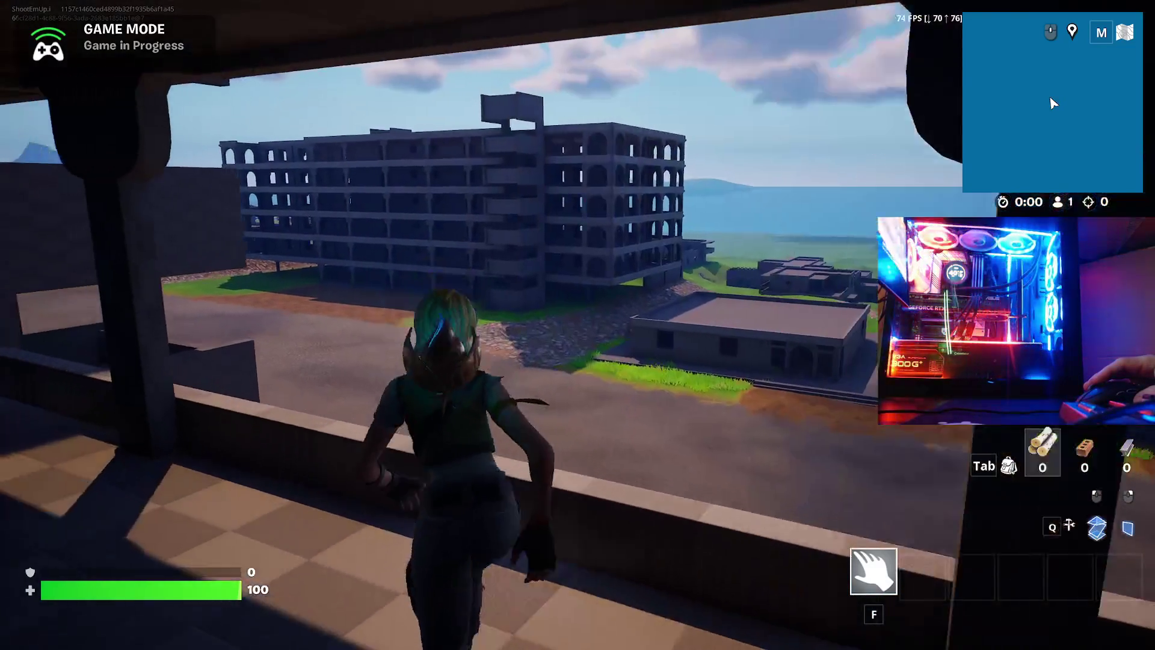
{"action": "key", "text": "w"}
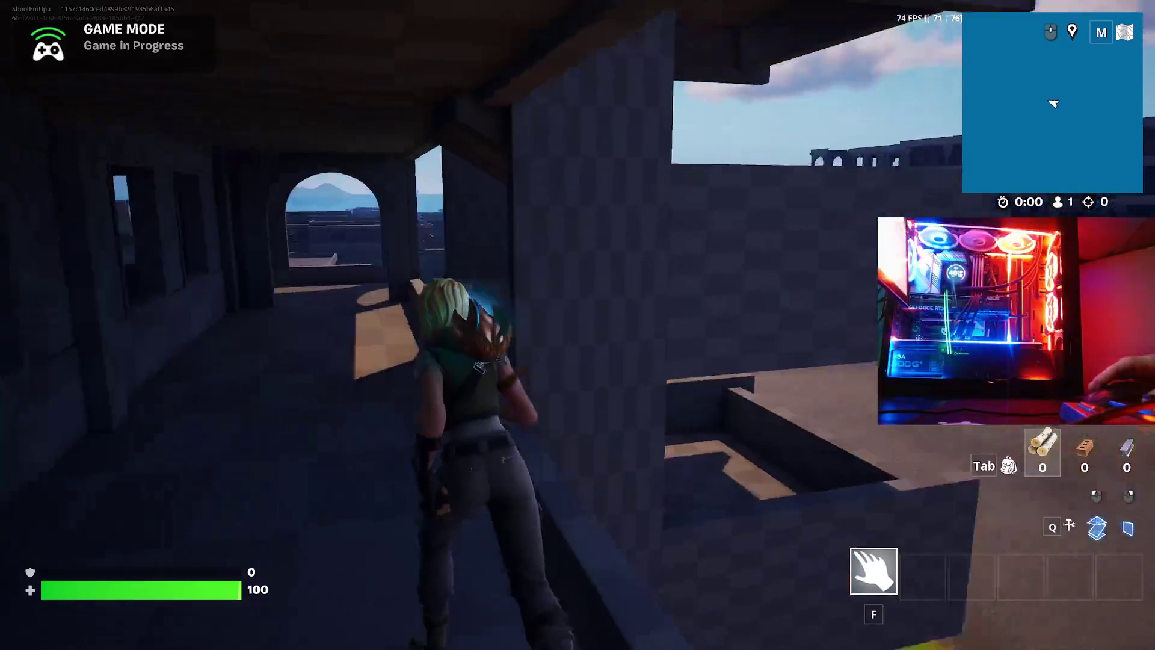
{"action": "key", "text": "w"}
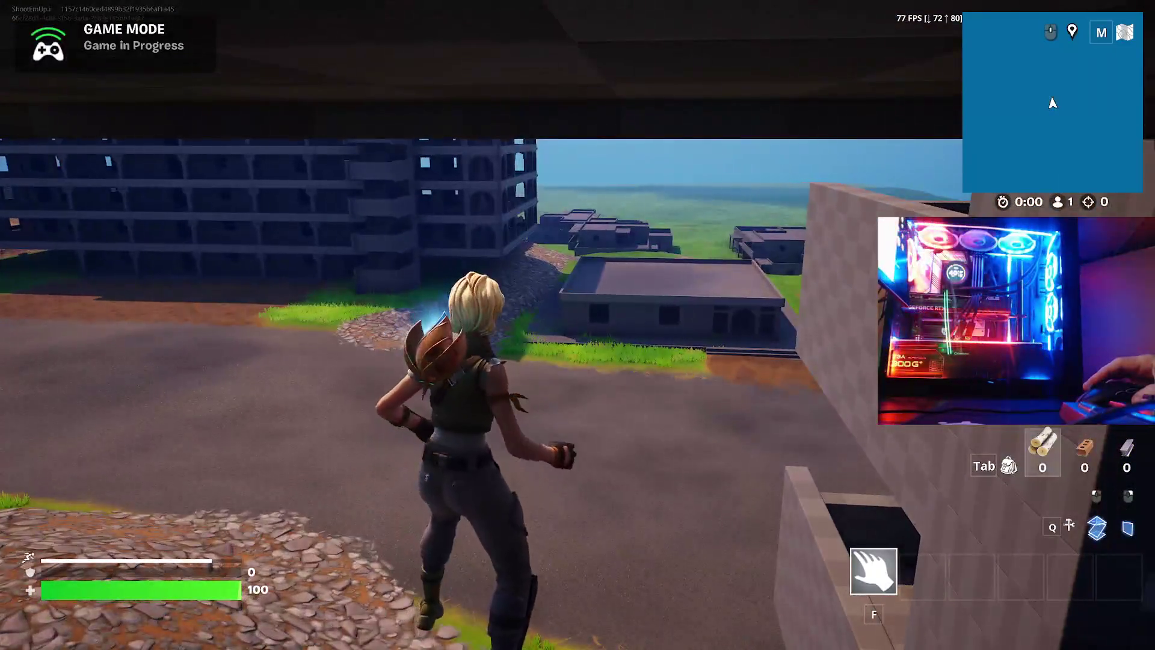
- Climb the stairwell to the upper rooftop and cross it to the ledge
{"action": "key", "text": "w"}
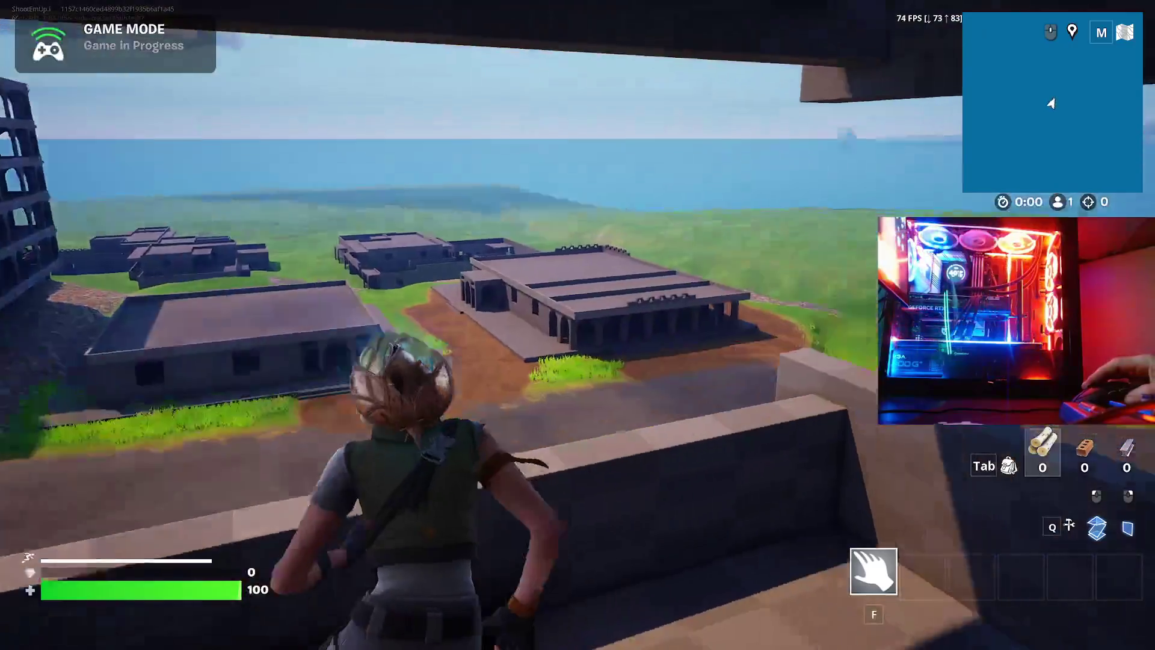
{"action": "key", "text": "w"}
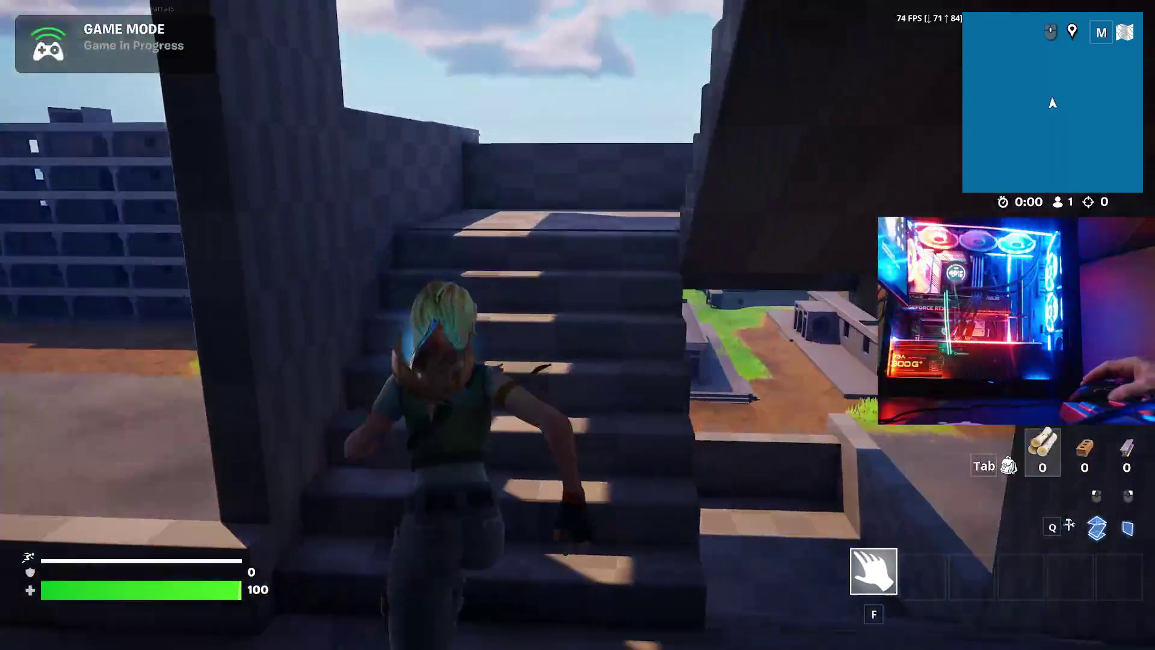
{"action": "key", "text": "w"}
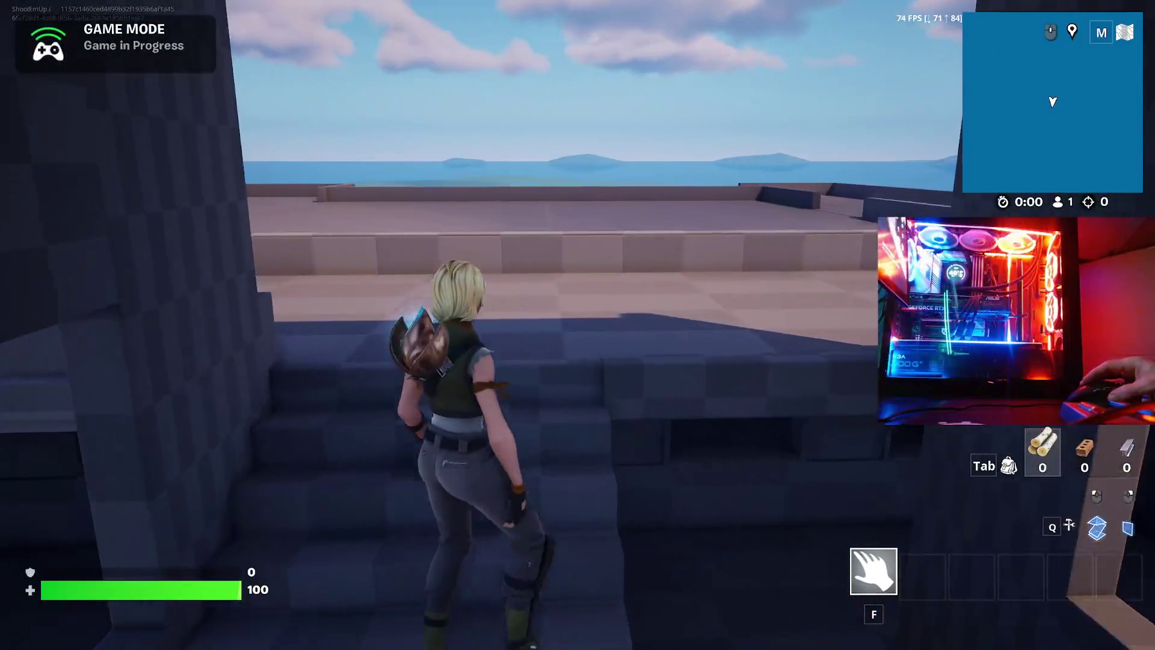
{"action": "key", "text": "w"}
{"action": "key", "text": "w"}
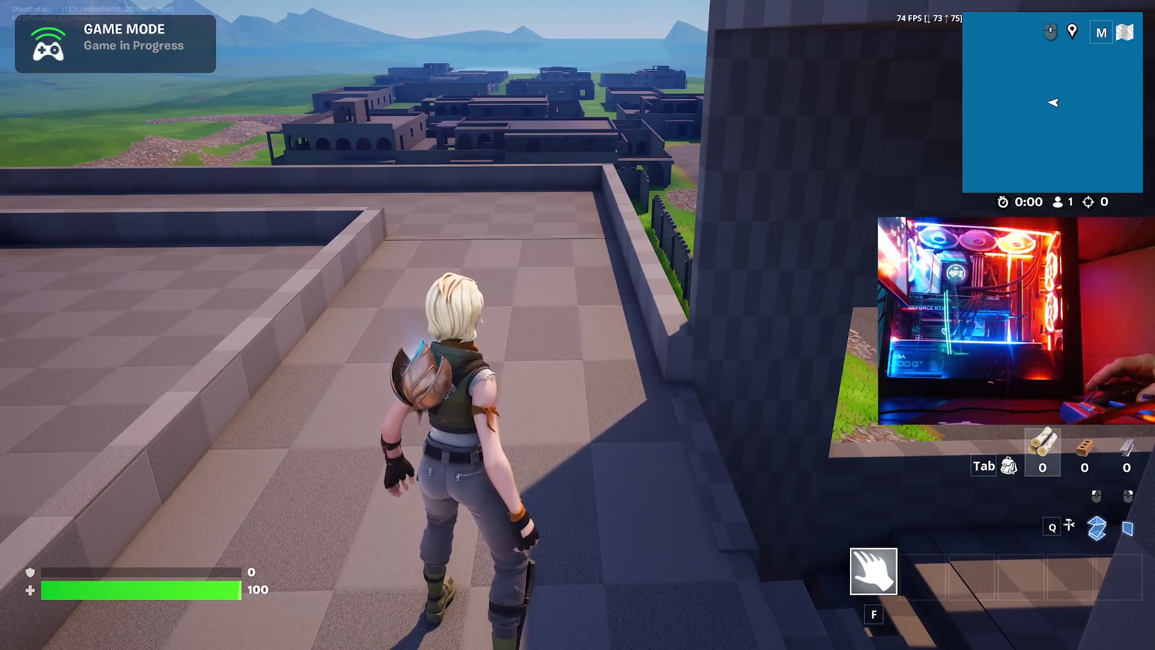
{"action": "key", "text": "w"}
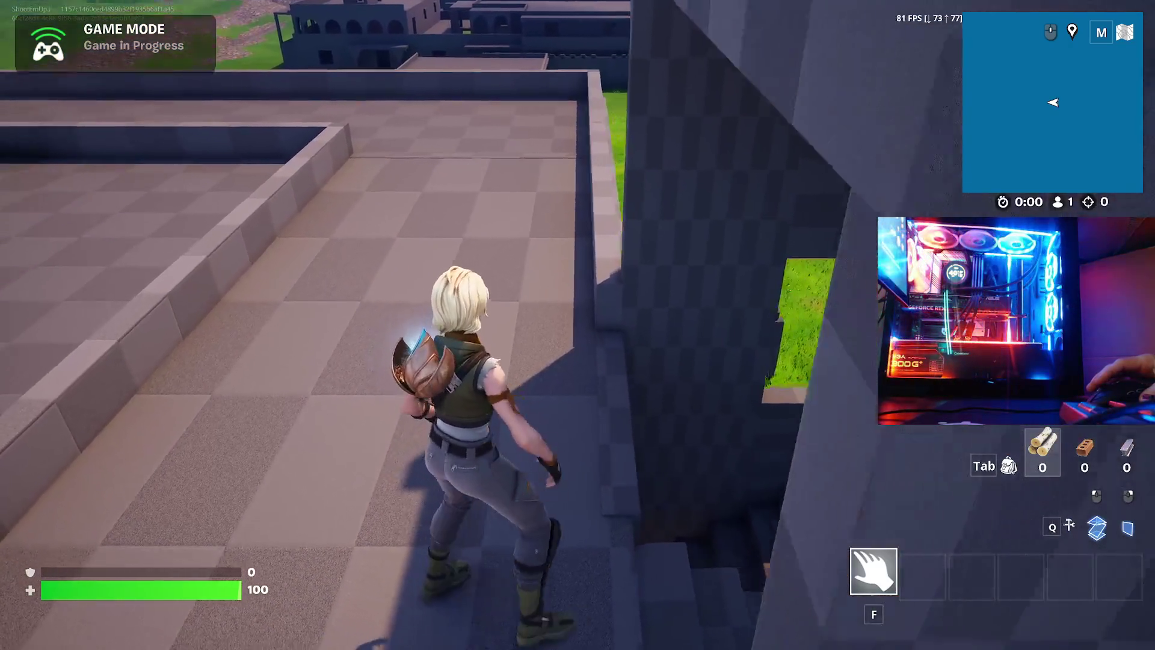
{"action": "key", "text": "w"}
{"action": "key", "text": "w"}
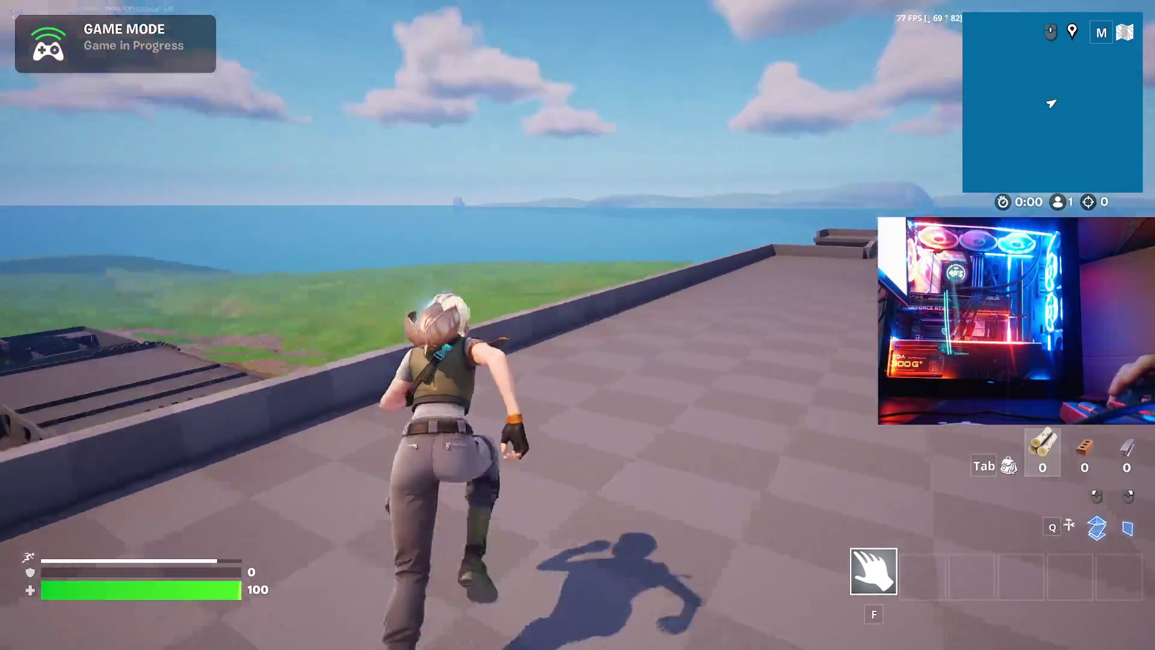
{"action": "key", "text": "w"}
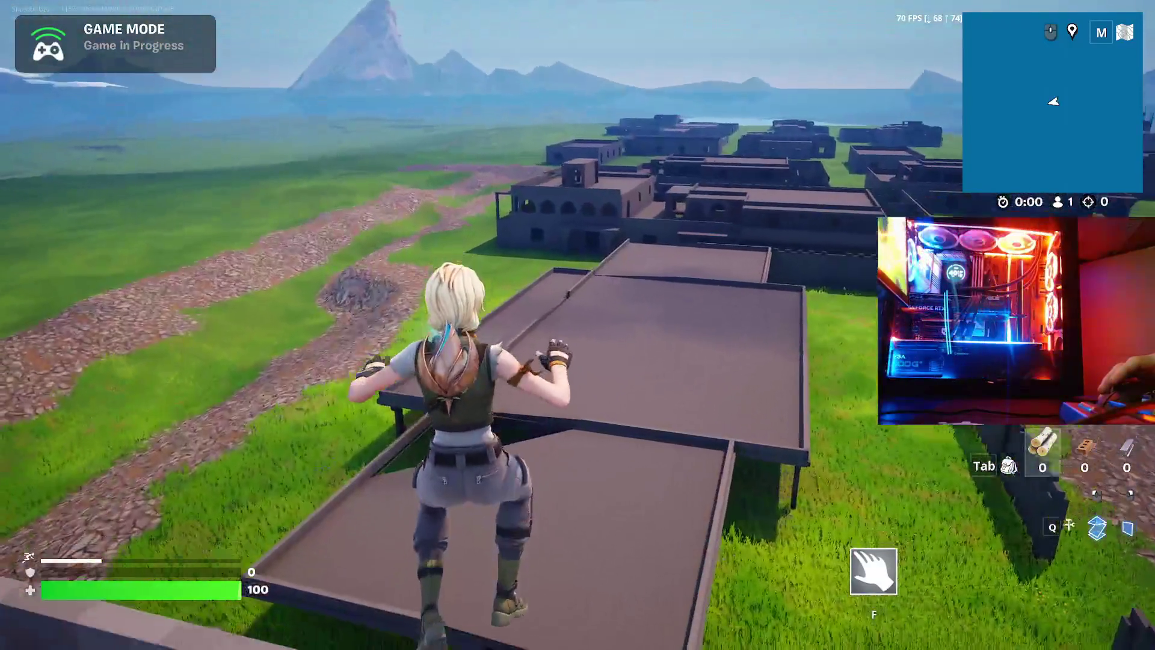
- Drop from the rooftops to the grass, run up the rocky slope and turn back
{"action": "key", "text": "w"}
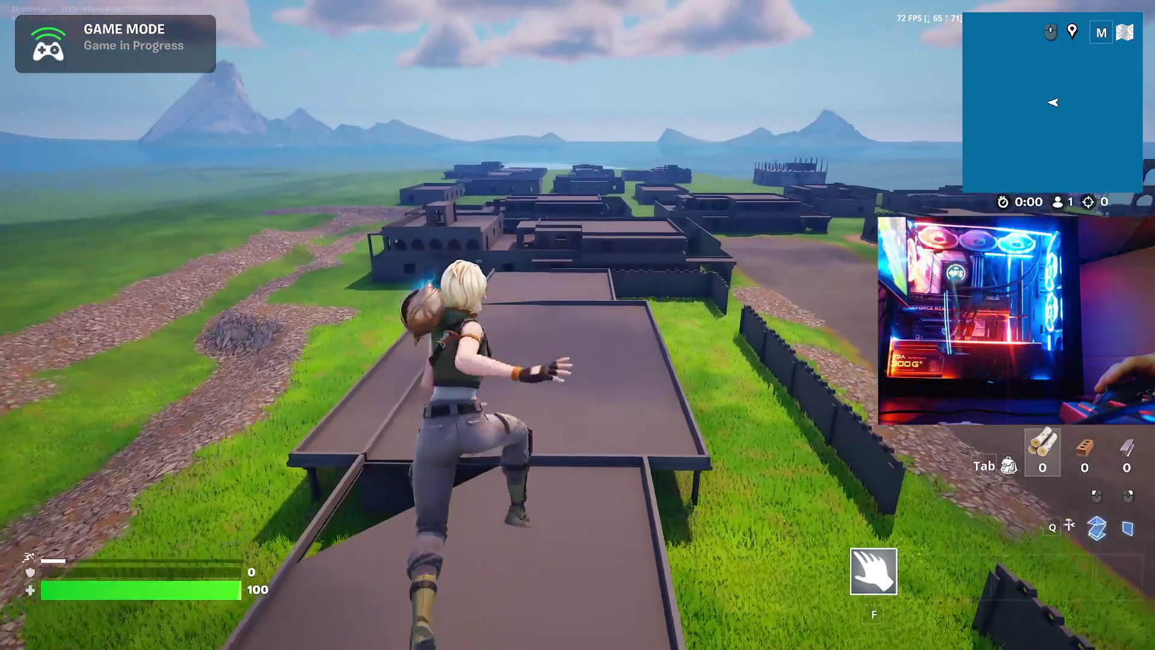
{"action": "key", "text": "w"}
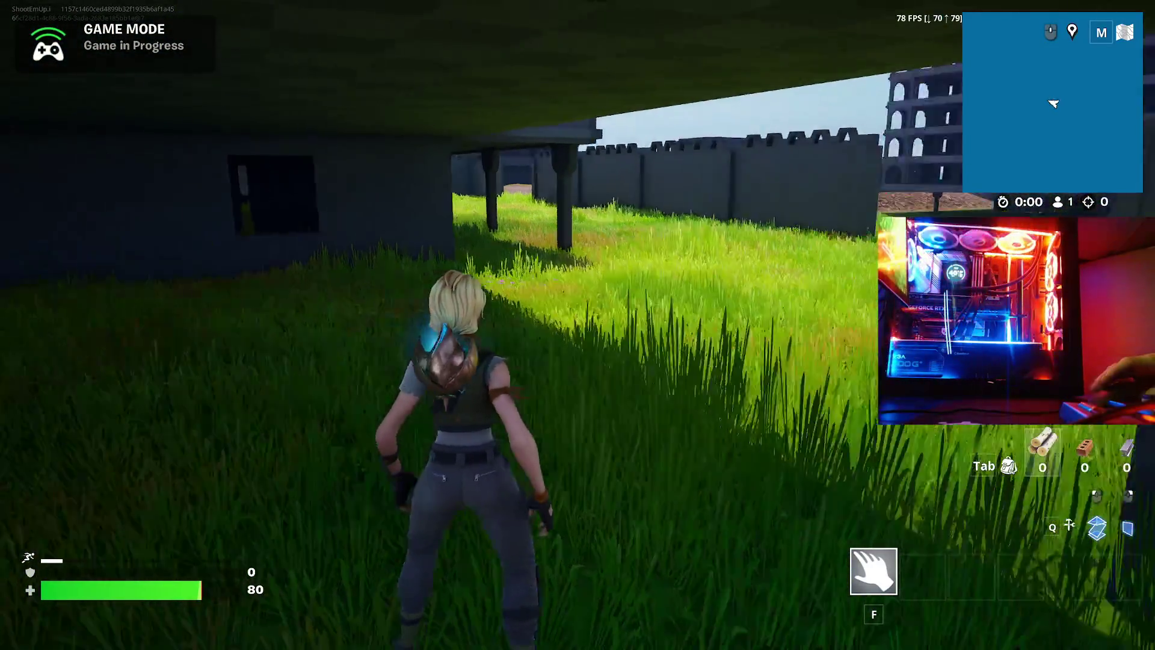
{"action": "key", "text": "w"}
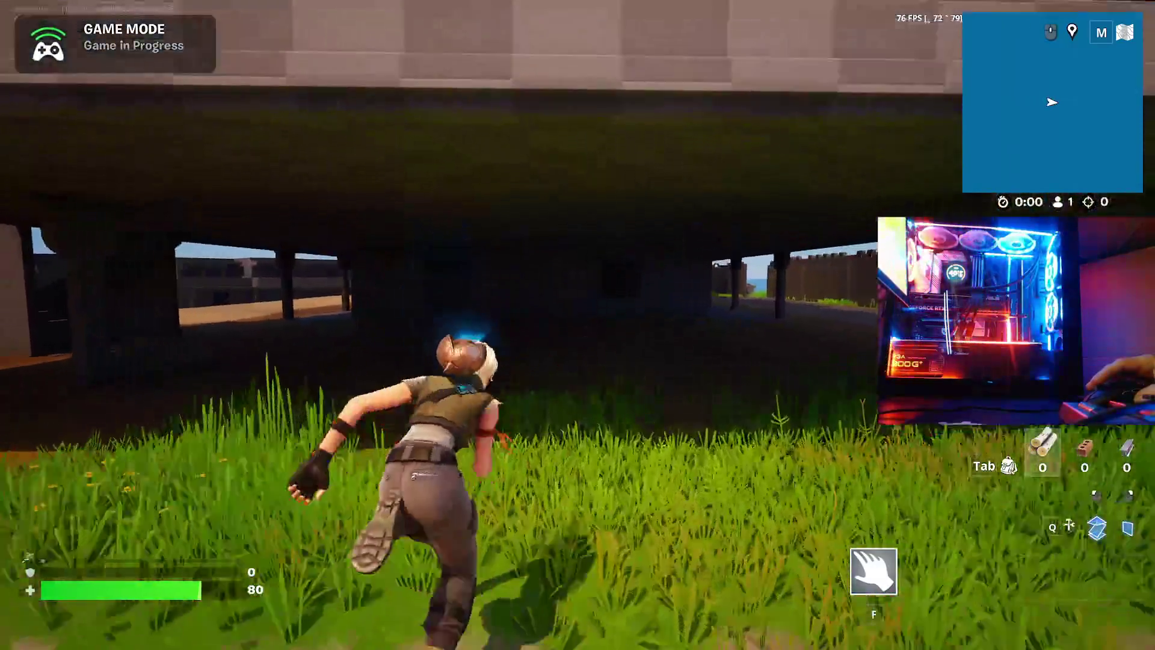
{"action": "key", "text": "w"}
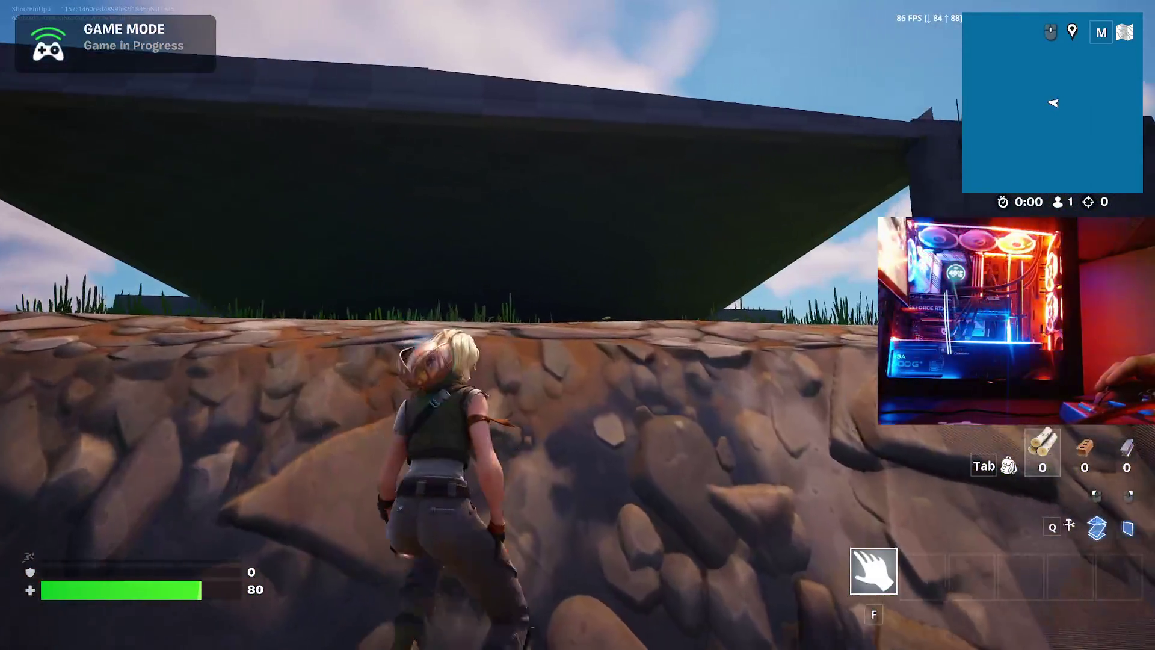
{"action": "key", "text": "w"}
{"action": "key", "text": "shift"}
- Run to the arched ruin, mantle into its dark upper floor and out onto the balcony
{"action": "key", "text": "w"}
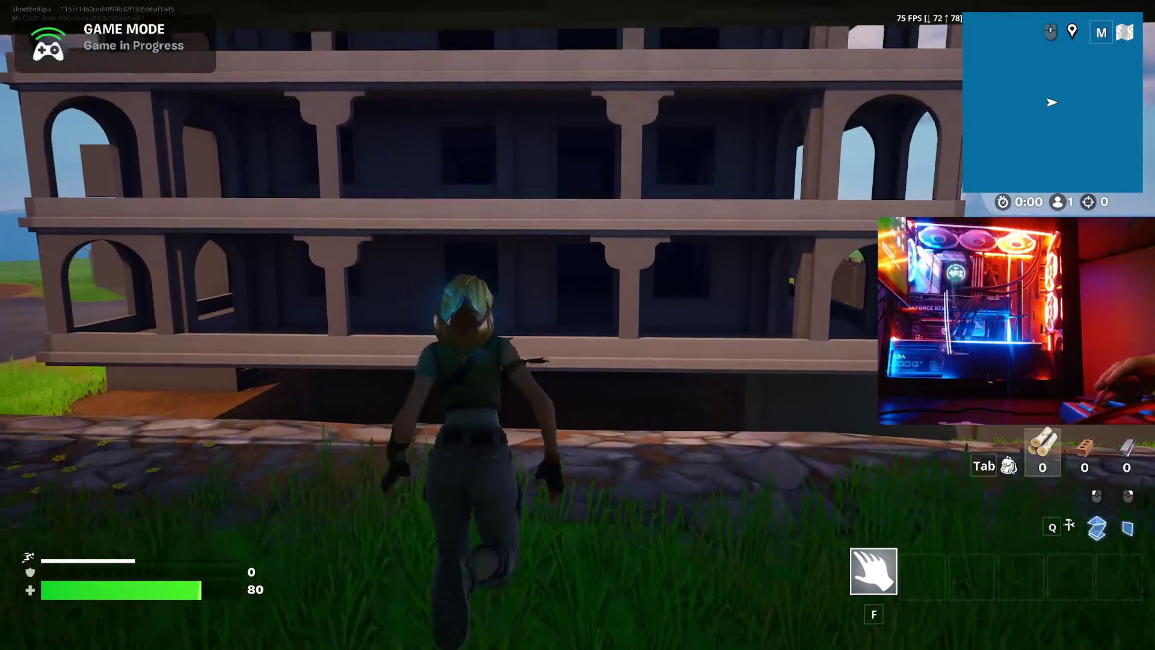
{"action": "key", "text": "w"}
{"action": "key", "text": "space"}
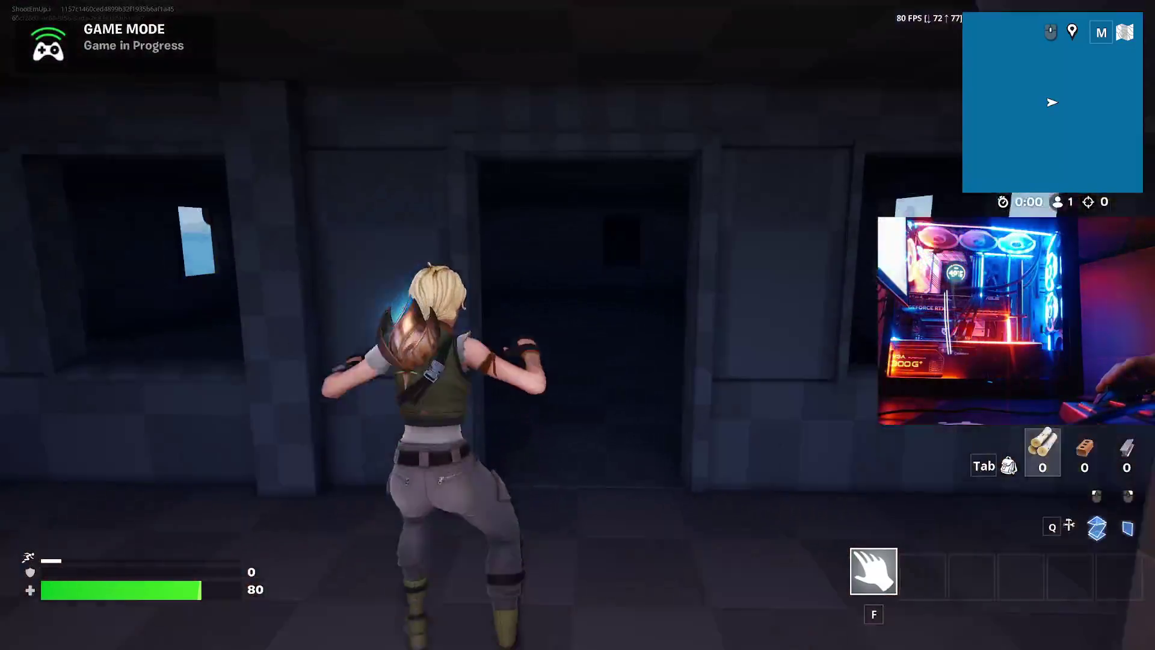
{"action": "key", "text": "w"}
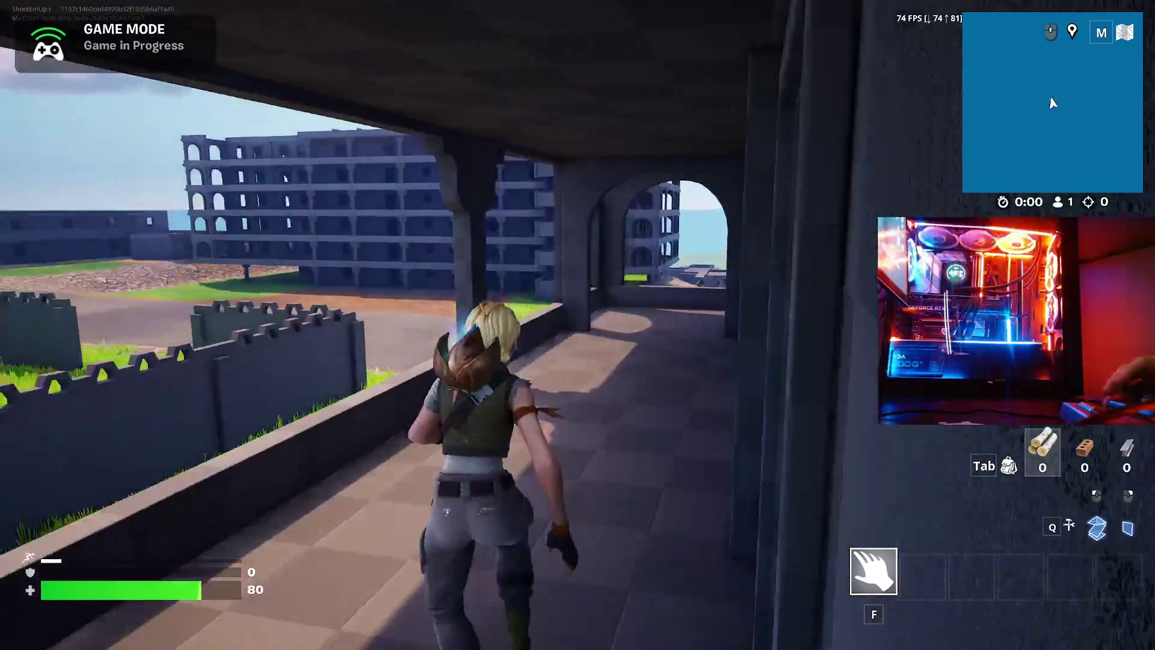
{"action": "key", "text": "w"}
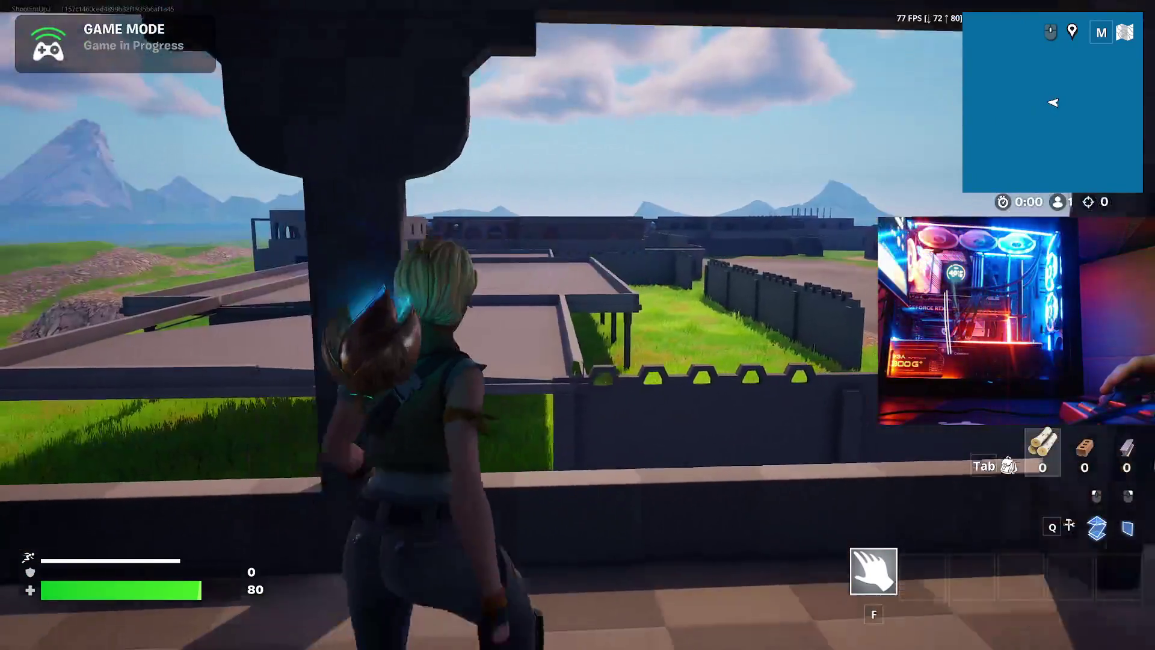
- Run along the covered balcony facing the mountains and lake toward the stairs
{"action": "key", "text": "w"}
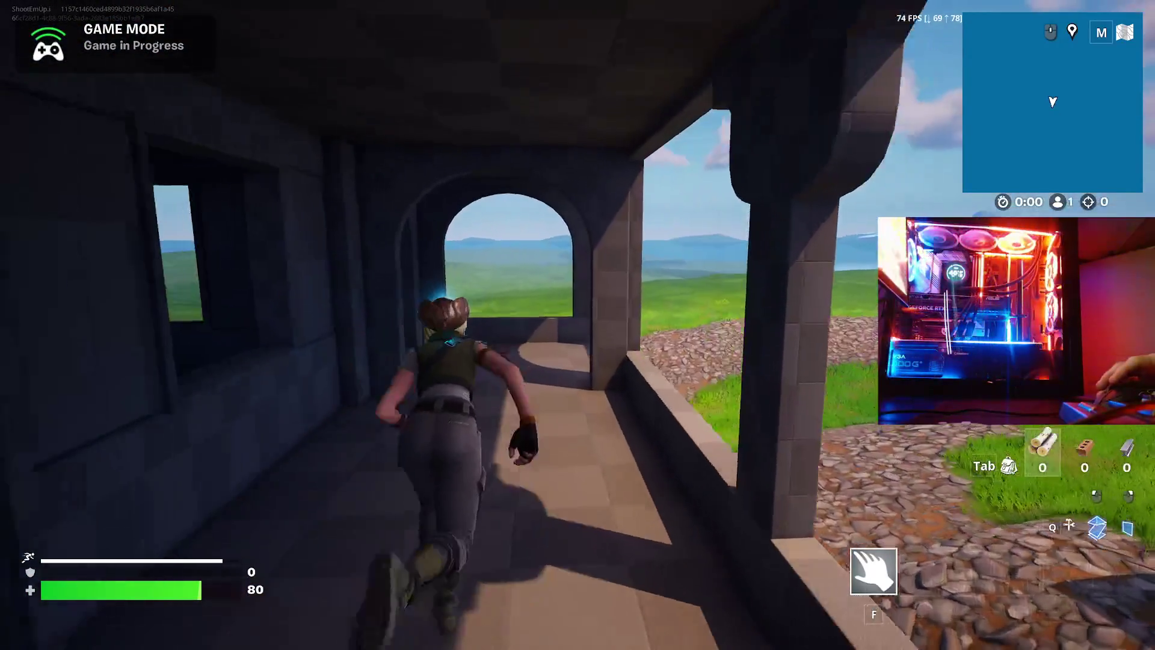
{"action": "key", "text": "w"}
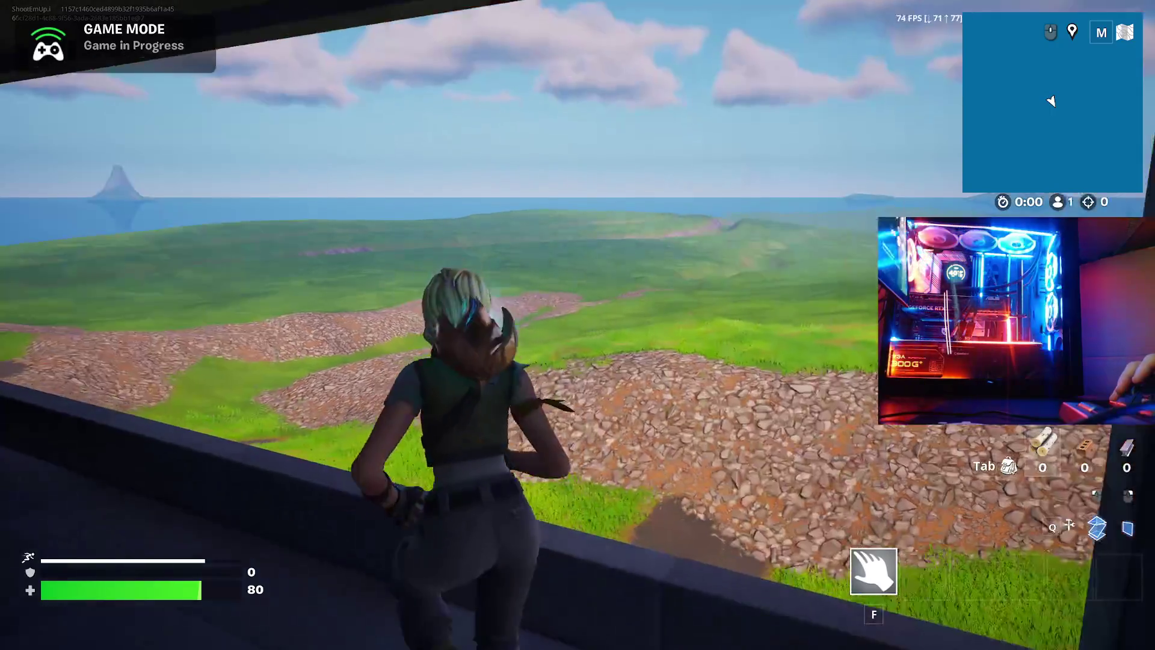
{"action": "key", "text": "w"}
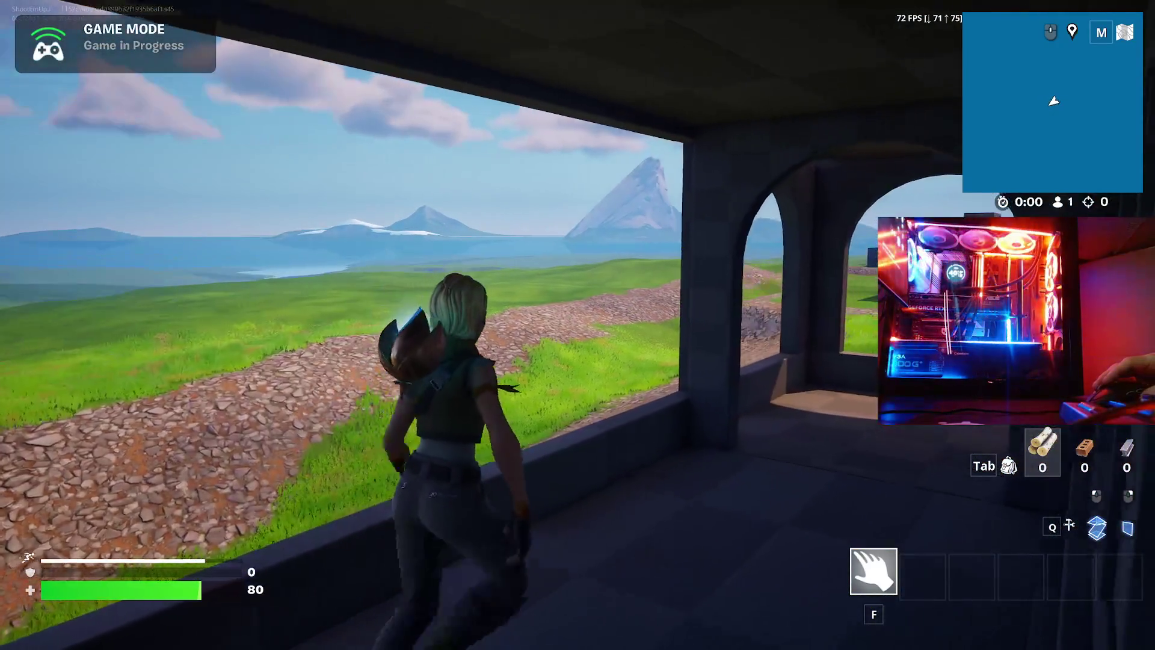
{"action": "key", "text": "w"}
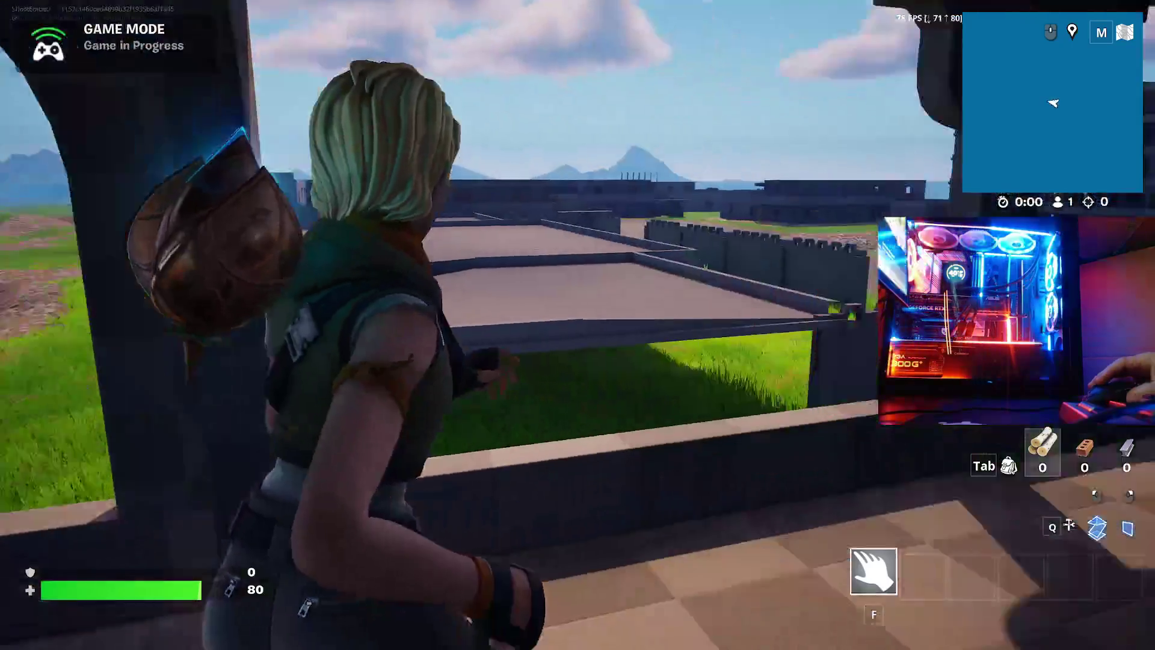
{"action": "key", "text": "w"}
{"action": "key", "text": "w"}
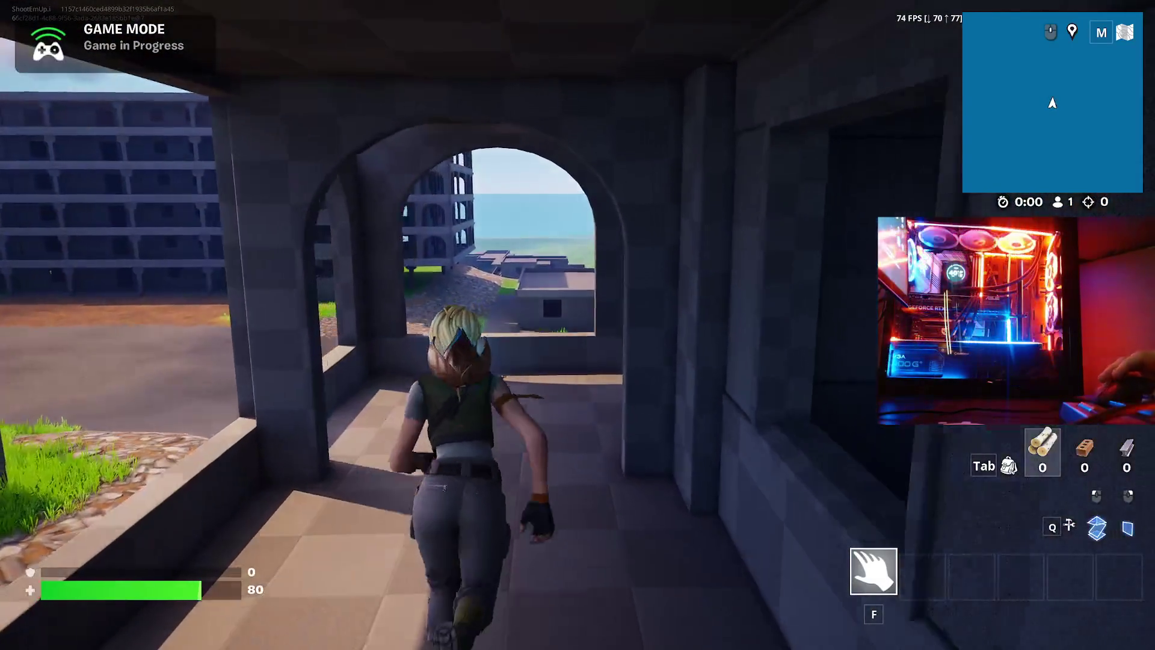
{"action": "key", "text": "w"}
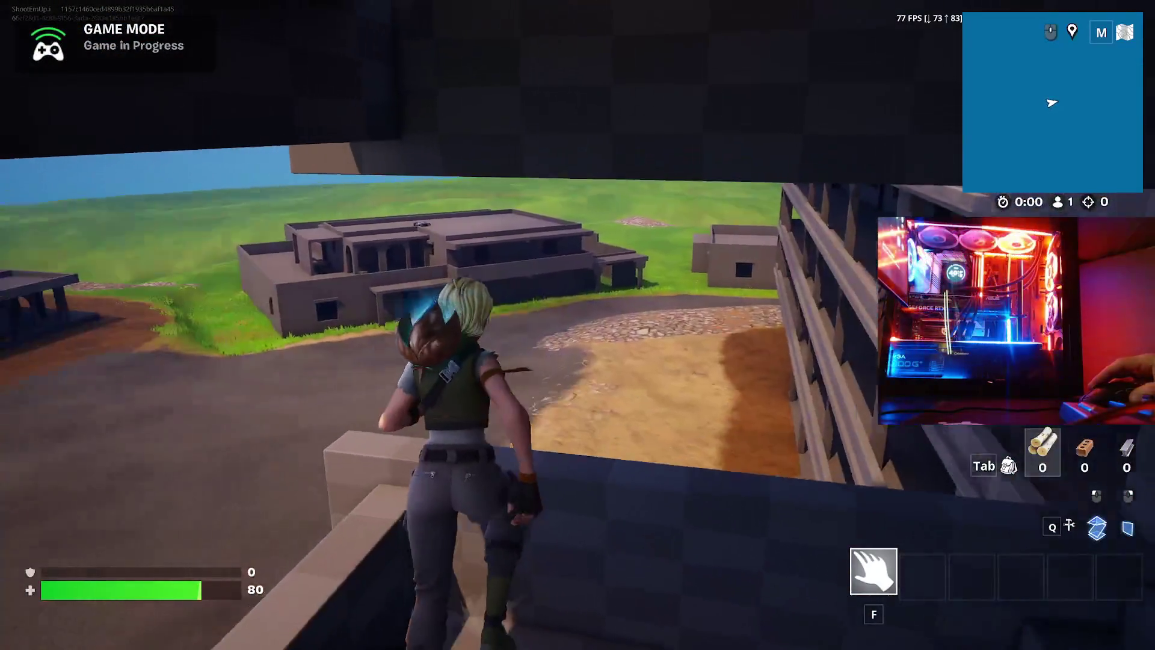
- Vault the ledge wall and sprint across grass and pavement into the dark archway building
{"action": "key", "text": "w"}
{"action": "key", "text": "space"}
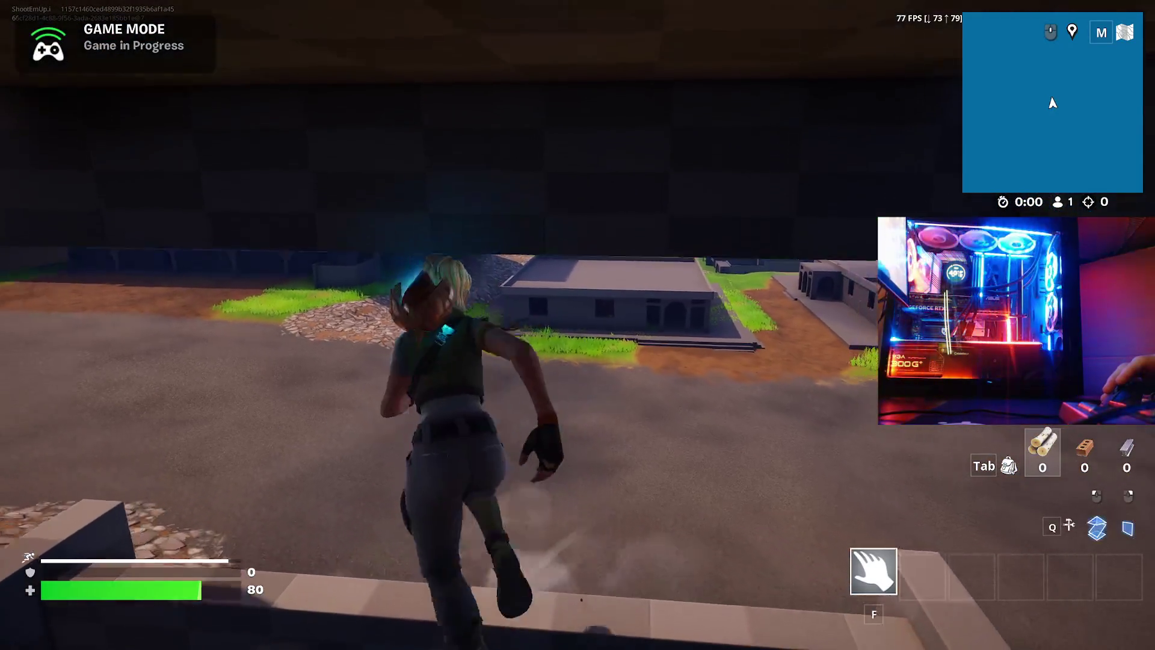
{"action": "key", "text": "w"}
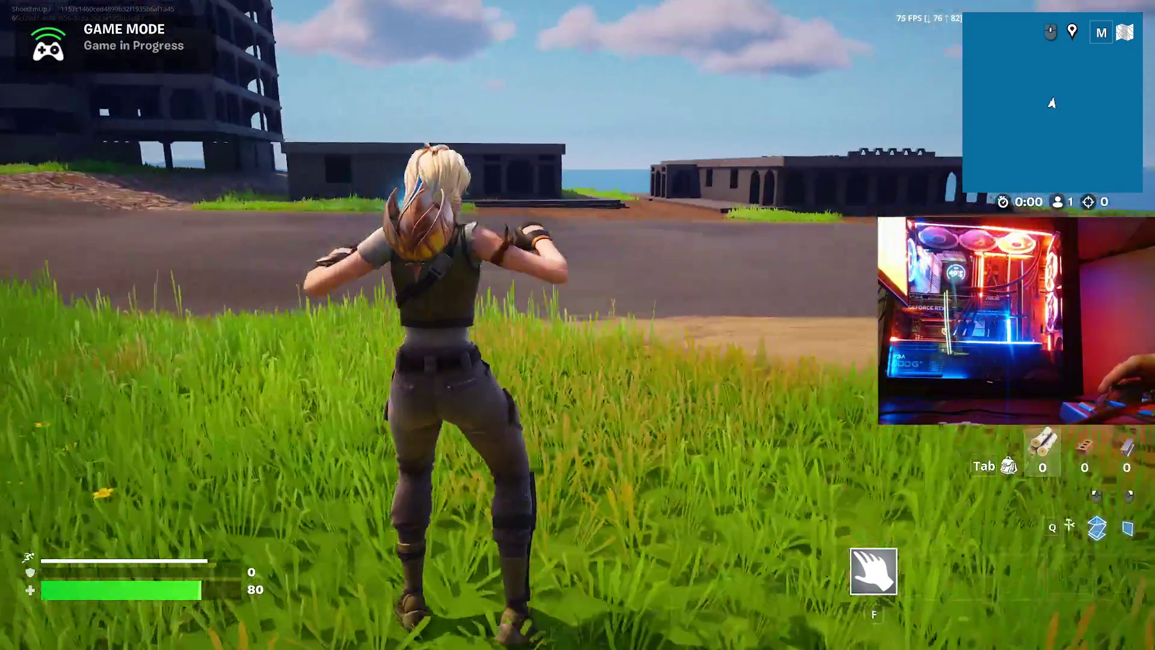
{"action": "key", "text": "w"}
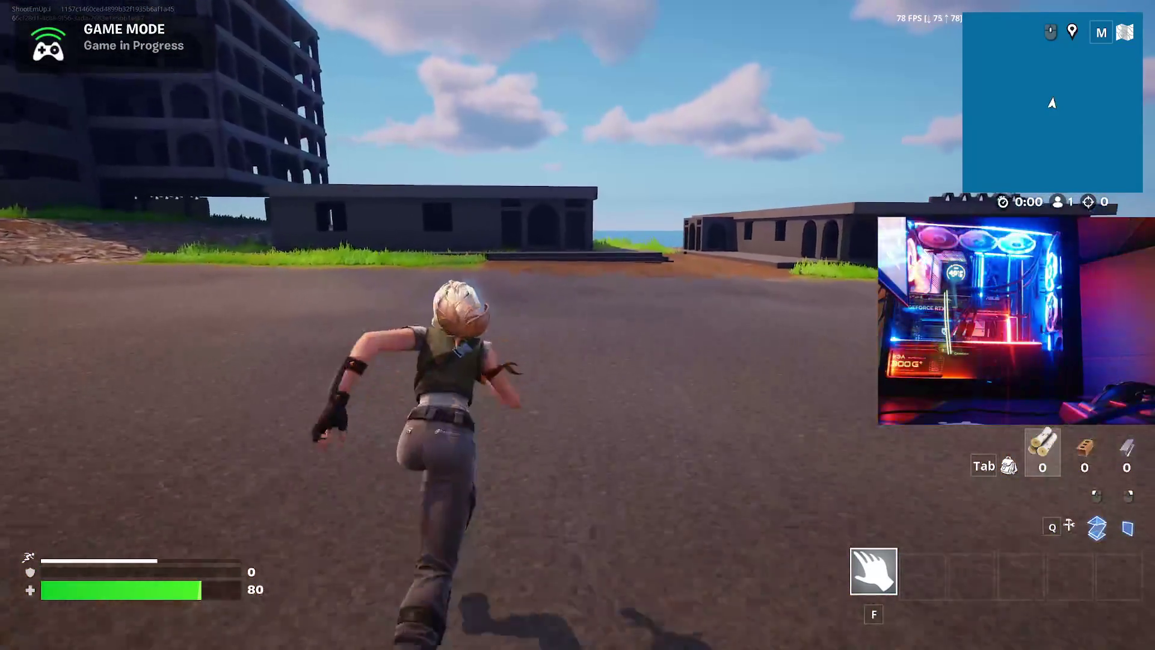
{"action": "key", "text": "w"}
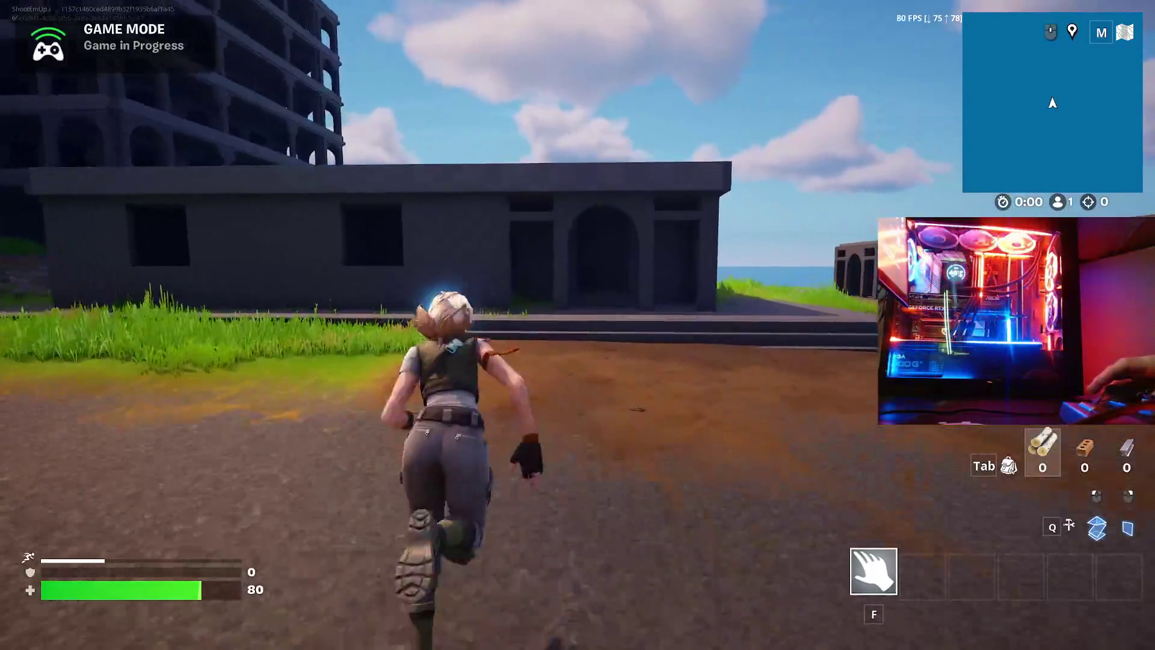
{"action": "key", "text": "w"}
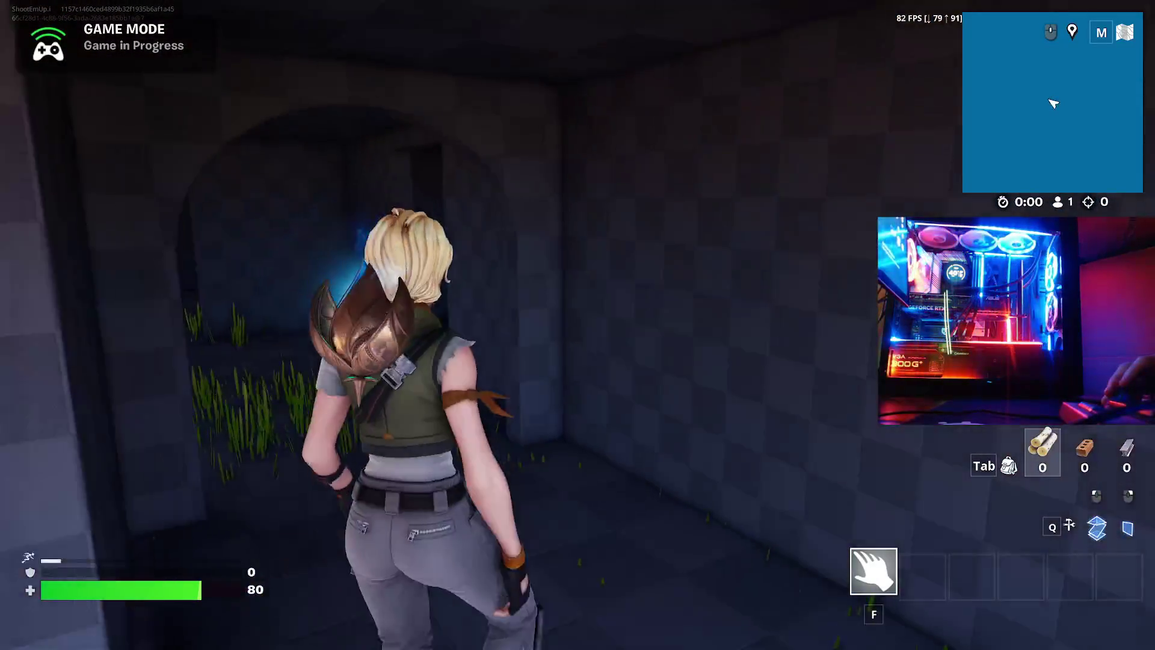
- Run along the long arched building and through another archway to the interior window
{"action": "key", "text": "w"}
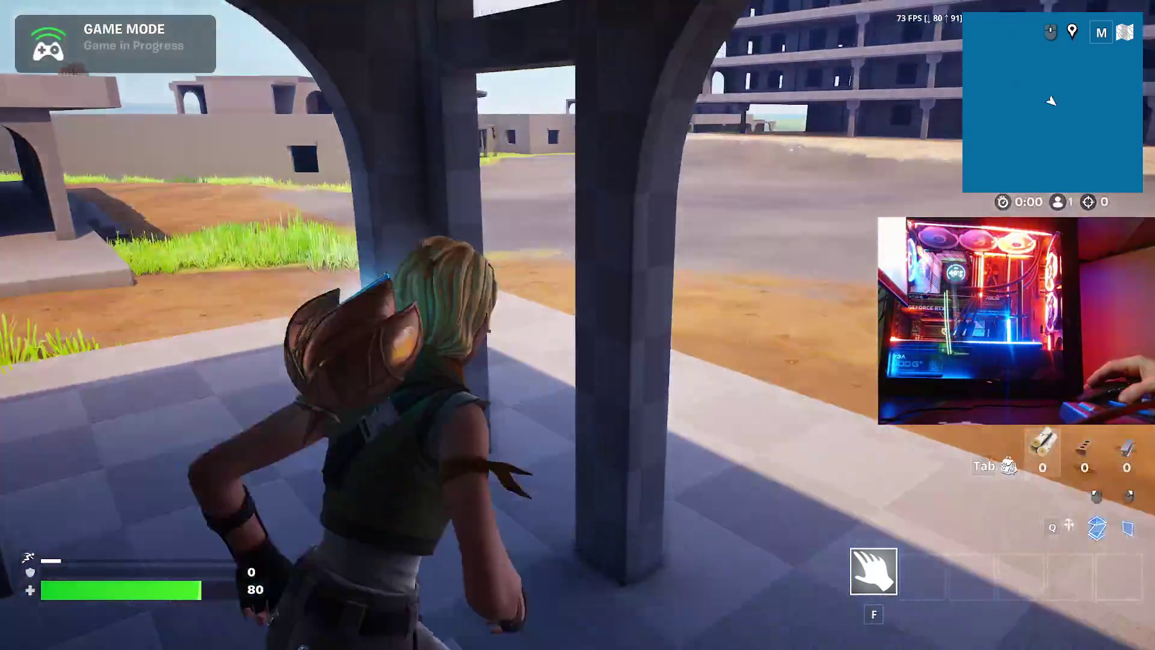
{"action": "key", "text": "w"}
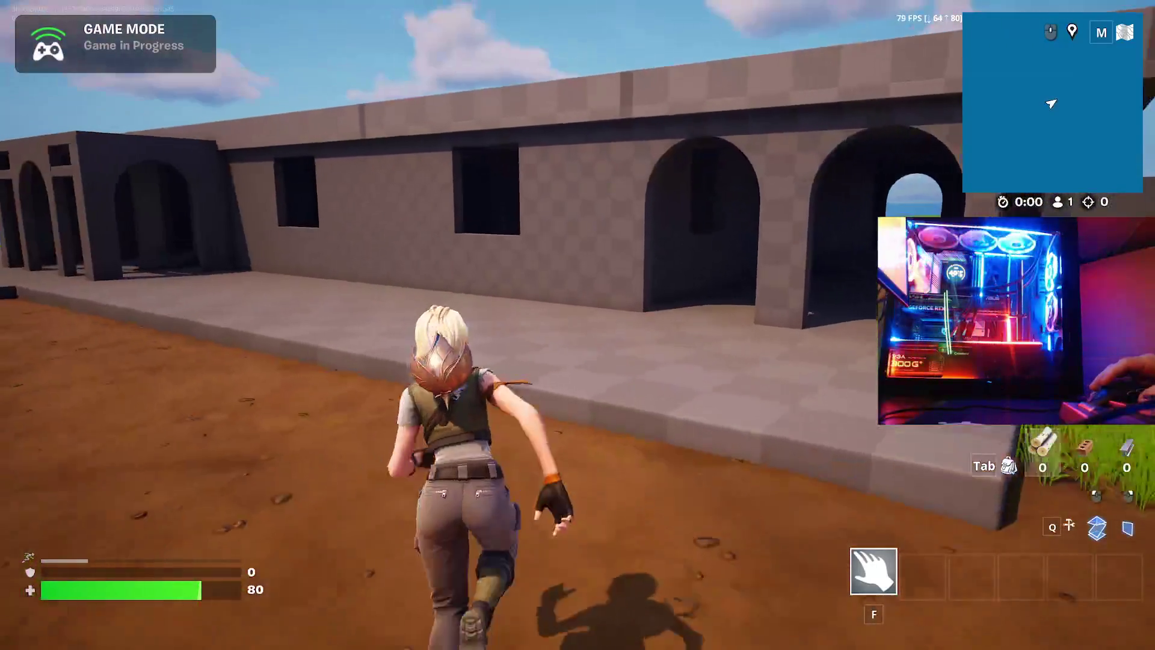
{"action": "key", "text": "w"}
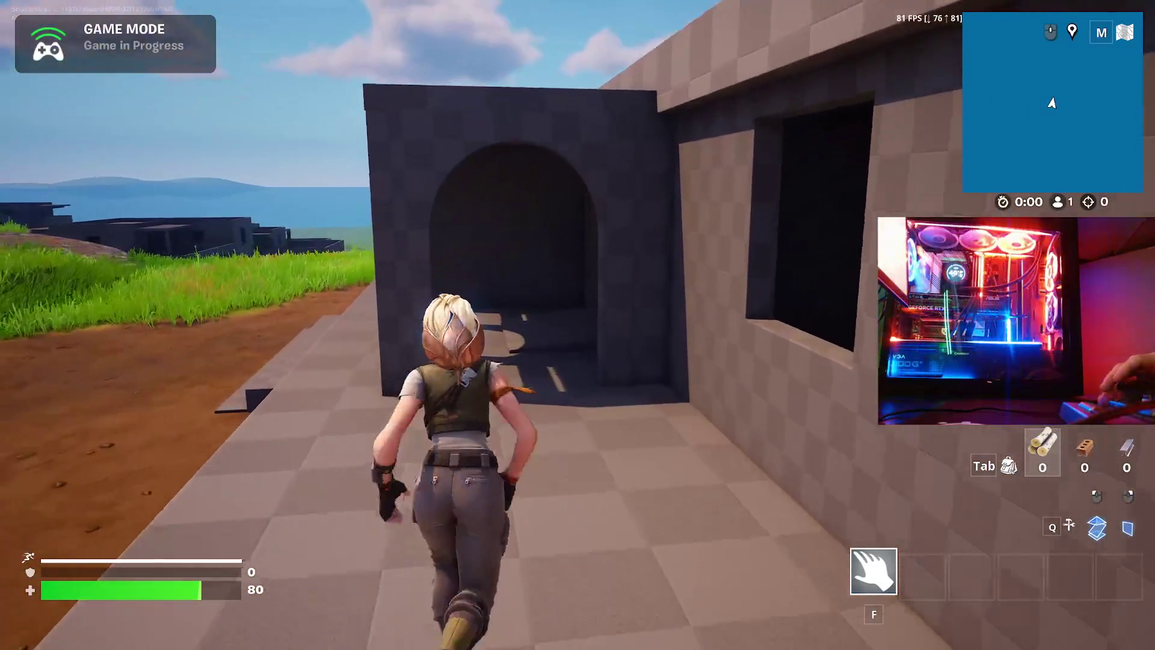
{"action": "key", "text": "w"}
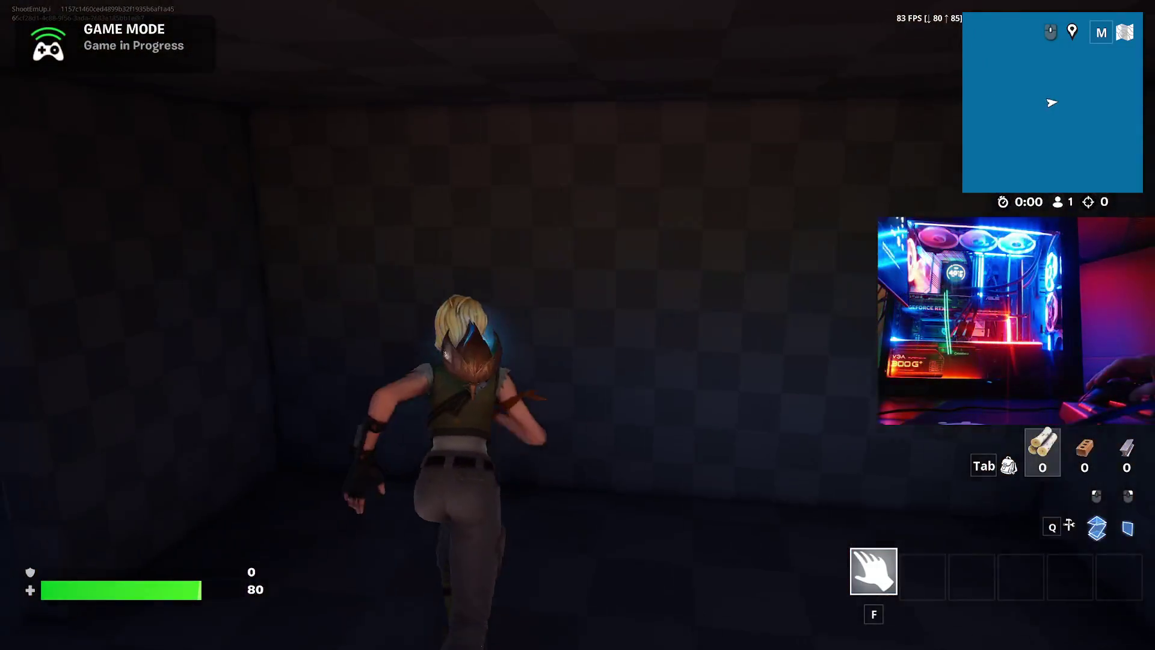
{"action": "key", "text": "w"}
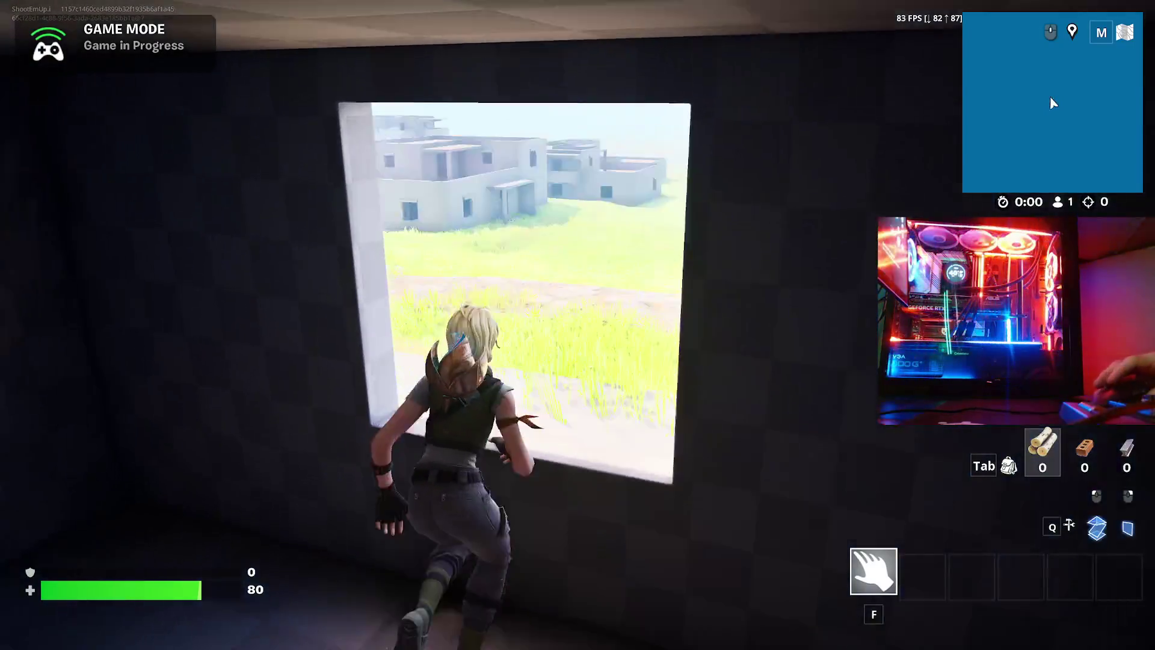
{"action": "key", "text": "w"}
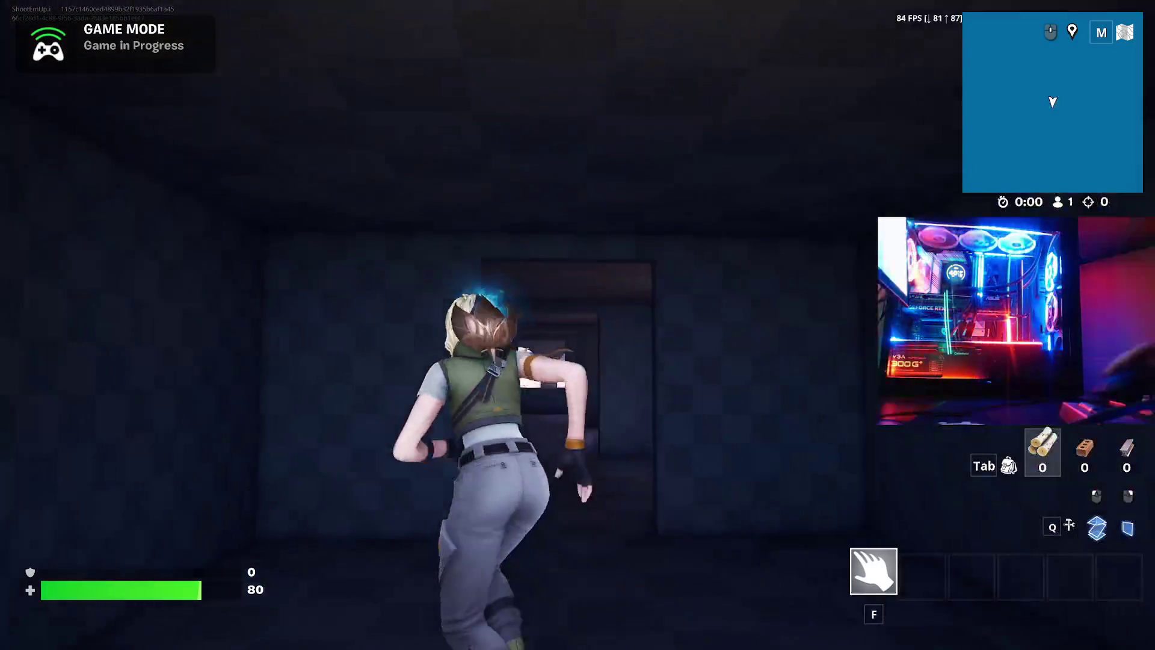
- Hurdle out the checkered room's window onto the dirt path, vault back in, then exit to the grass
{"action": "key", "text": "w"}
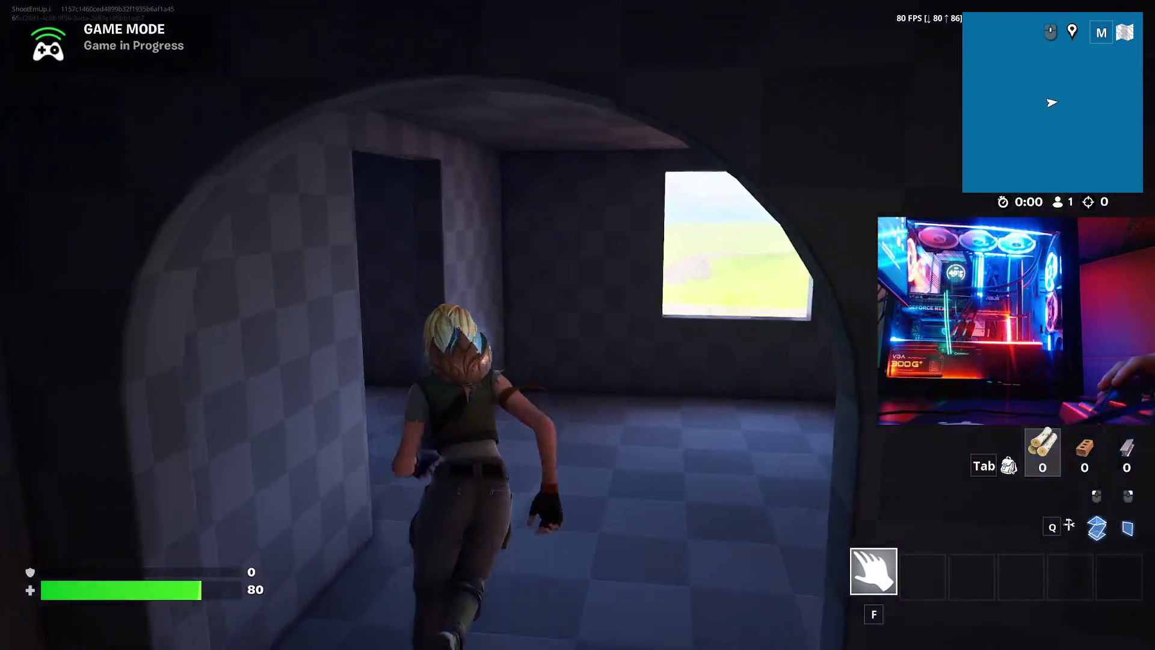
{"action": "key", "text": "w"}
{"action": "key", "text": "space"}
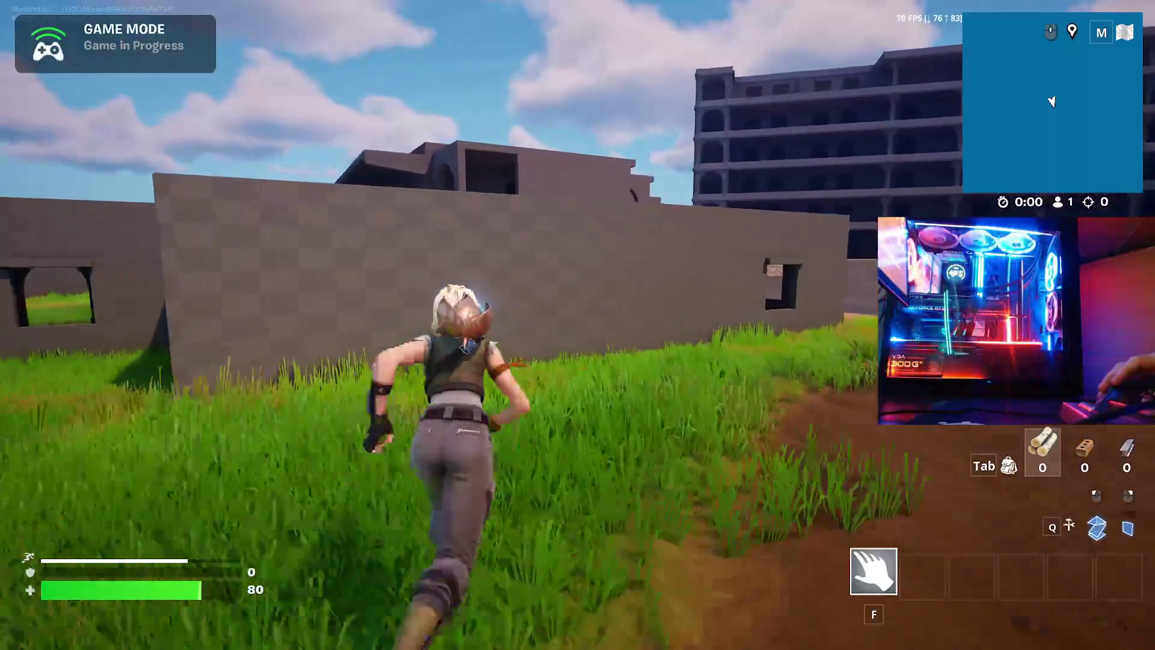
{"action": "key", "text": "w"}
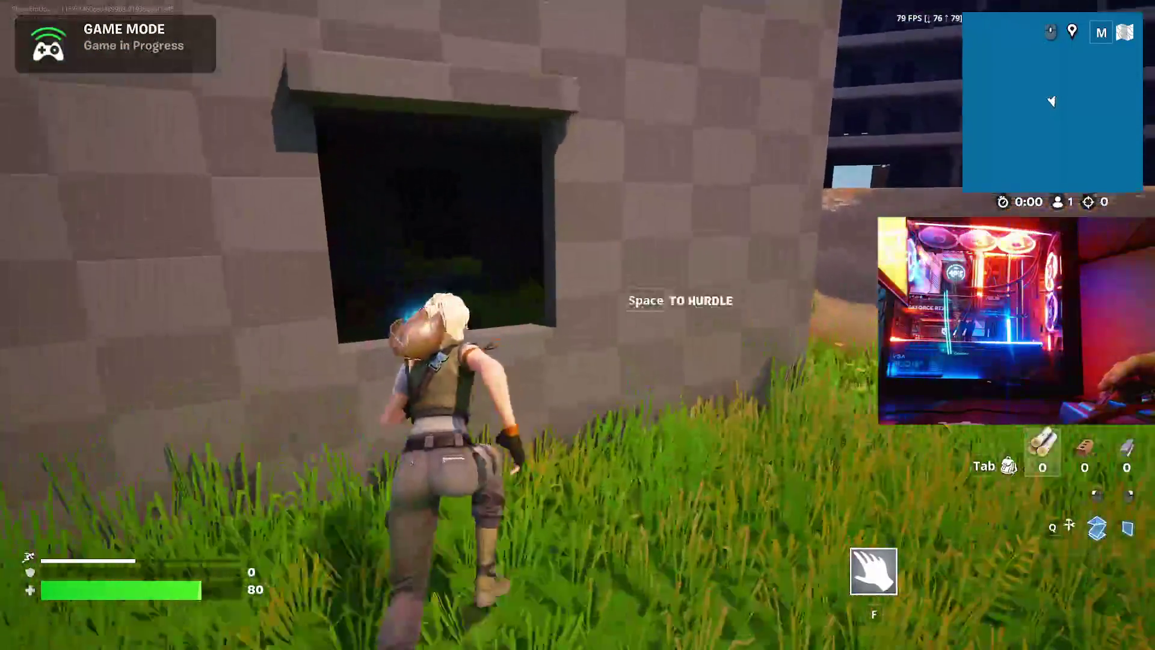
{"action": "key", "text": "space"}
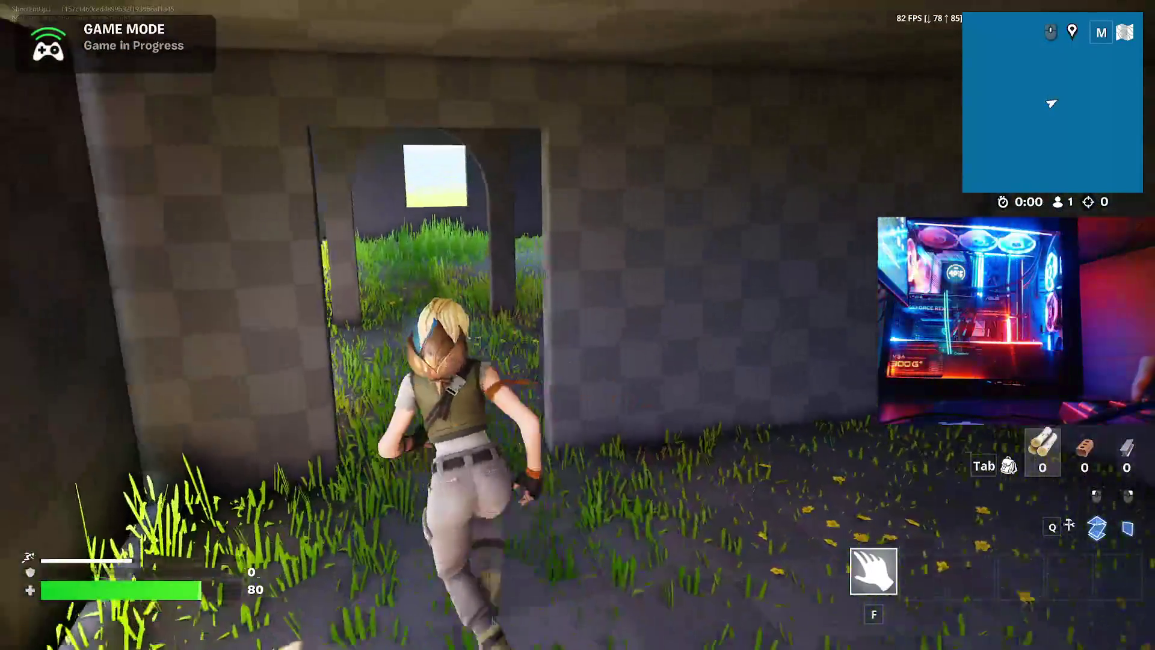
{"action": "key", "text": "w"}
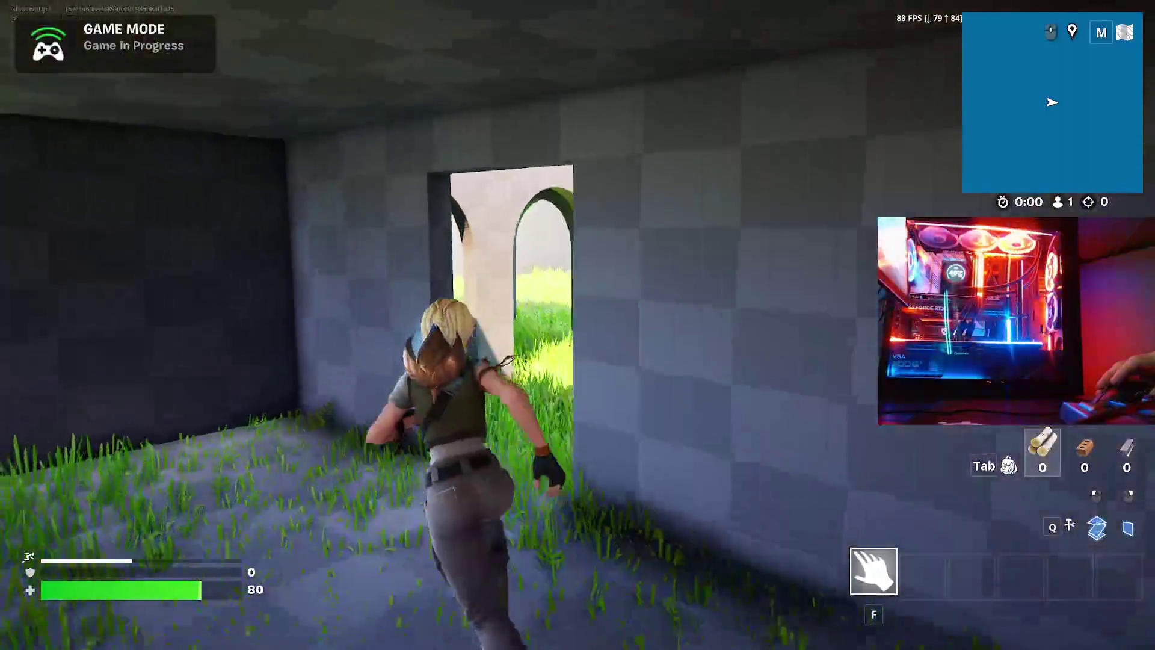
{"action": "key", "text": "w"}
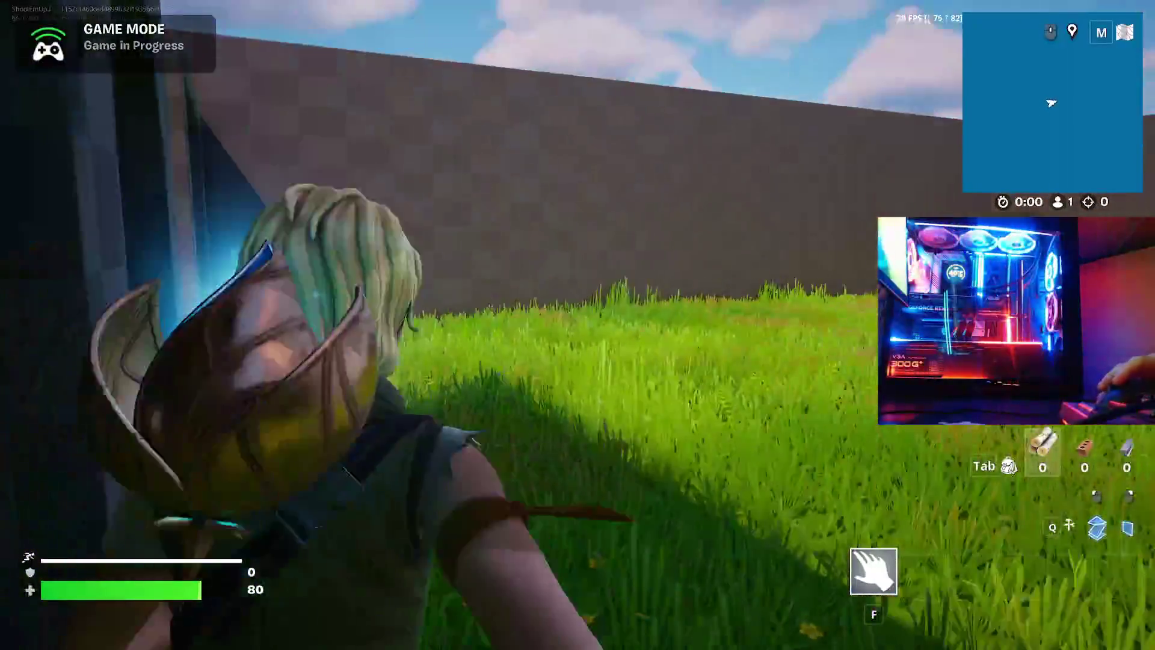
- Climb to the rooftop, run across it and mantle onto the next building's roof
{"action": "key", "text": "w"}
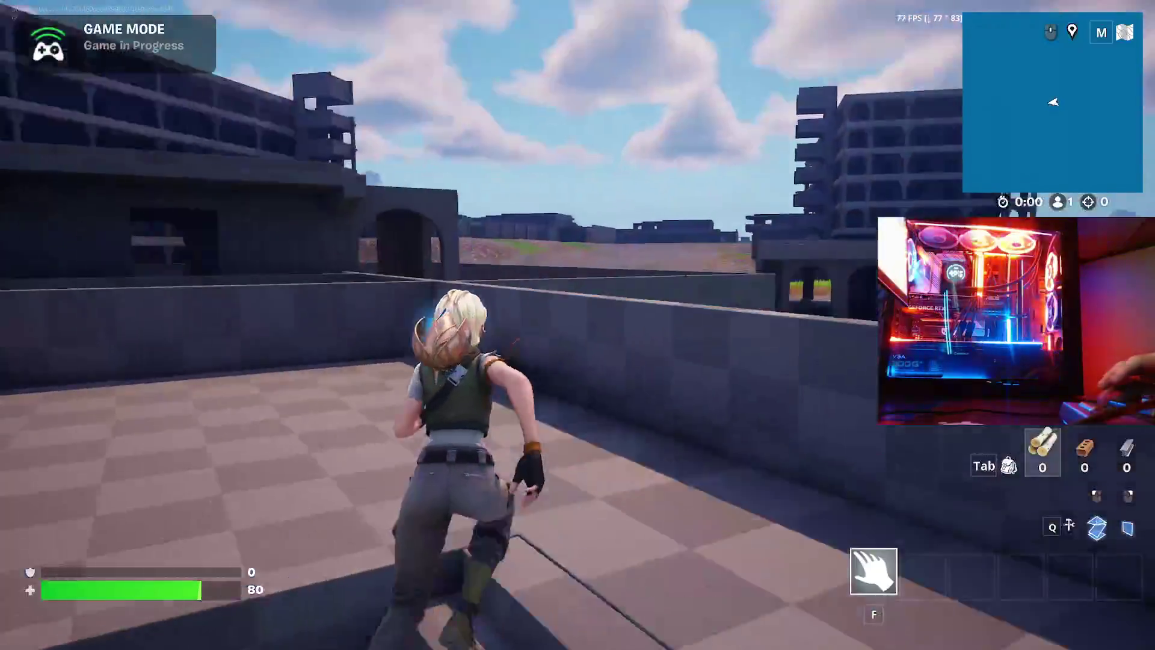
{"action": "key", "text": "w"}
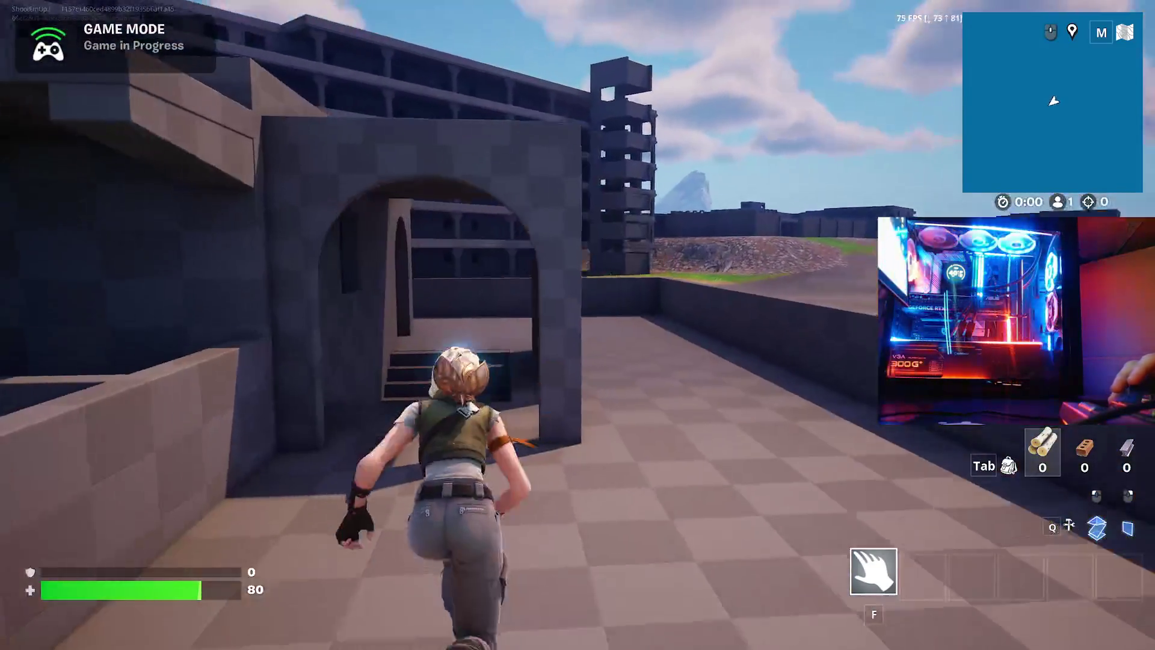
{"action": "key", "text": "w"}
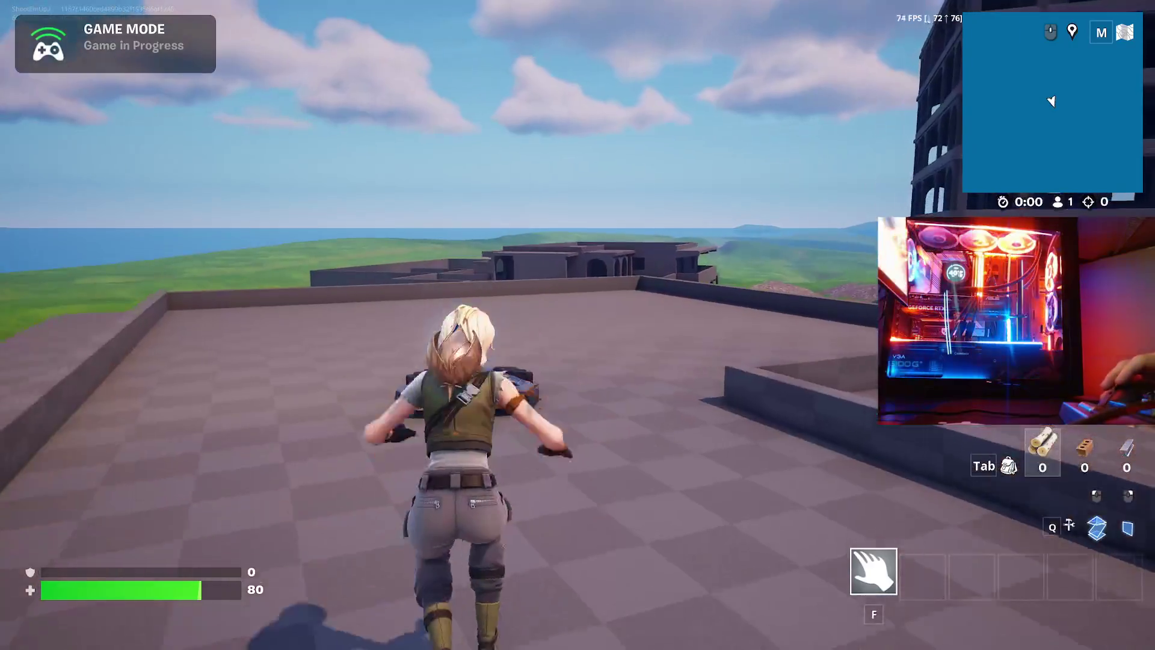
{"action": "key", "text": "w"}
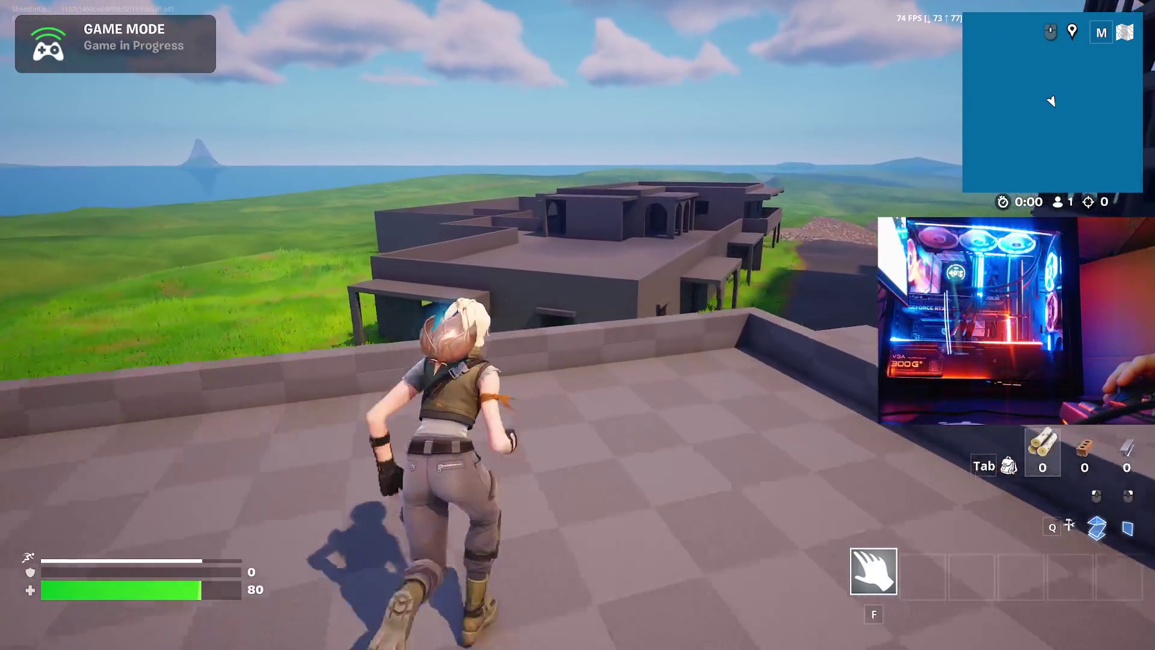
{"action": "key", "text": "w"}
{"action": "key", "text": "space"}
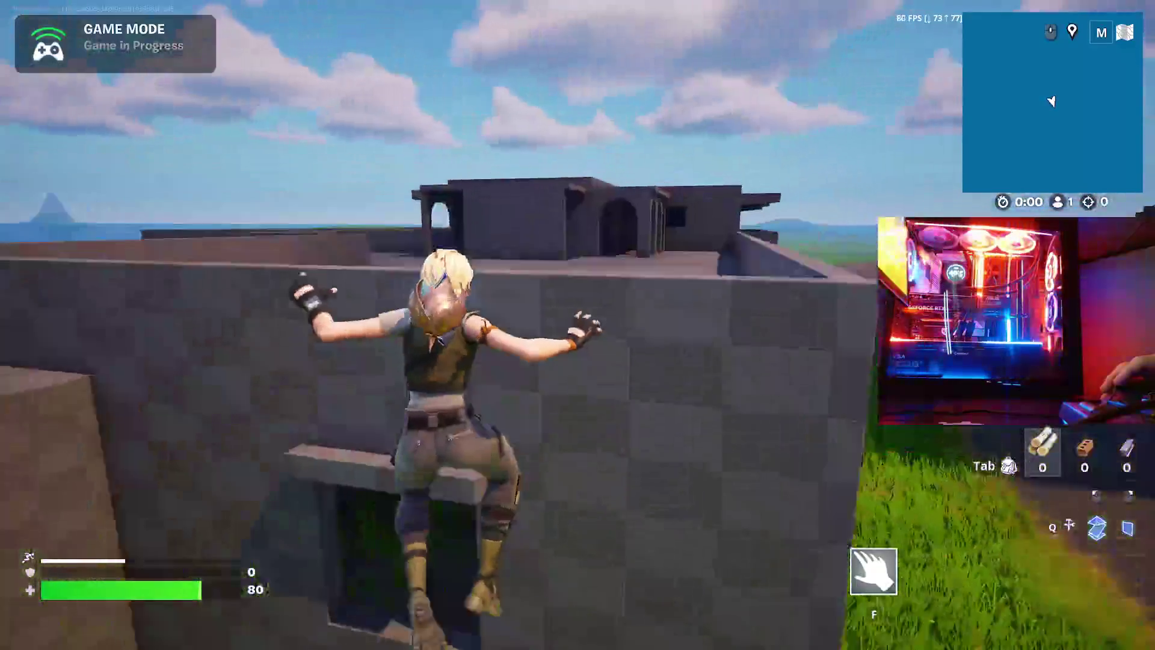
{"action": "key", "text": "w"}
- Run and jump across that roof, then drop to ground level
{"action": "key", "text": "w"}
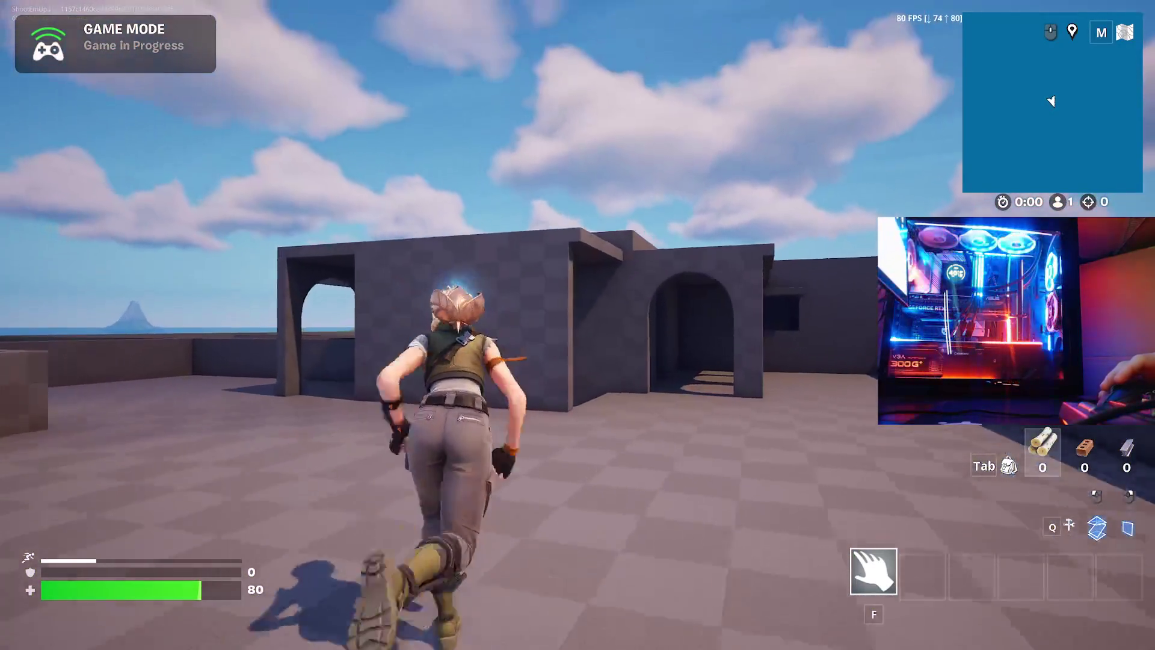
{"action": "key", "text": "space"}
{"action": "key", "text": "w"}
{"action": "key", "text": "space"}
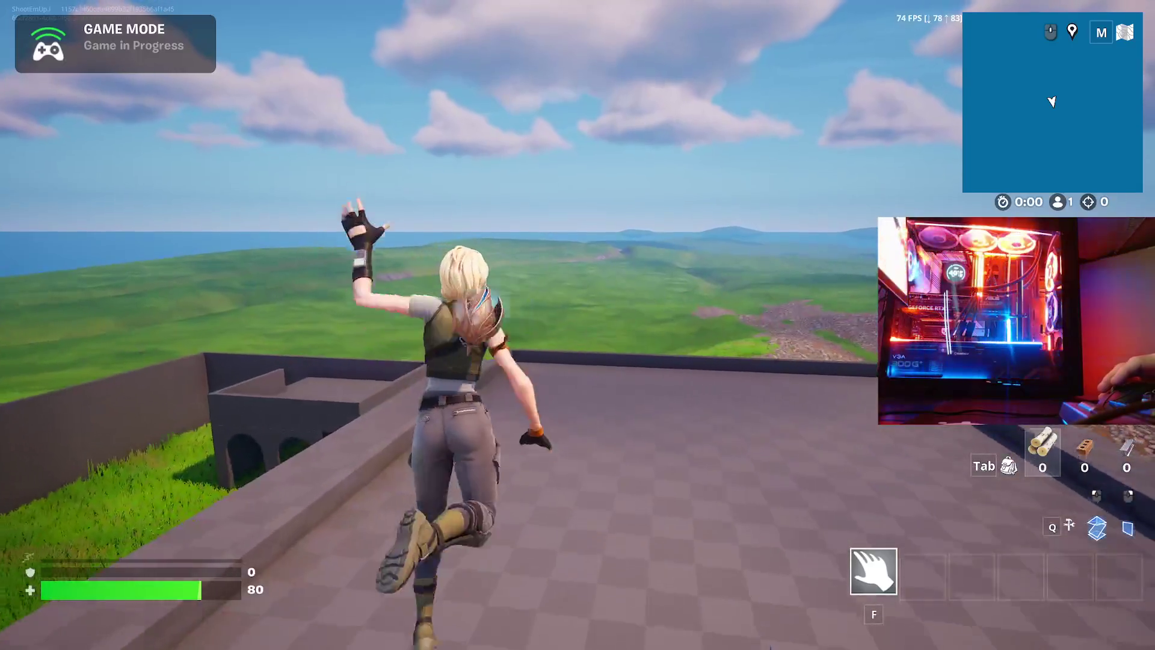
{"action": "key", "text": "w"}
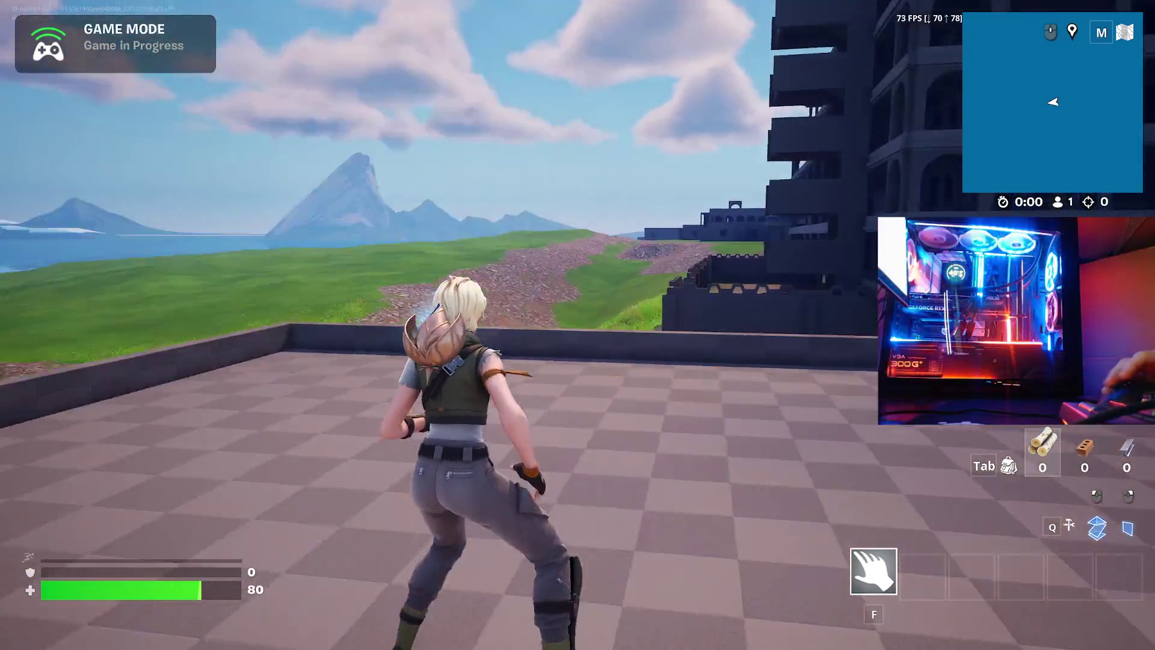
{"action": "key", "text": "w"}
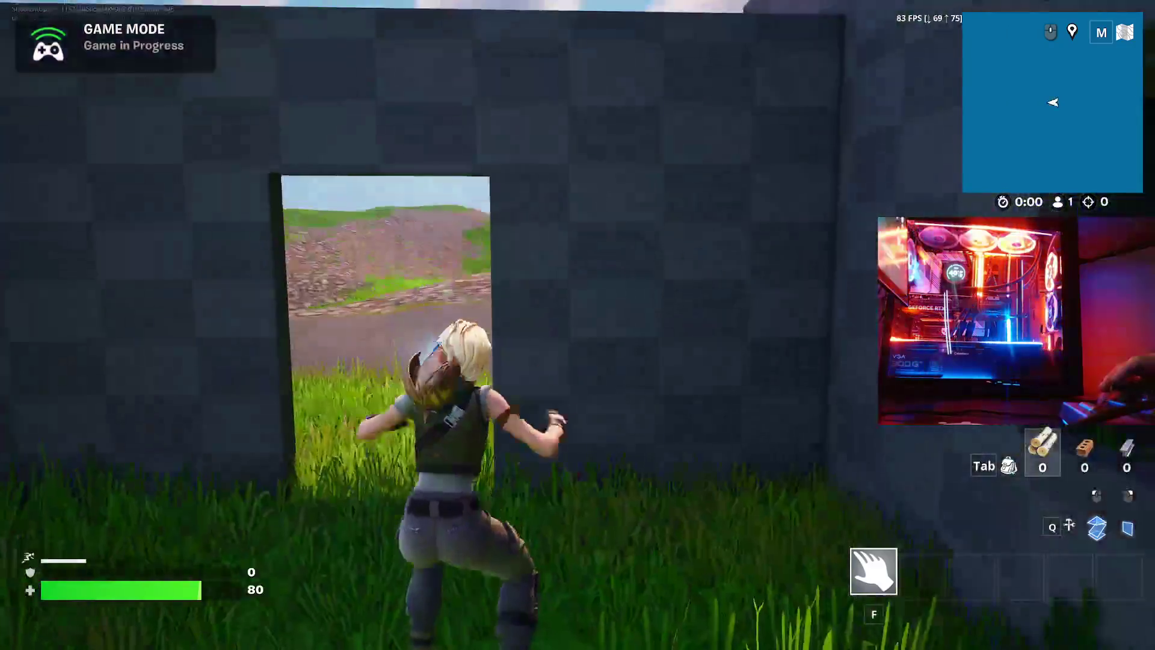
{"action": "key", "text": "w"}
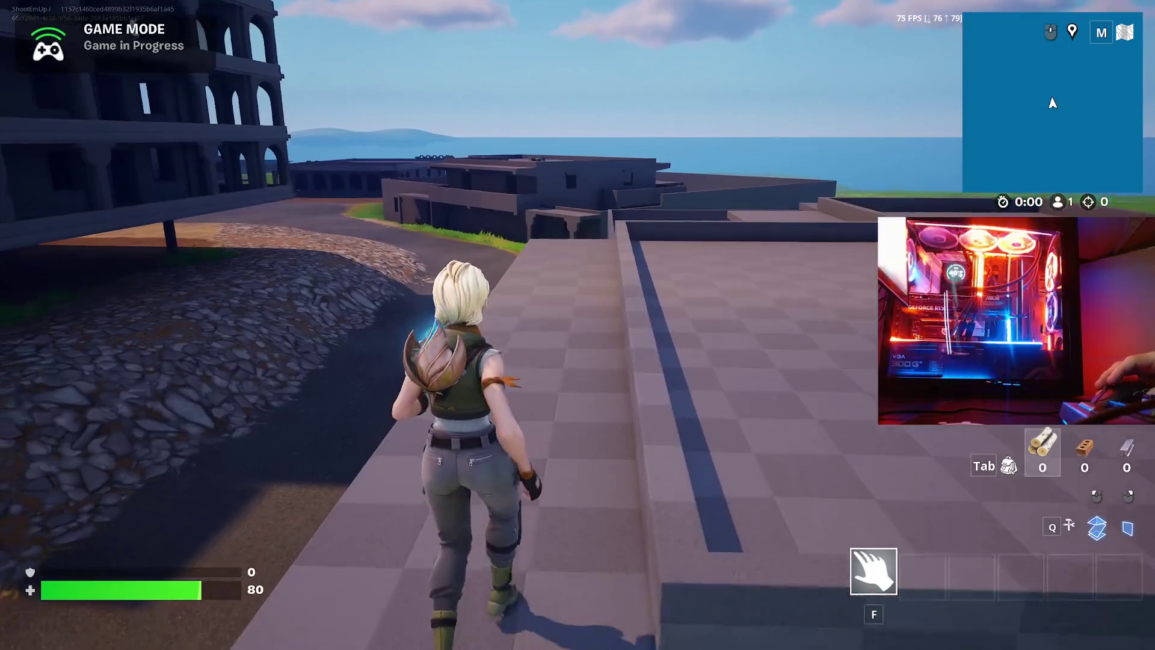
- Run along the ledge, hurdle onto the wall and vault over it into the grass
{"action": "key", "text": "w"}
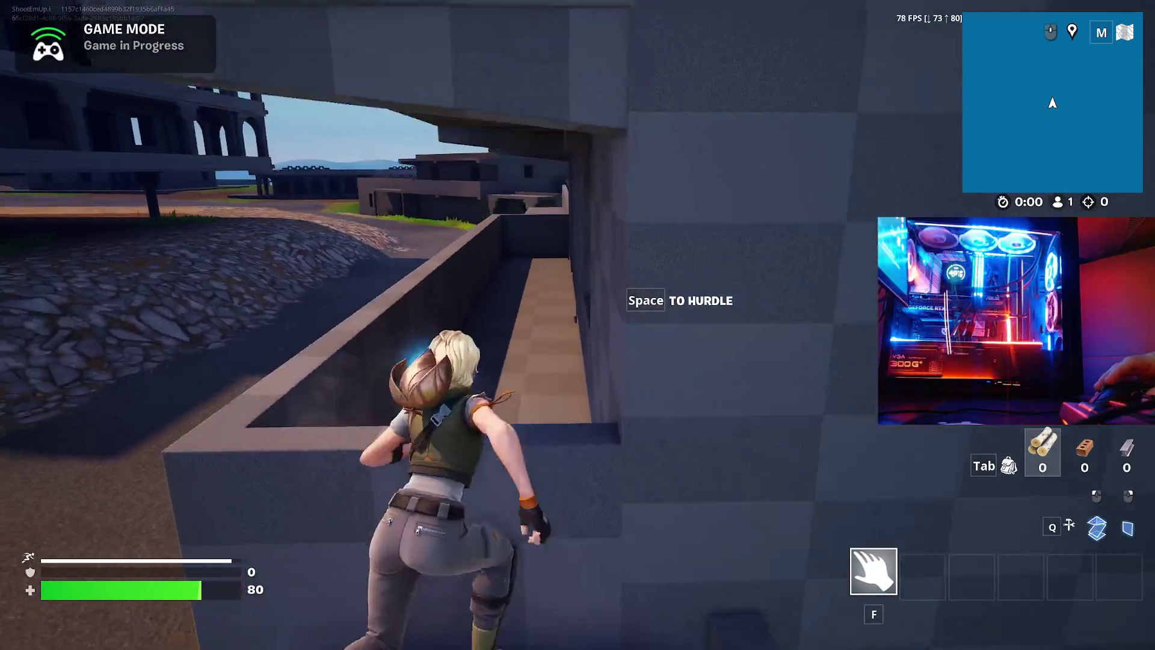
{"action": "key", "text": "space"}
{"action": "key", "text": "w"}
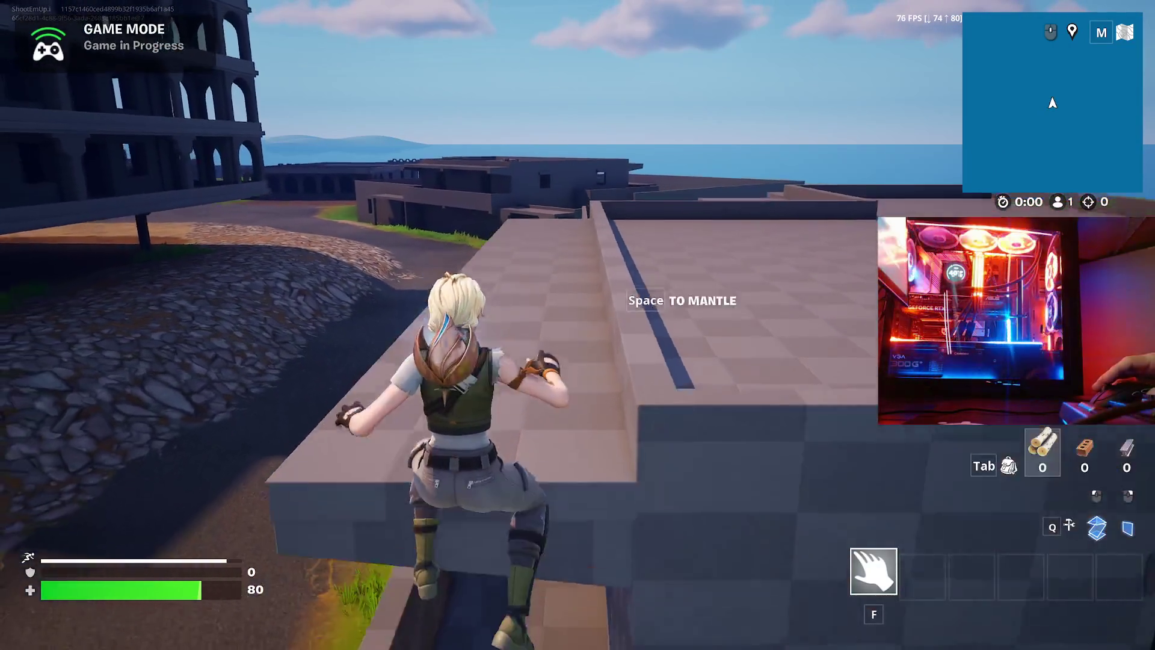
{"action": "key", "text": "space"}
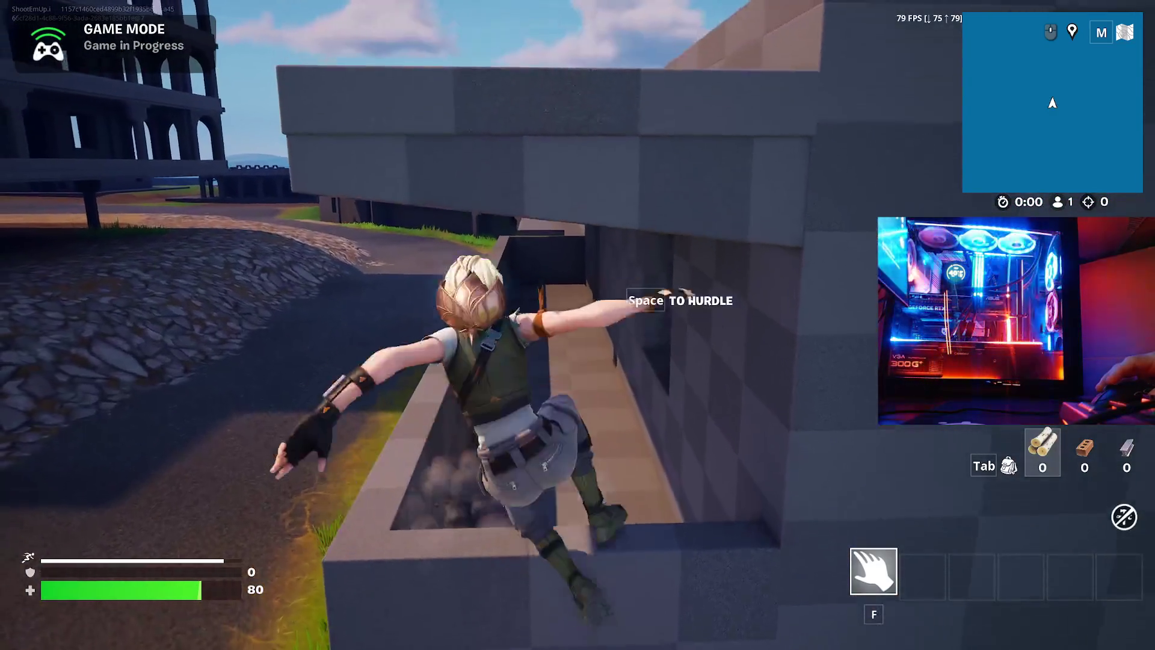
- Sprint through the grass beside the low building and along the road by the rock slope
{"action": "key", "text": "w"}
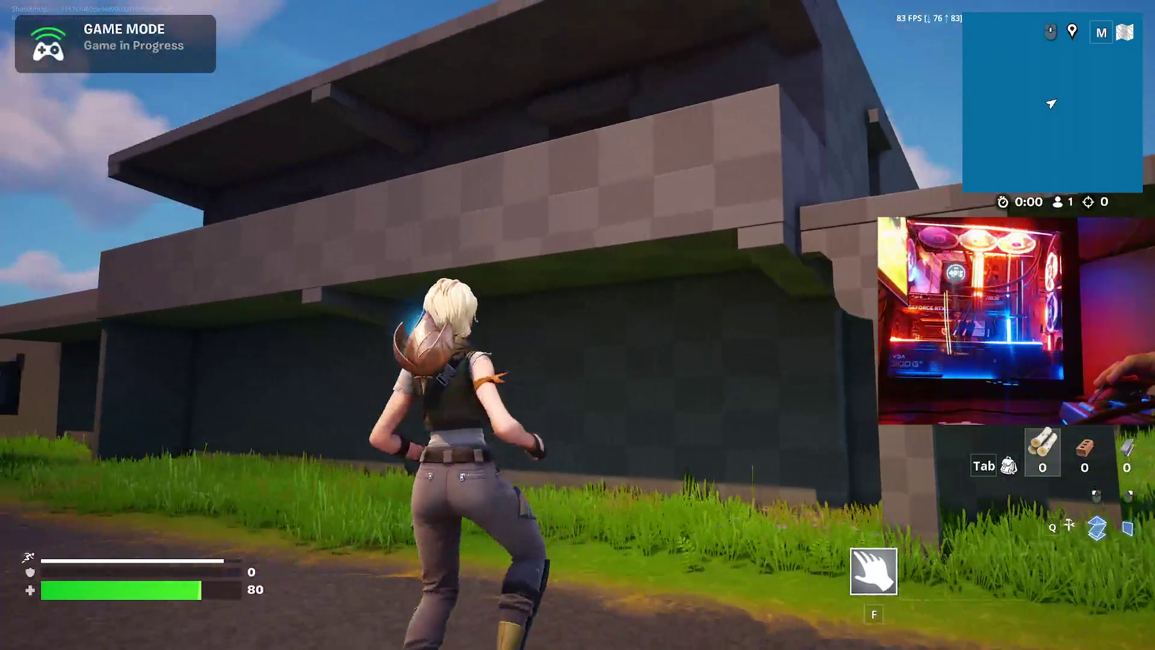
{"action": "key", "text": "w"}
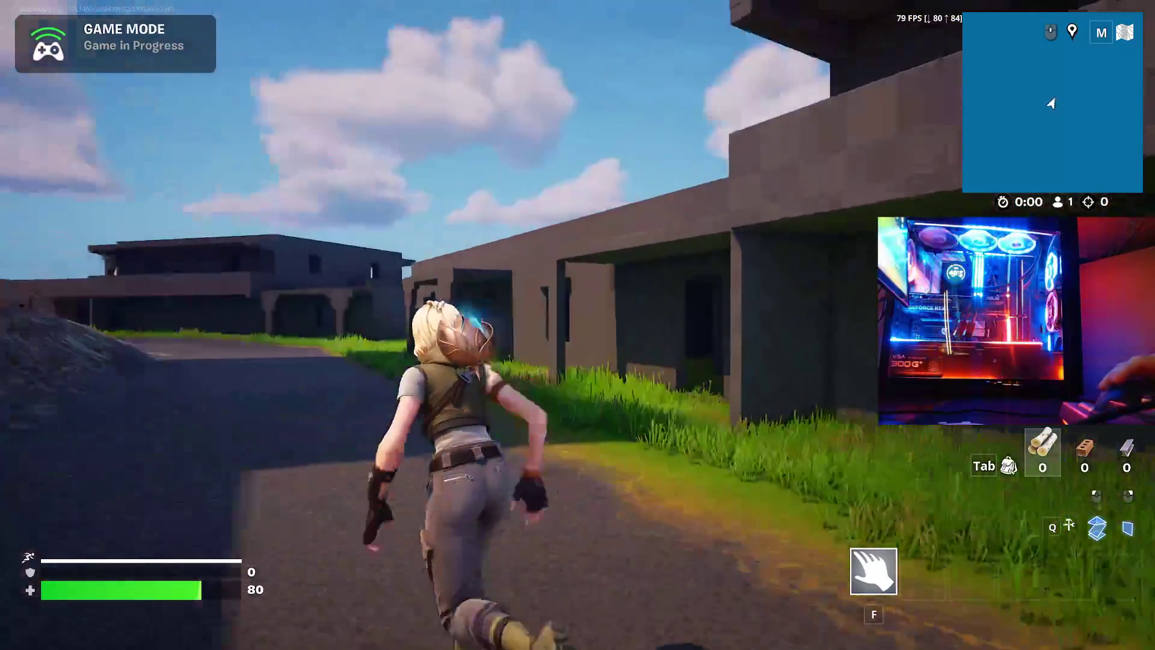
{"action": "key", "text": "w"}
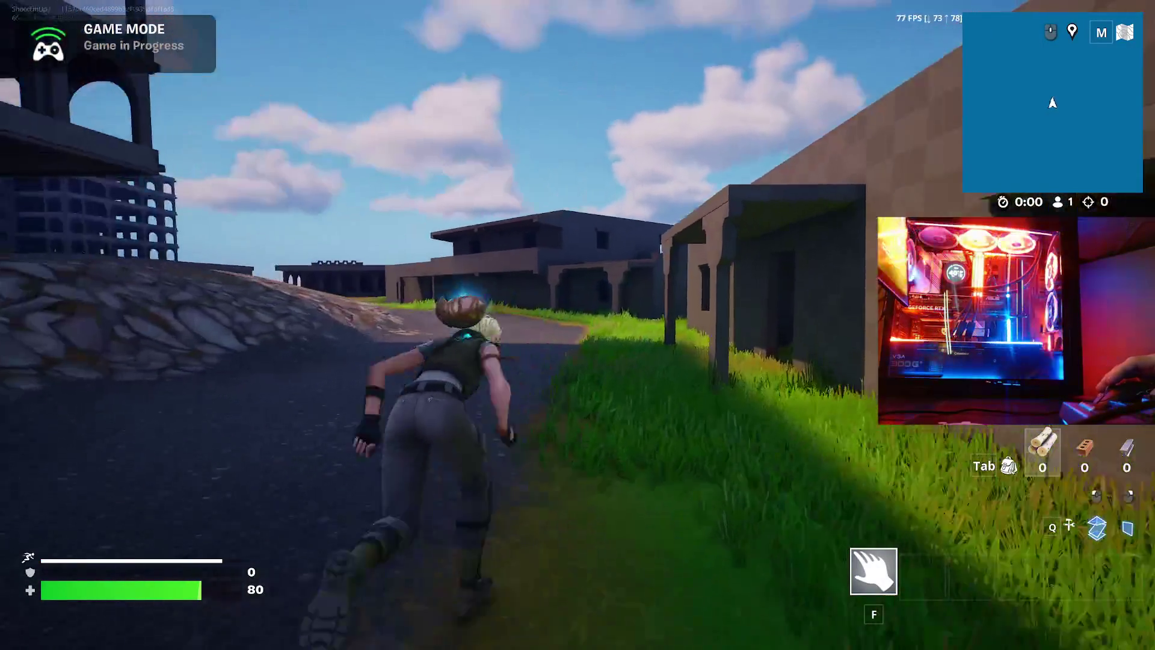
{"action": "key", "text": "w"}
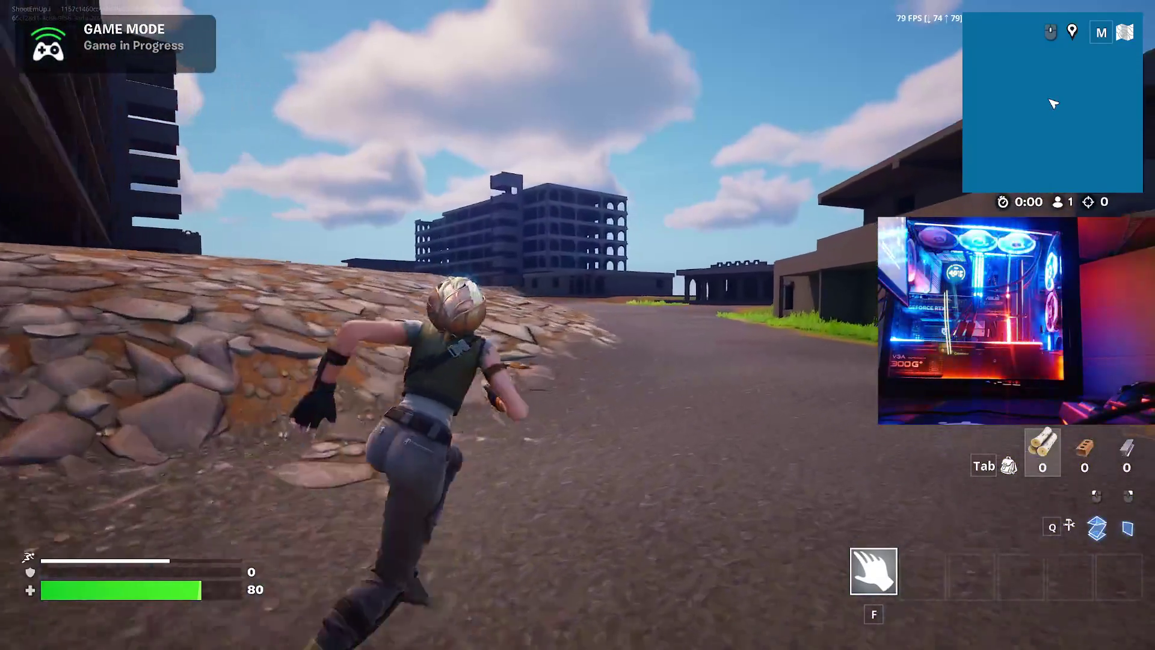
{"action": "key", "text": "w"}
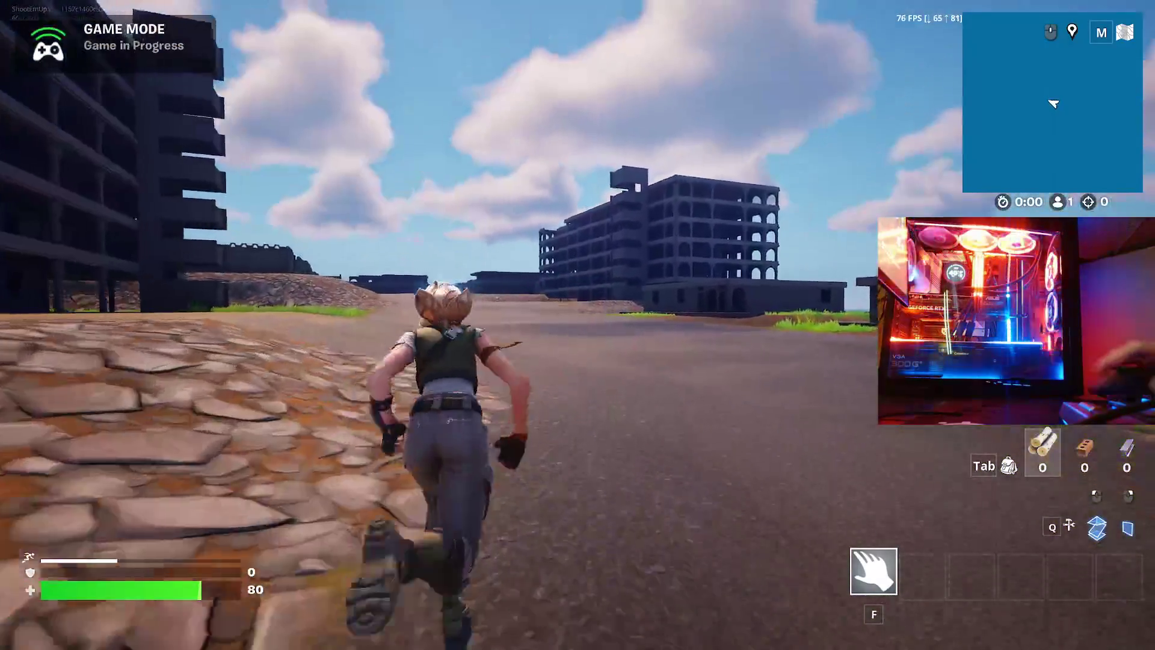
- Head for the dark ruined building and tower, crossing the sand past the tower
{"action": "key", "text": "w"}
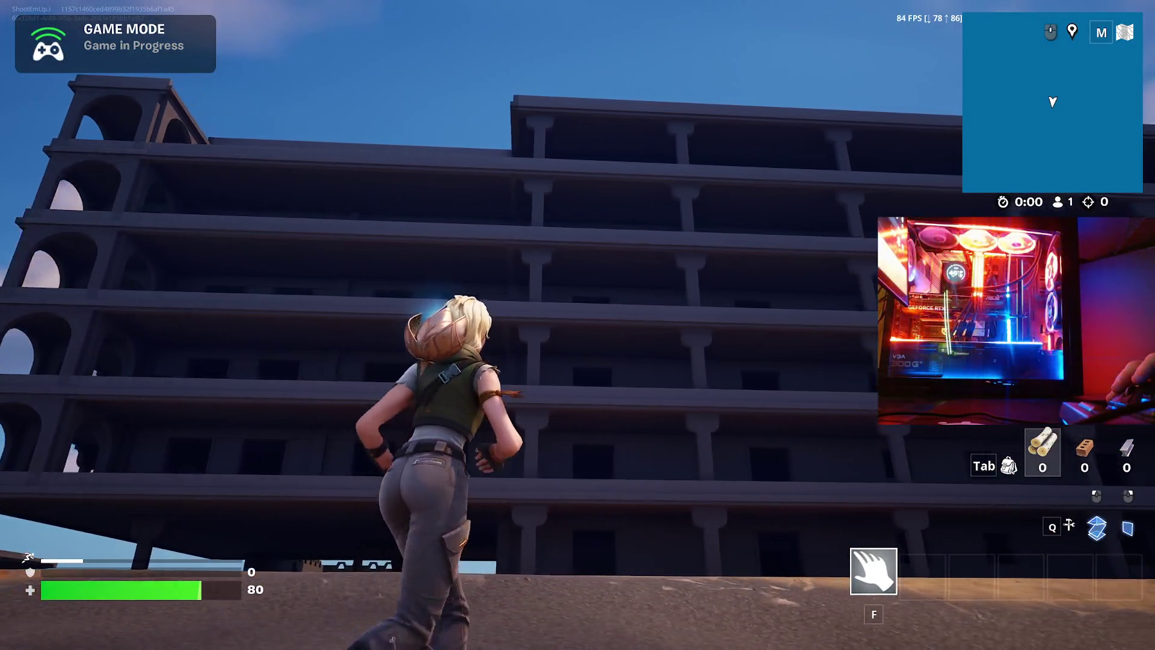
{"action": "key", "text": "w"}
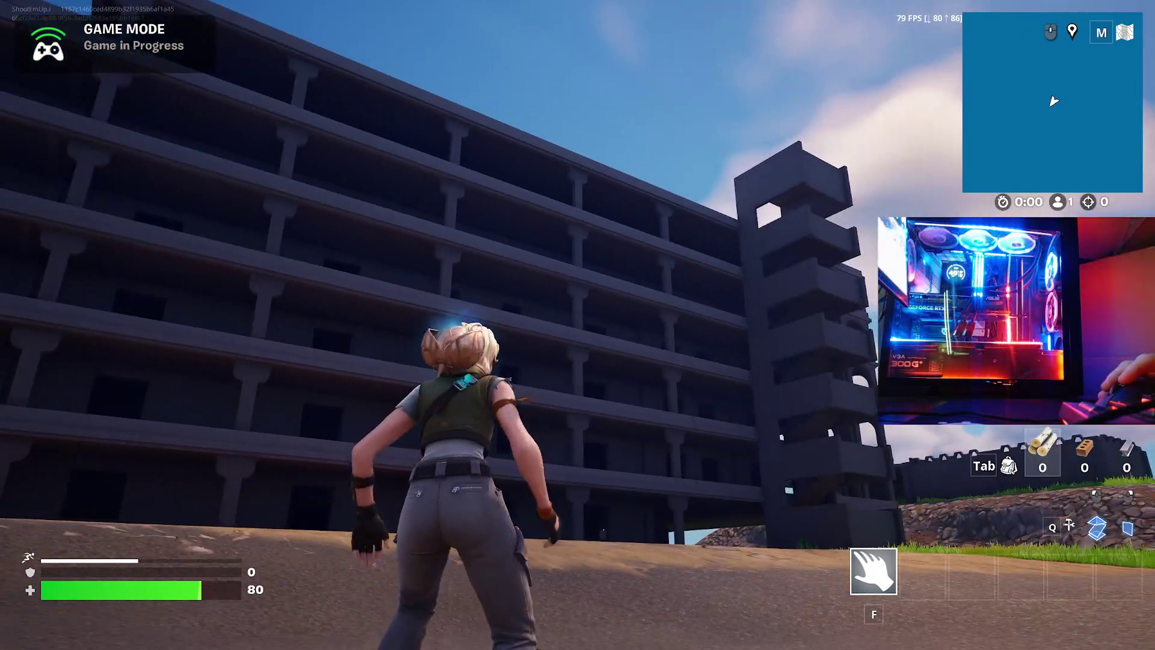
{"action": "key", "text": "w"}
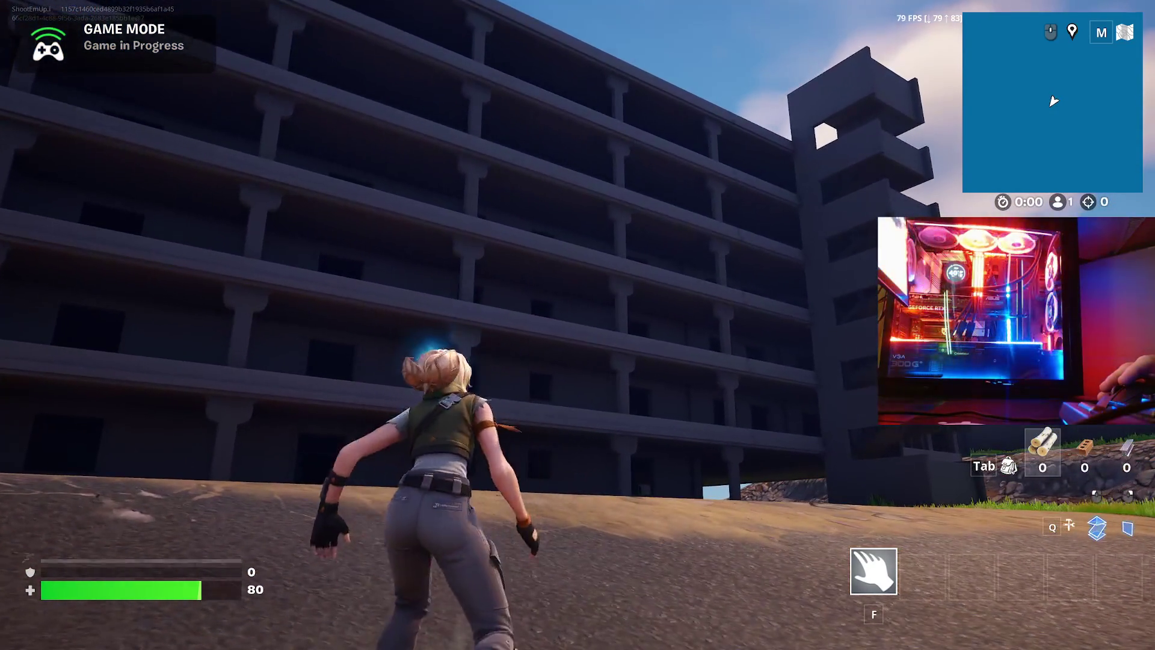
{"action": "key", "text": "w"}
{"action": "key", "text": "w"}
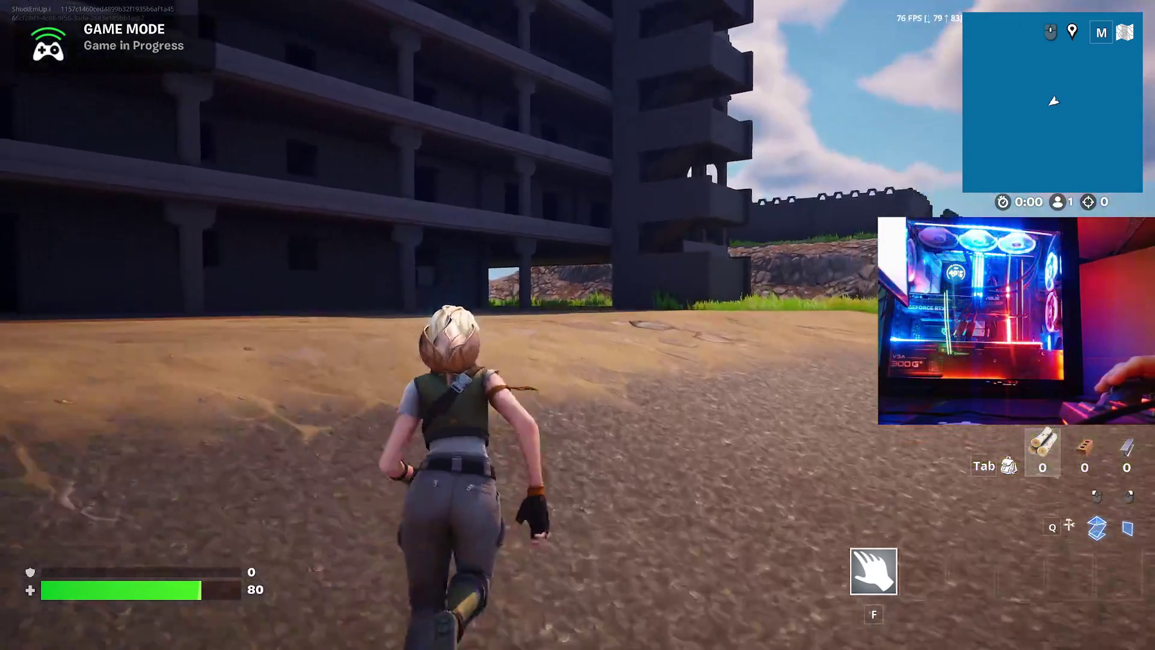
{"action": "key", "text": "w"}
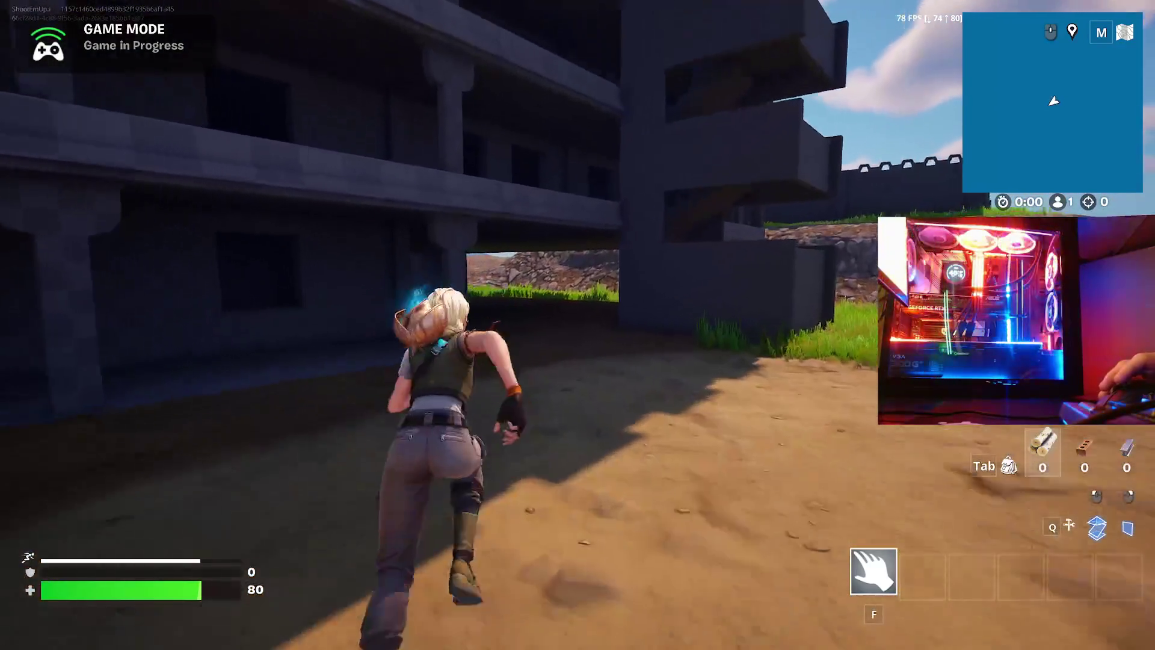
- Sprint under the overhang and up the staircase to the landing
{"action": "key", "text": "w"}
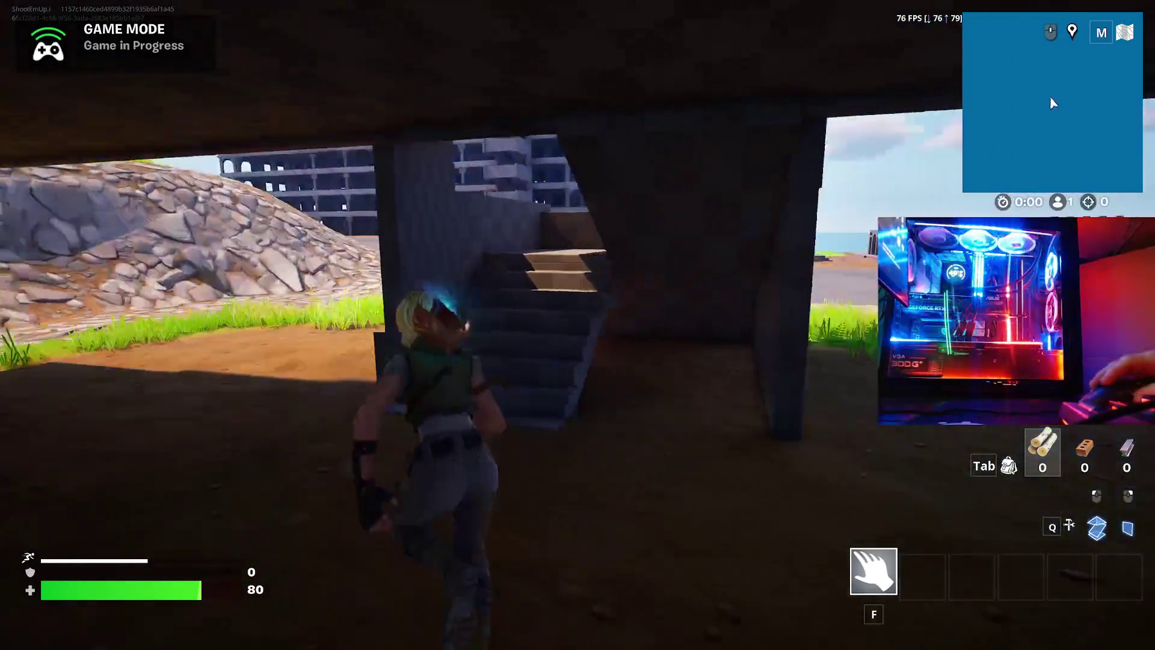
{"action": "key", "text": "w"}
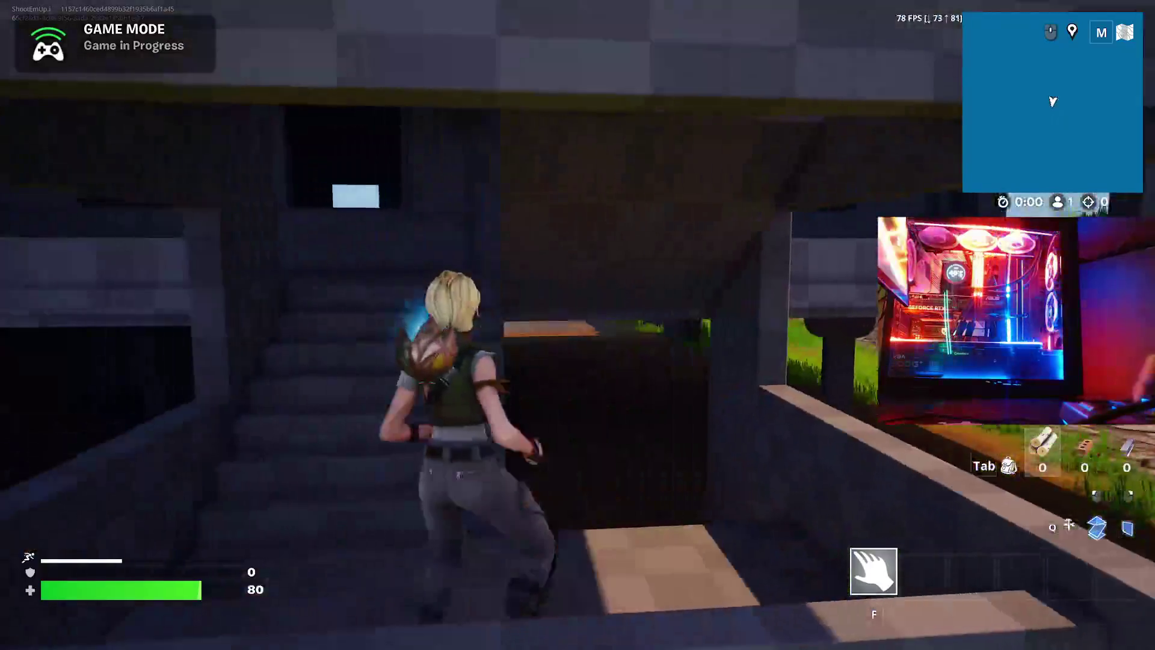
- Climb the stone stairs, exit under the bridge, and cross the rocky slope onto grass
{"action": "key", "text": "w"}
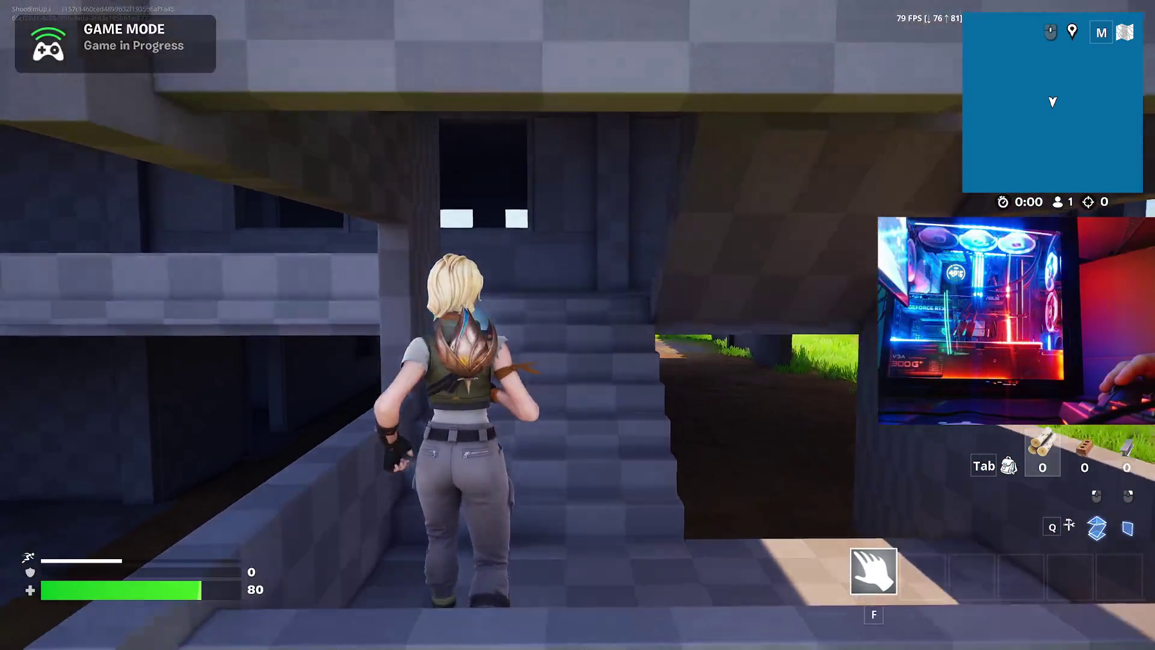
{"action": "key", "text": "w"}
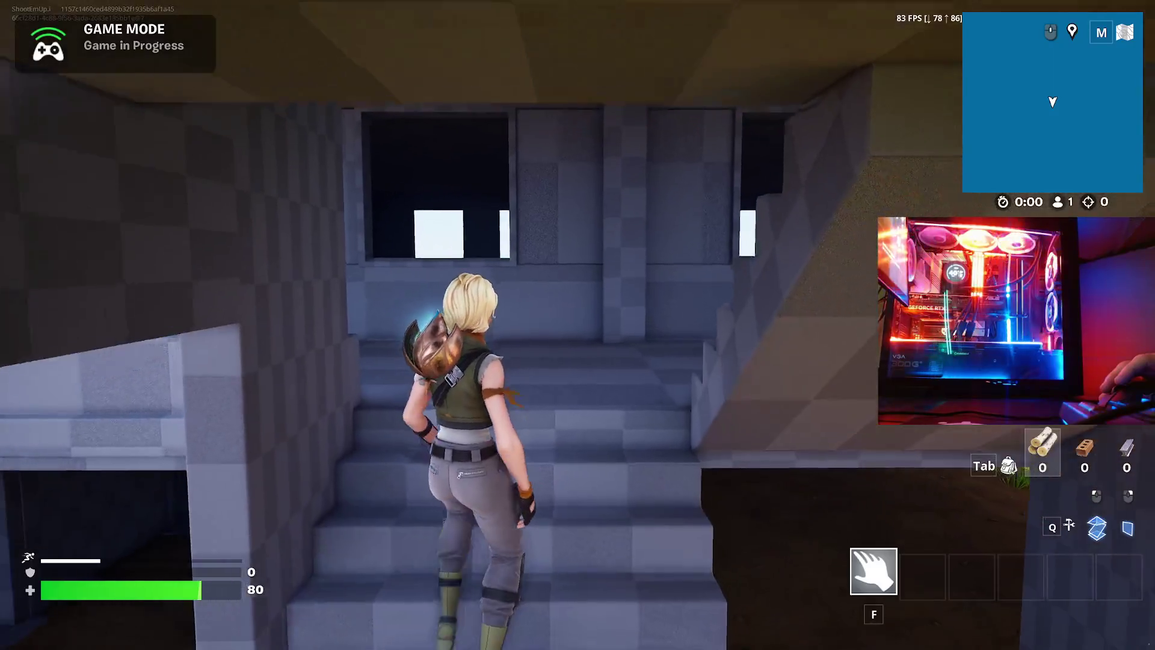
{"action": "key", "text": "w"}
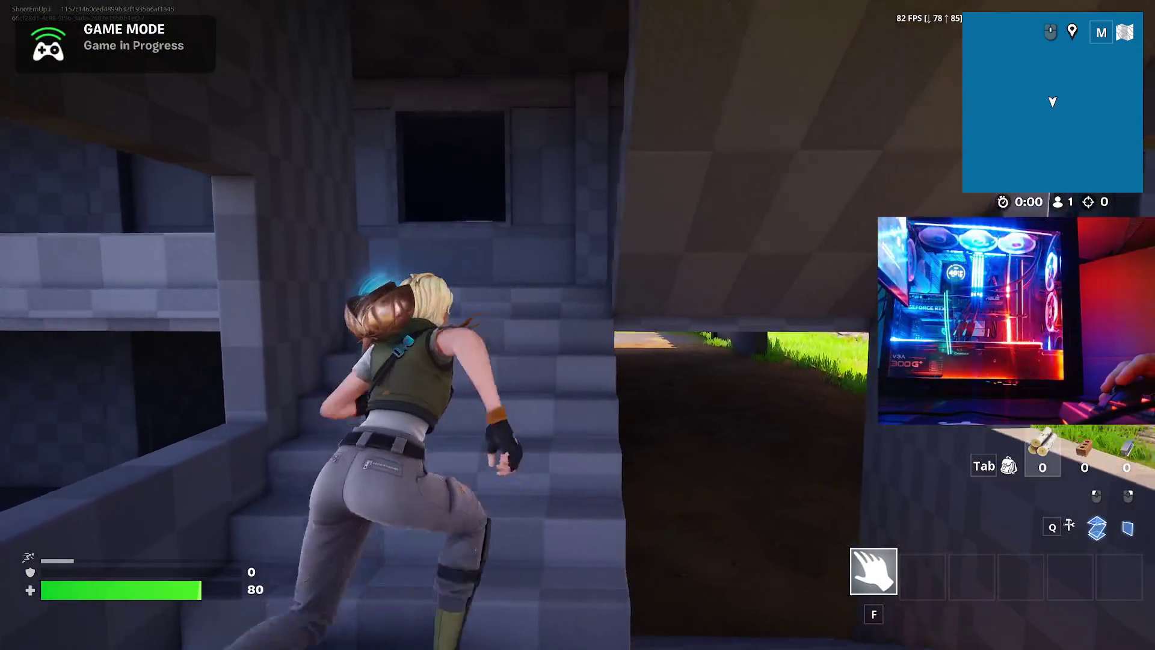
{"action": "key", "text": "w"}
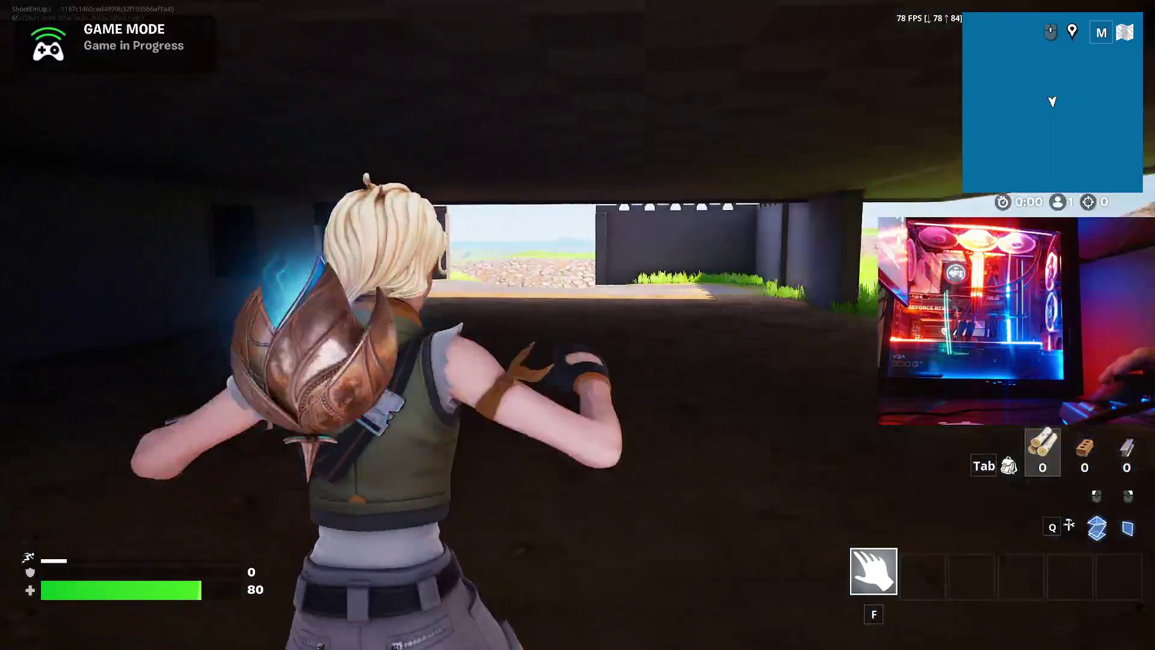
{"action": "key", "text": "w"}
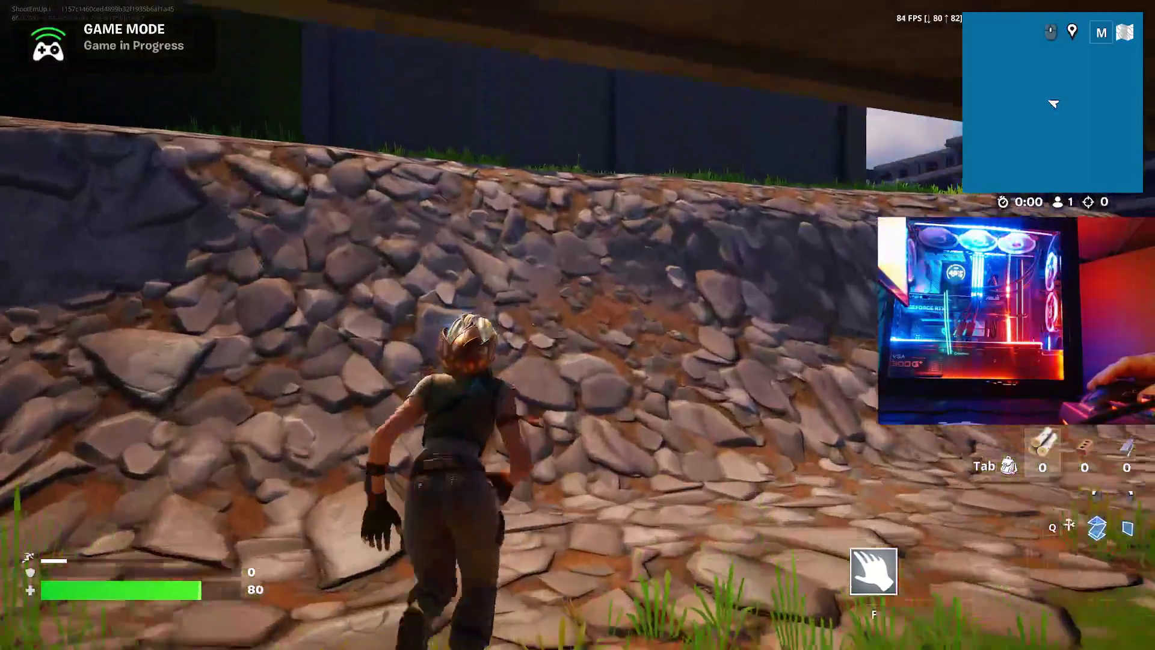
{"action": "key", "text": "w"}
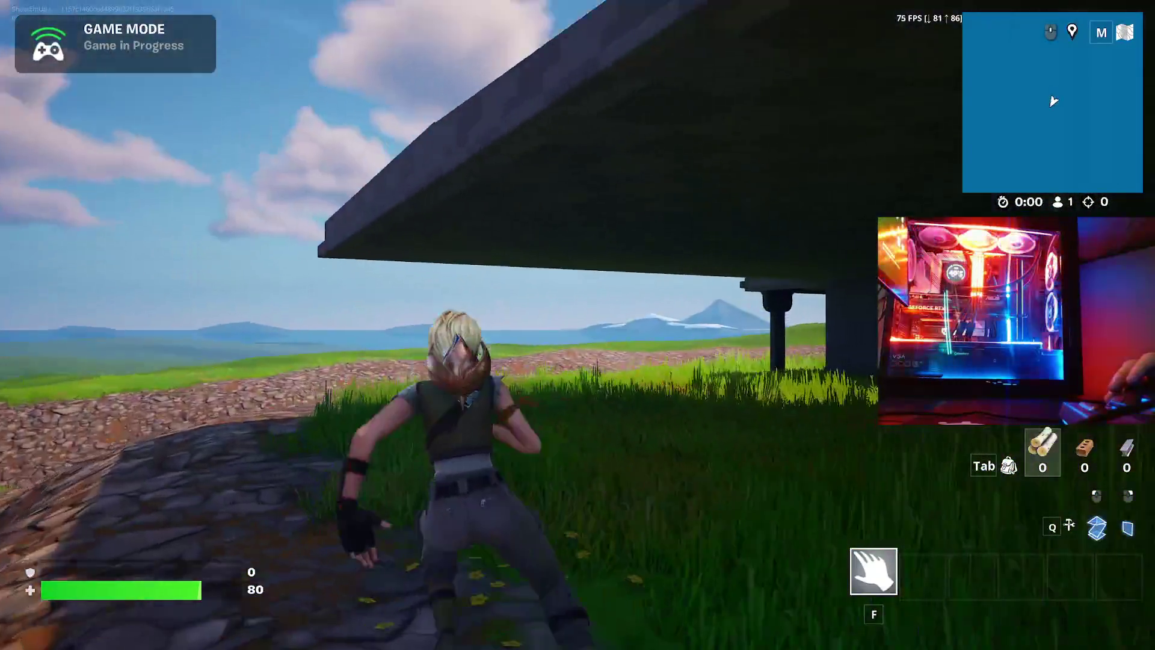
- Cross a checkered rooftop, drop beside the dark wall, and head toward the arched building
{"action": "key", "text": "w"}
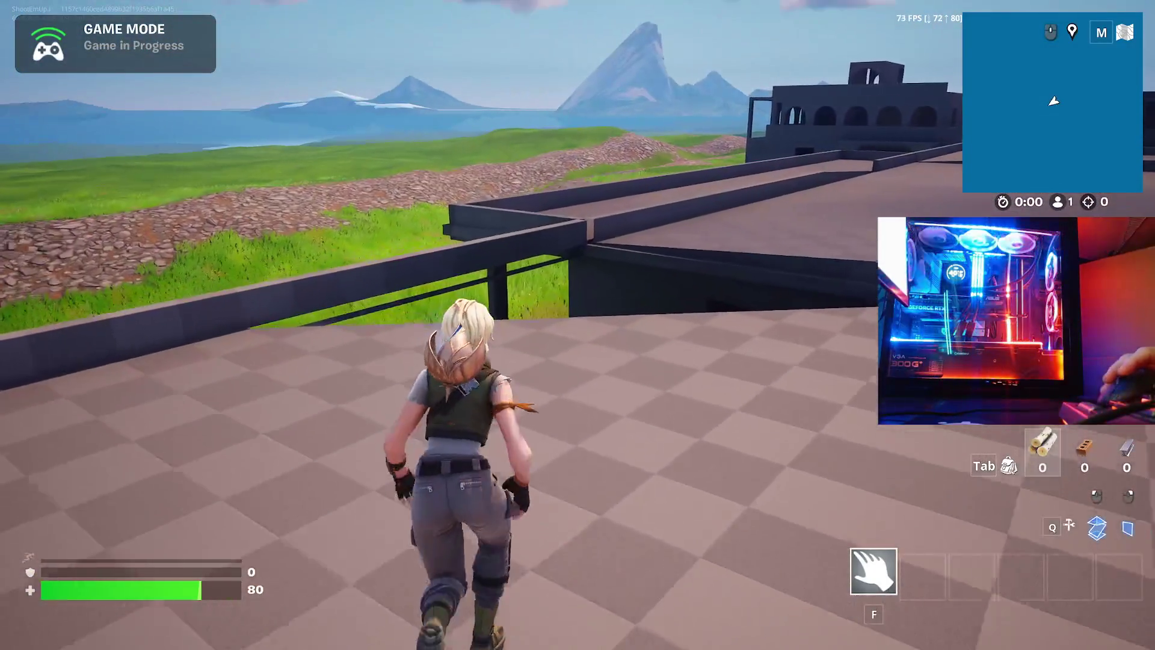
{"action": "key", "text": "w"}
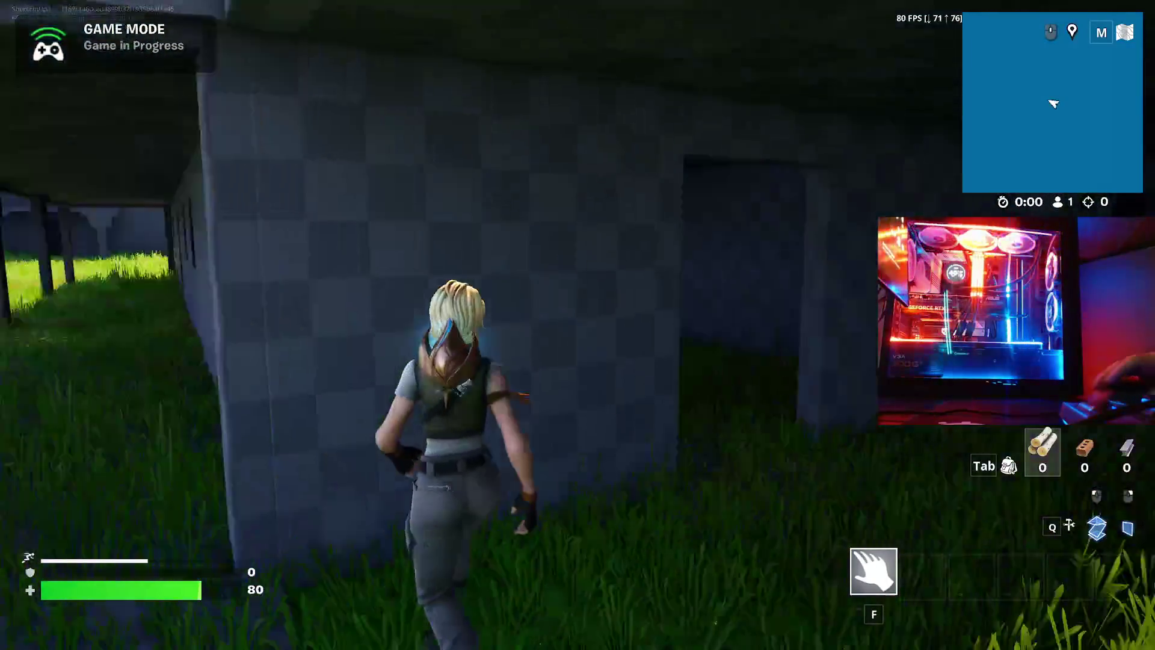
{"action": "key", "text": "w"}
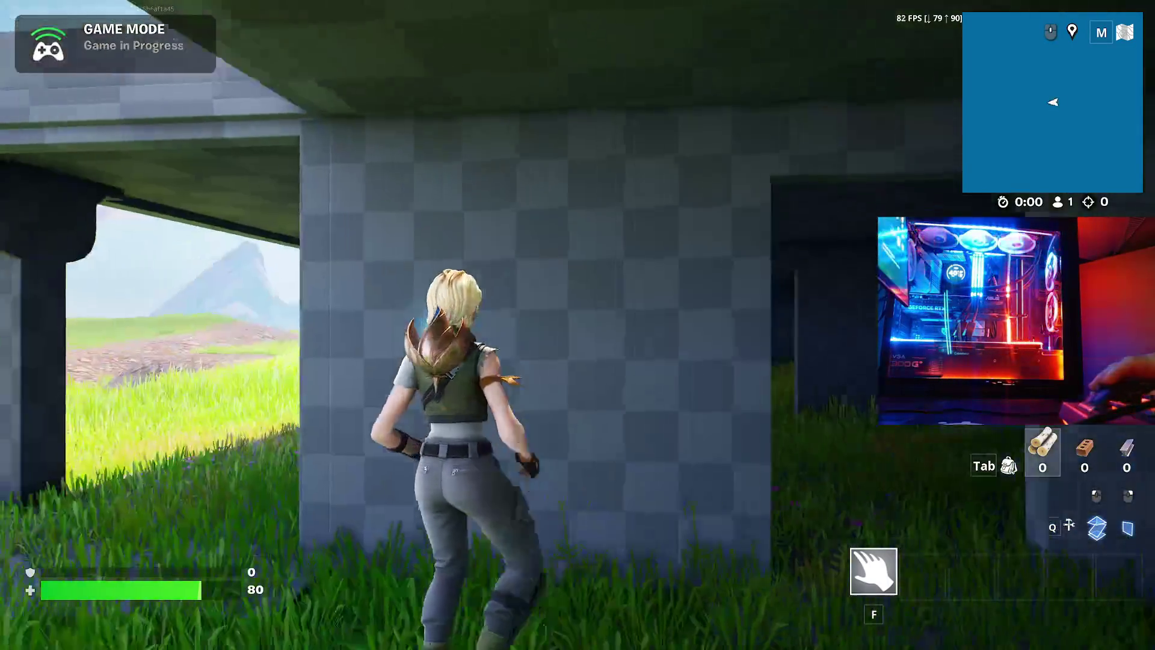
{"action": "key", "text": "w"}
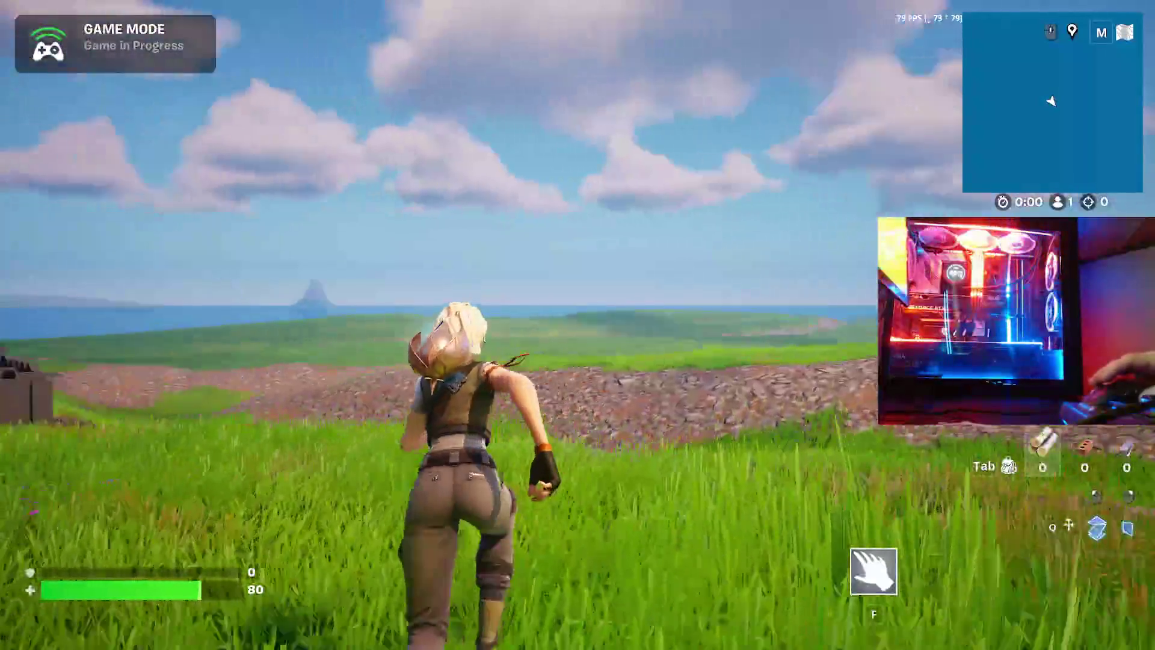
{"action": "key", "text": "w"}
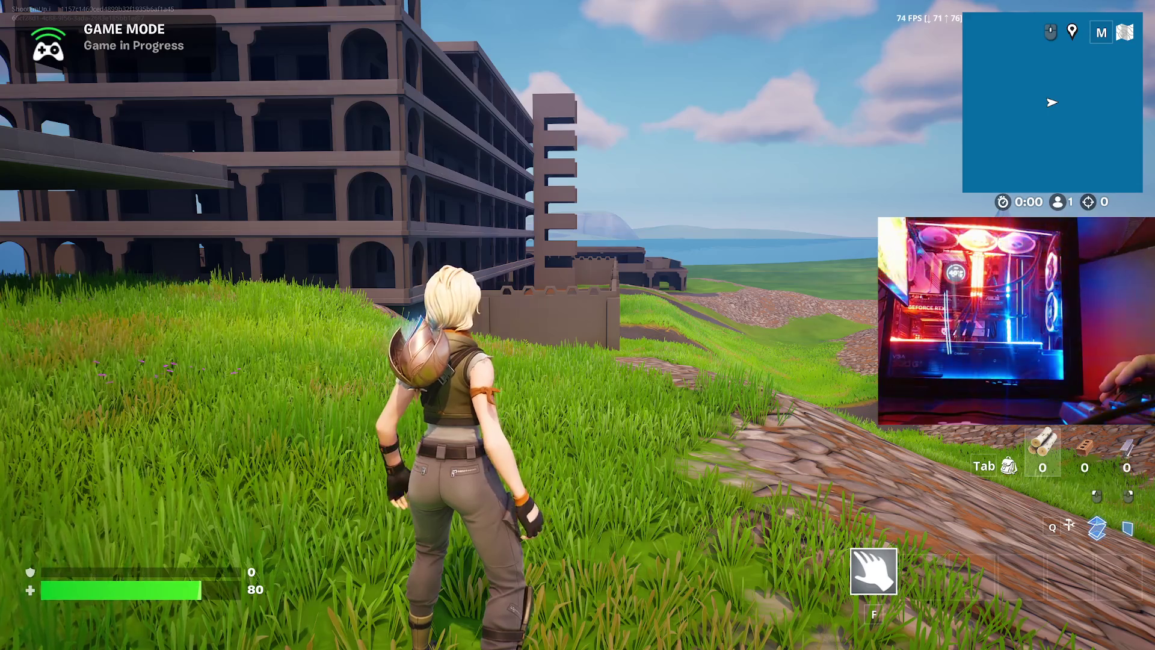
- Mantle onto the low building's roof, run across it, and drop onto the grass
{"action": "key", "text": "w"}
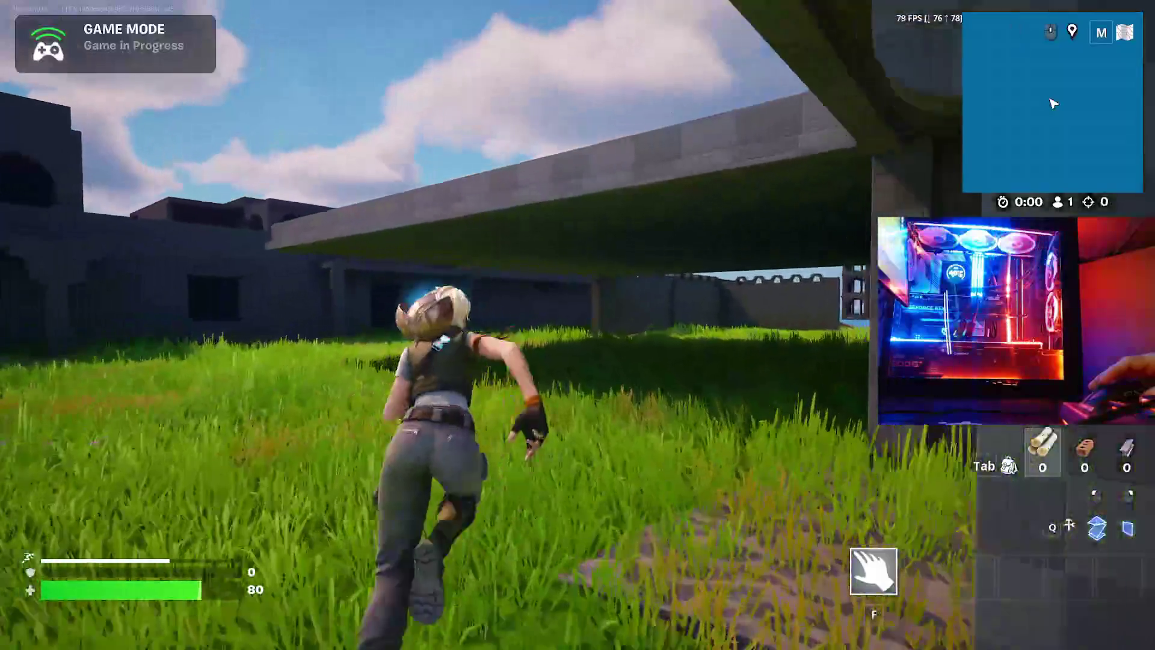
{"action": "key", "text": "space"}
{"action": "key", "text": "w"}
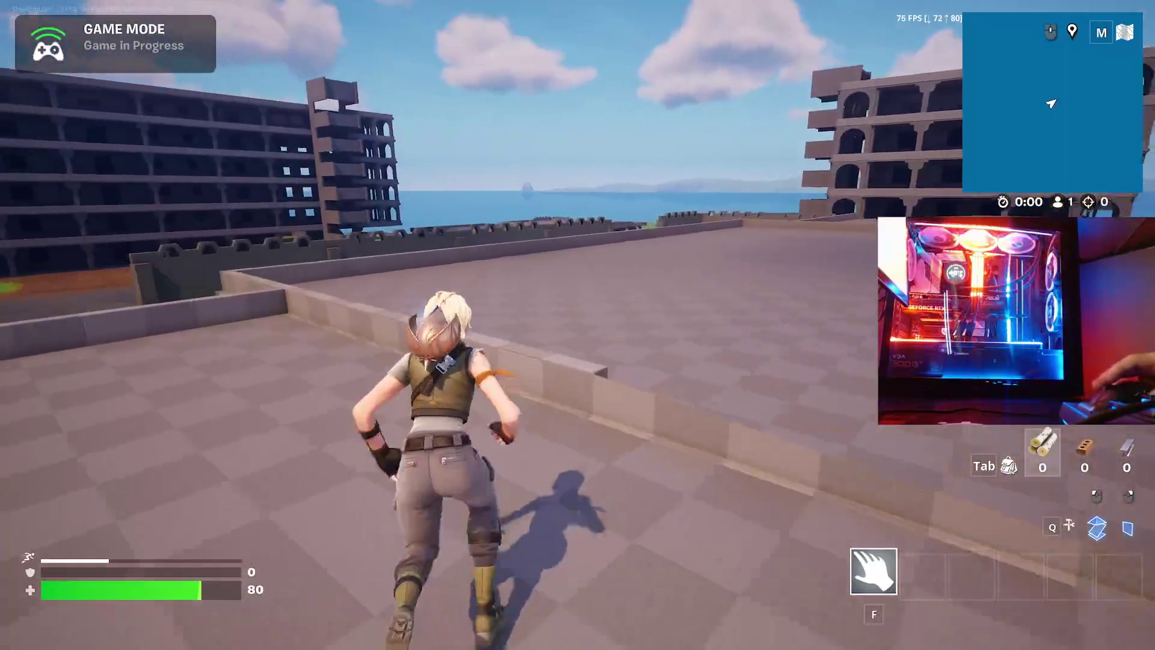
{"action": "key", "text": "w"}
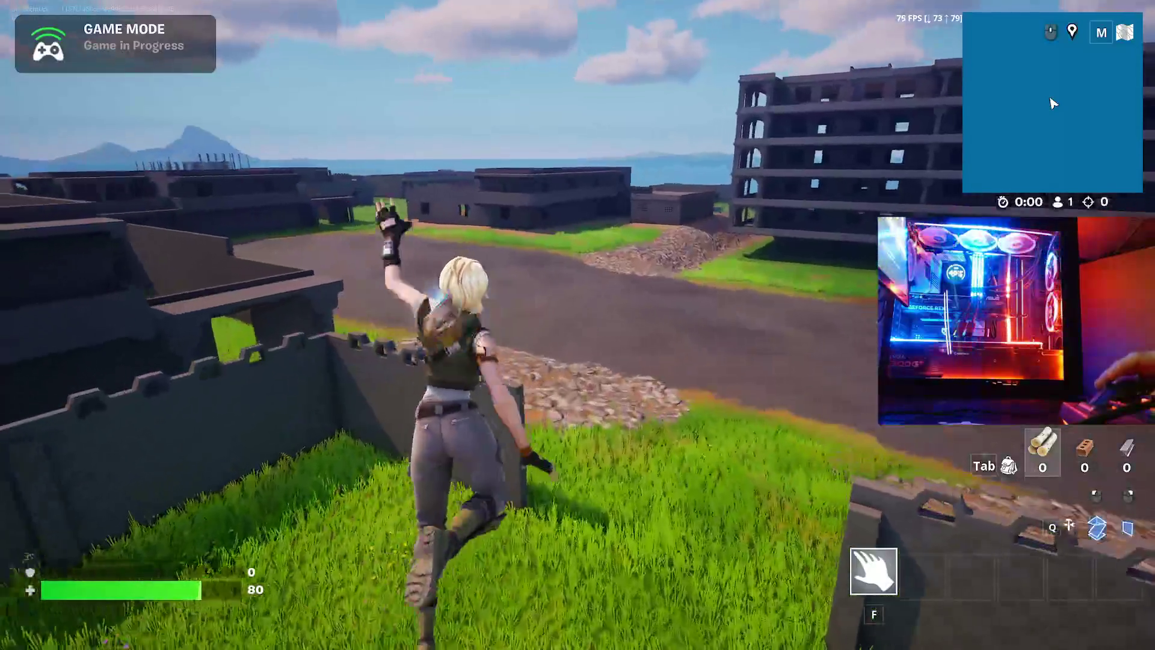
{"action": "key", "text": "w"}
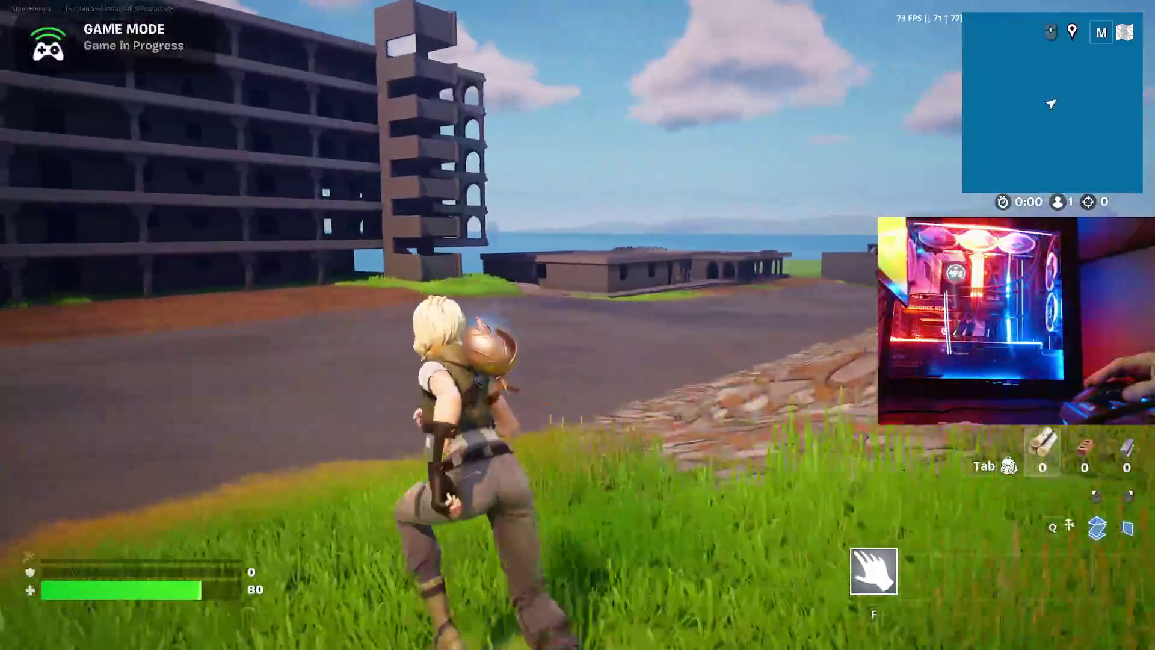
- Vault through the tall building's wall window into the dark room and exit through the doorway
{"action": "key", "text": "w"}
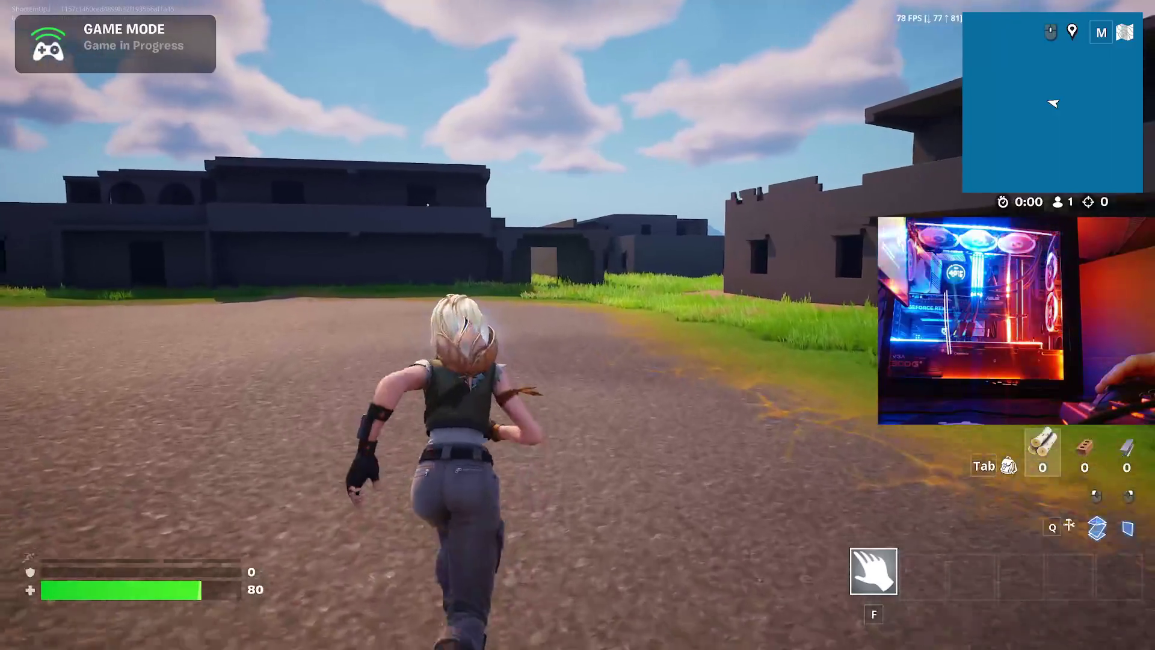
{"action": "key", "text": "w"}
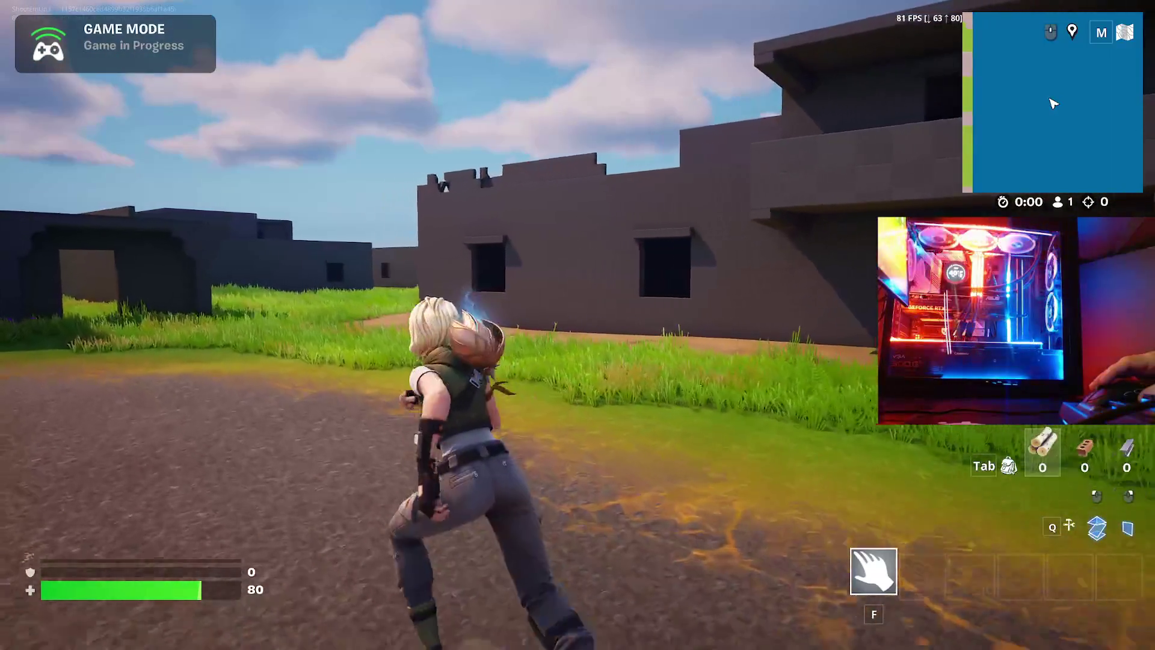
{"action": "key", "text": "w"}
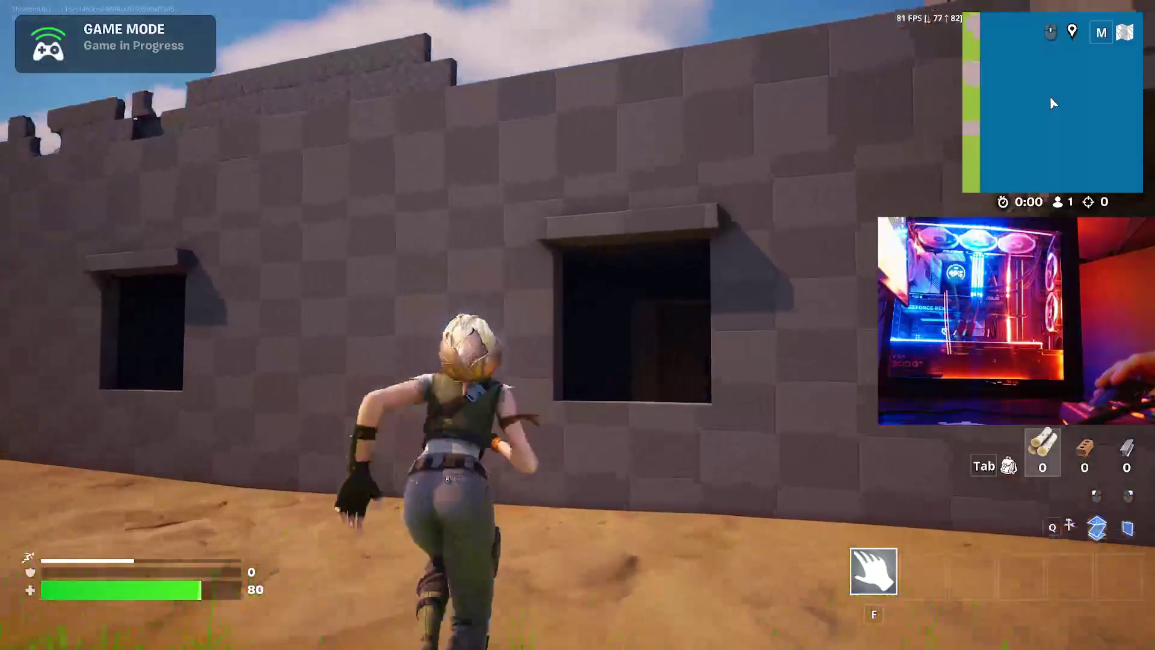
{"action": "key", "text": "space"}
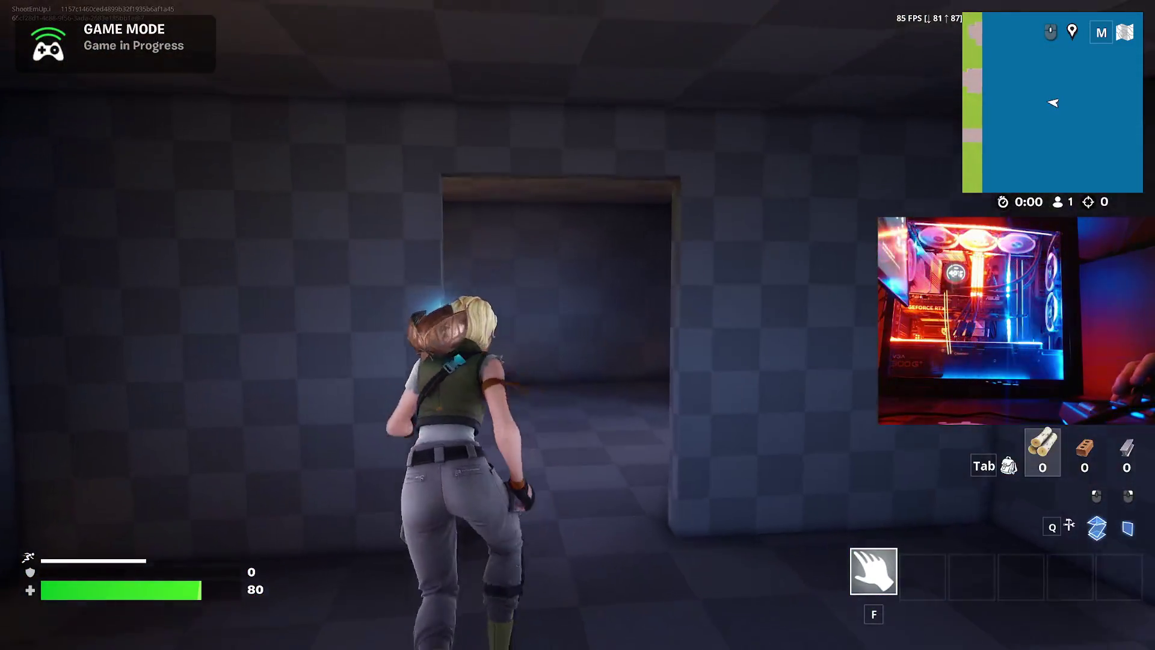
{"action": "key", "text": "w"}
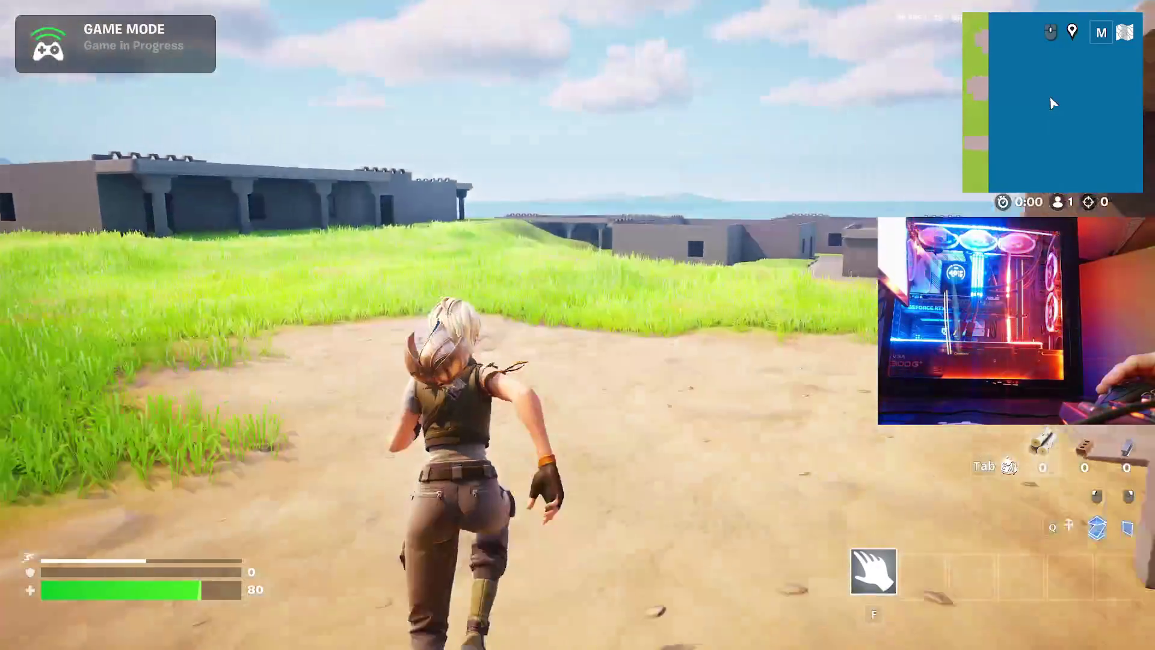
- Run across the grass to the crenellated wall and pull up onto its top
{"action": "key", "text": "w"}
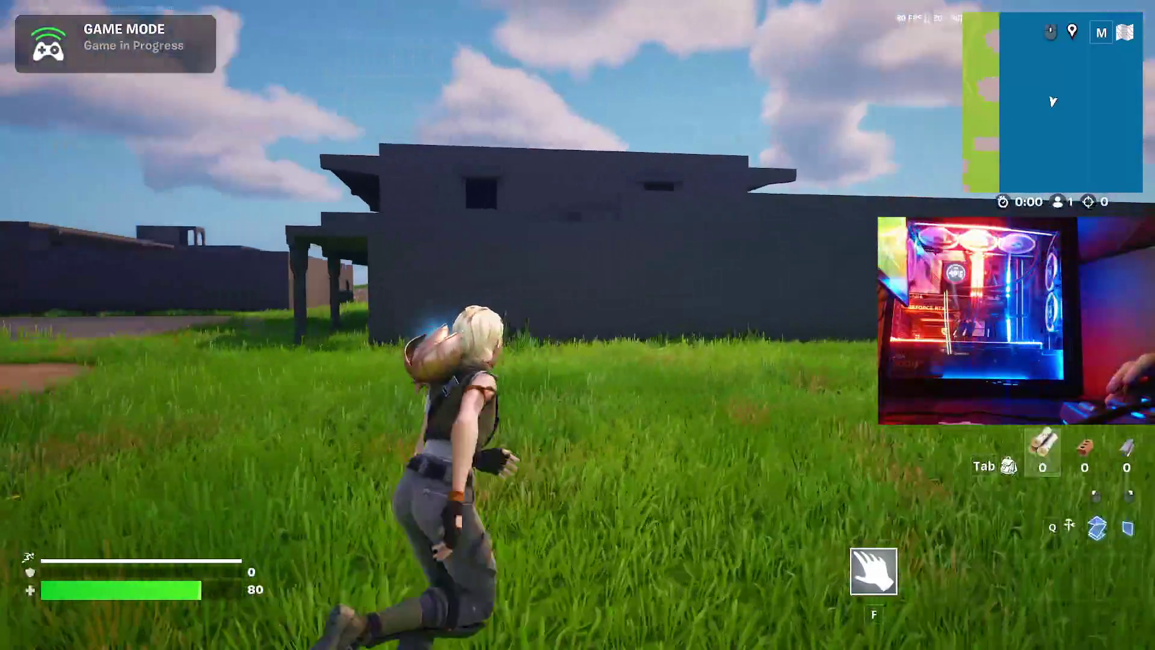
{"action": "key", "text": "w"}
{"action": "key", "text": "w"}
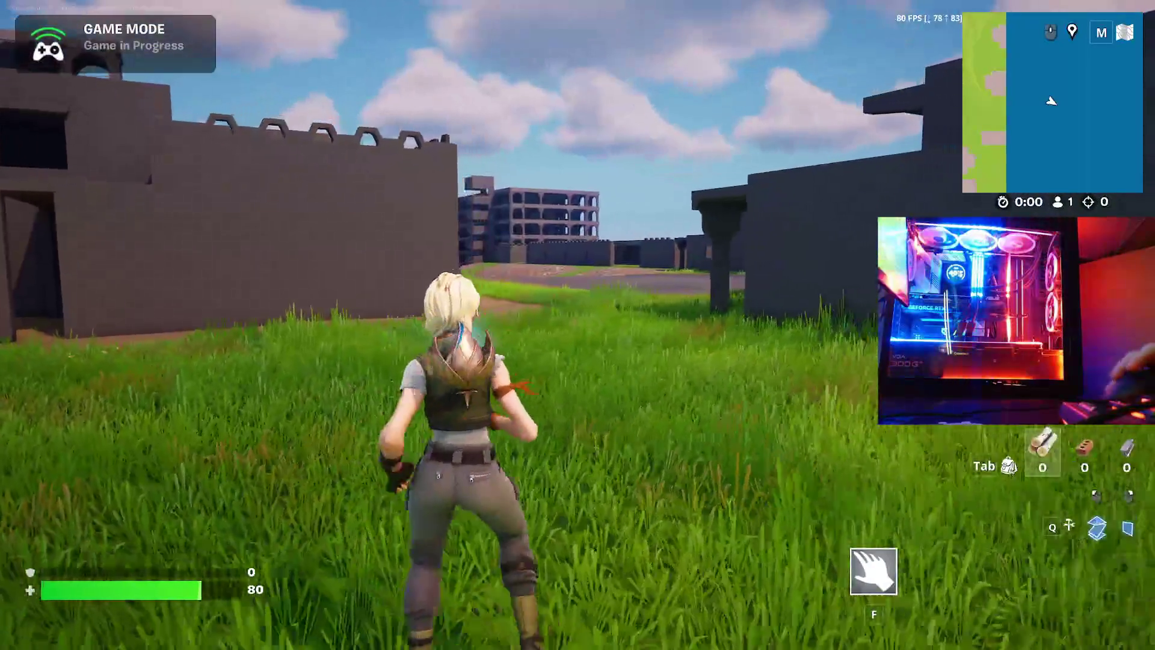
{"action": "key", "text": "w"}
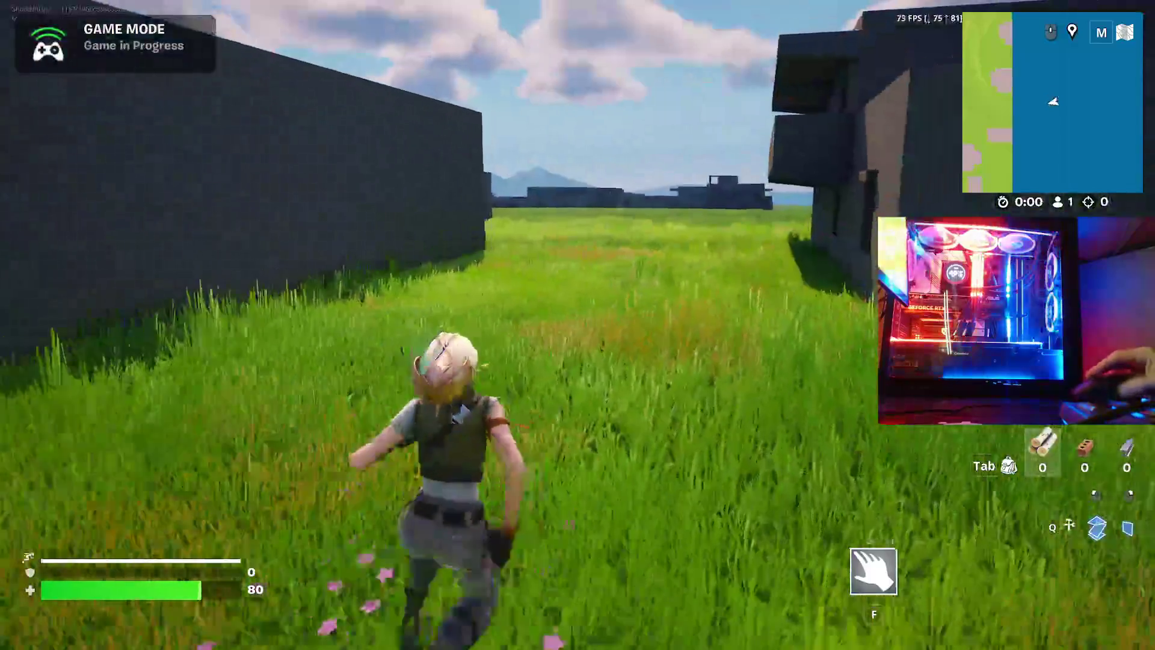
{"action": "key", "text": "w"}
{"action": "key", "text": "space"}
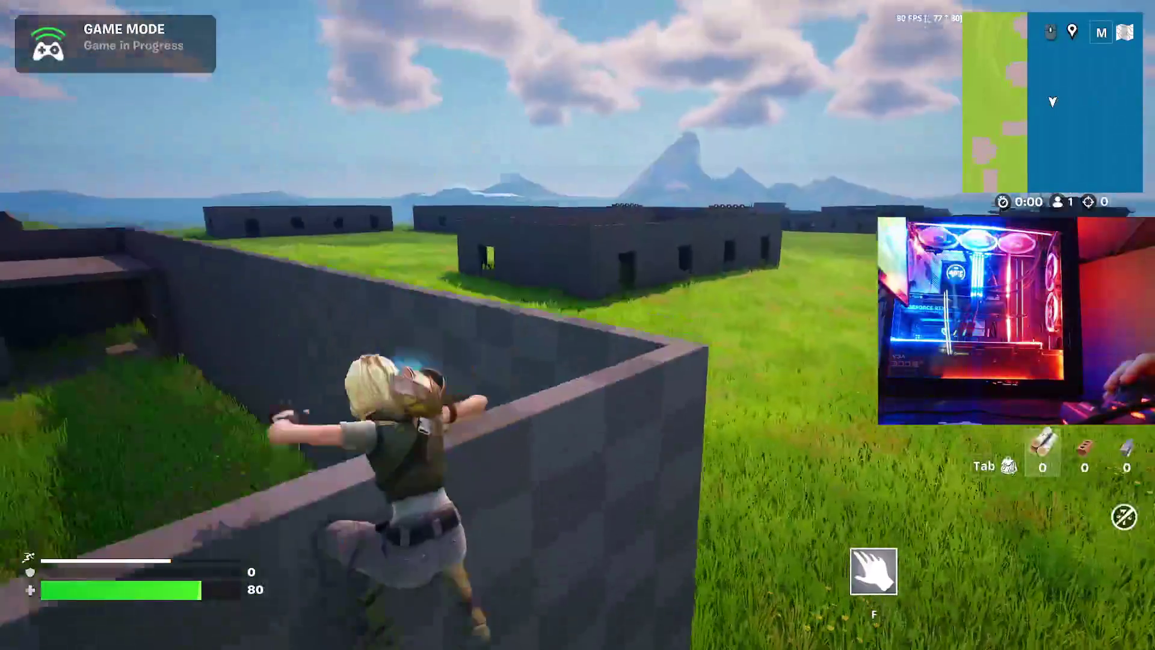
- Climb back onto the wall, run along its top, and jump down onto the grass
{"action": "key", "text": "w"}
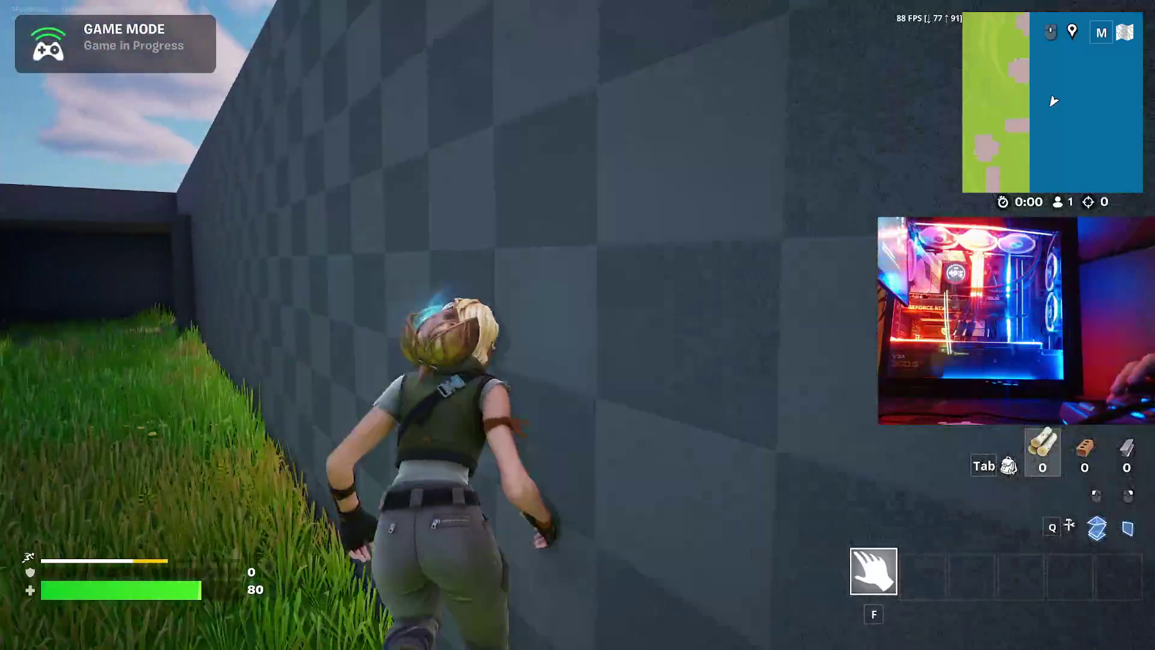
{"action": "key", "text": "space"}
{"action": "key", "text": "w"}
{"action": "key", "text": "w"}
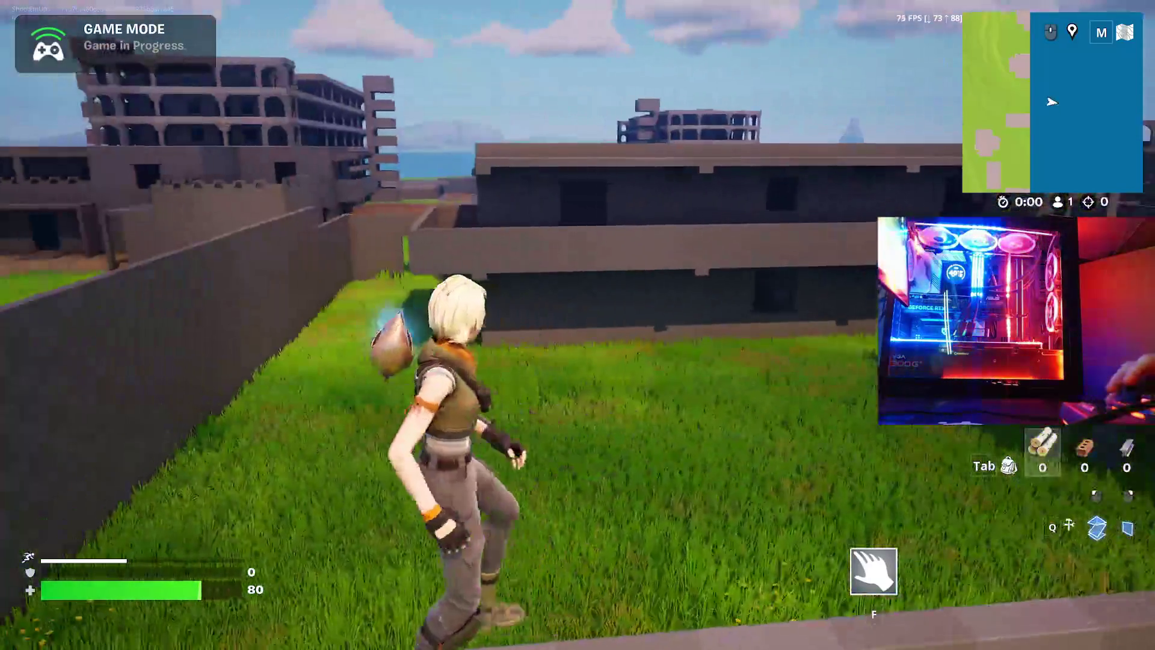
- Climb the dark building's wall onto its checkered roof and keep running
{"action": "key", "text": "w"}
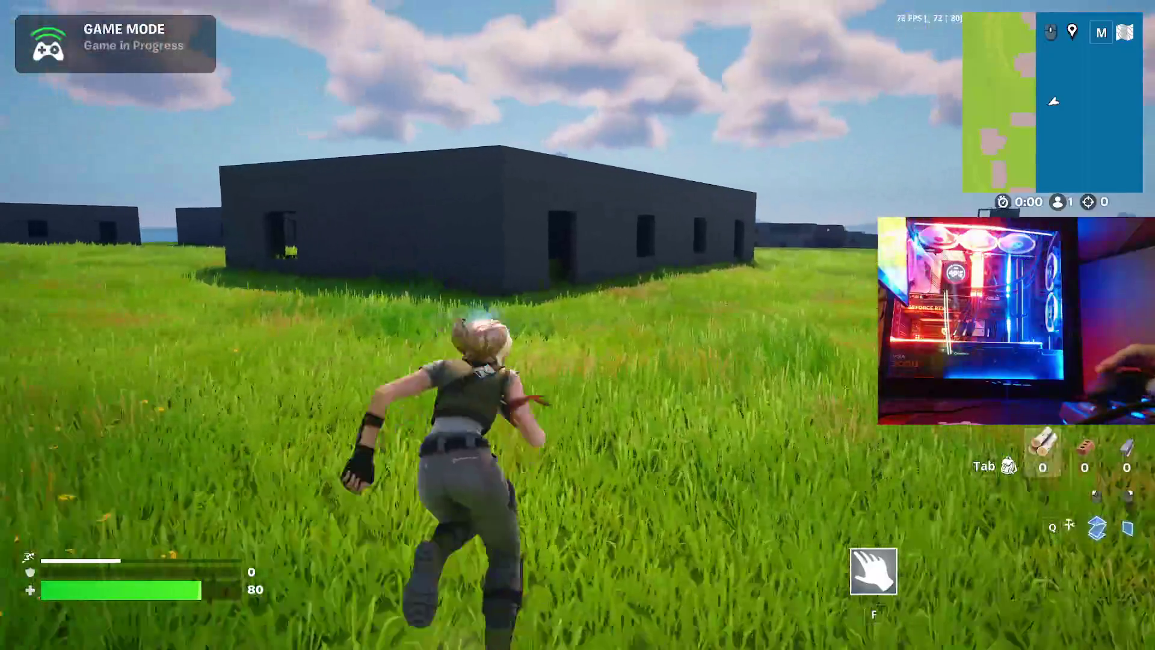
{"action": "key", "text": "w"}
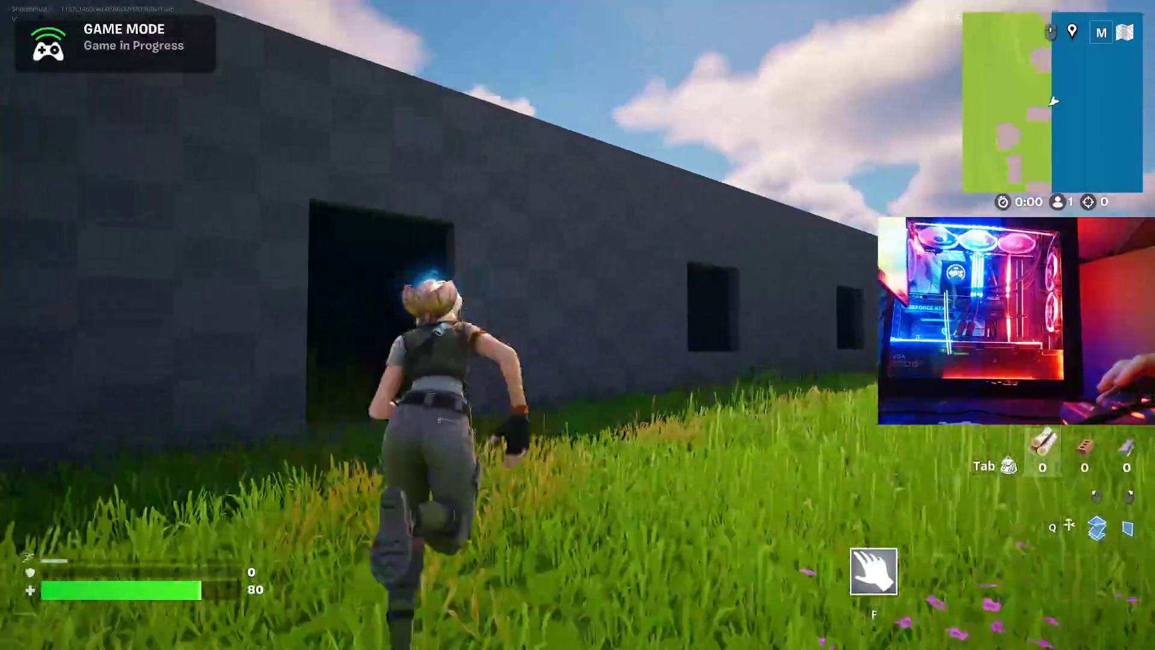
{"action": "key", "text": "space"}
{"action": "key", "text": "w"}
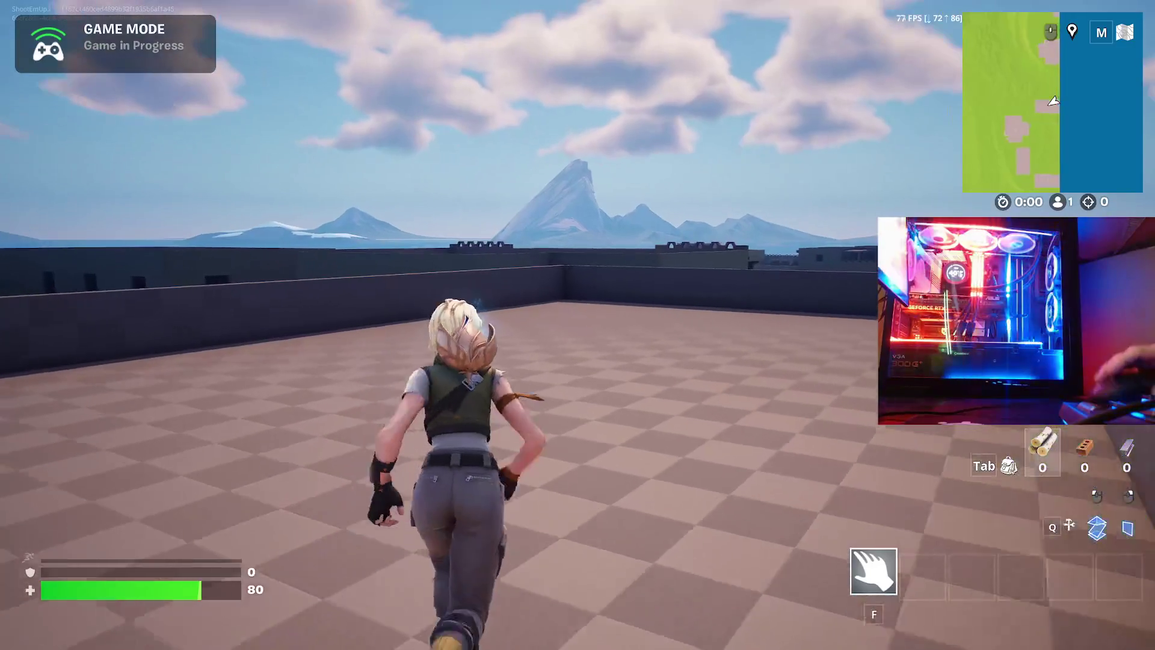
{"action": "key", "text": "w"}
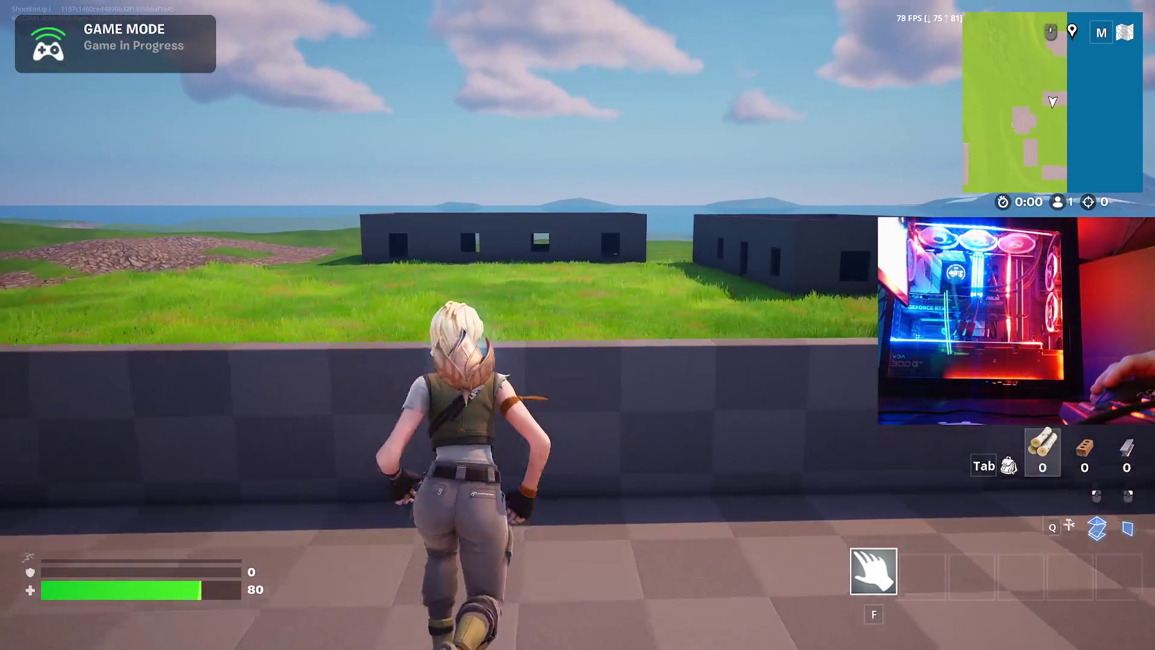
- Run along the checkered roof's edge wall and off onto the grassy field
{"action": "key", "text": "w"}
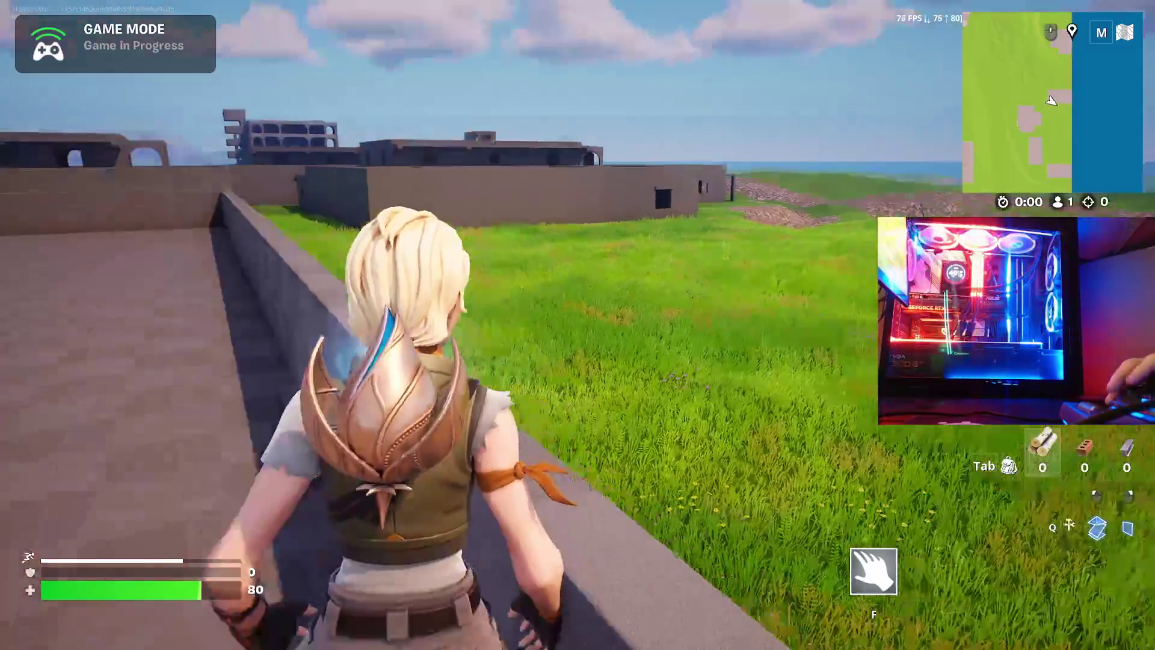
{"action": "key", "text": "w"}
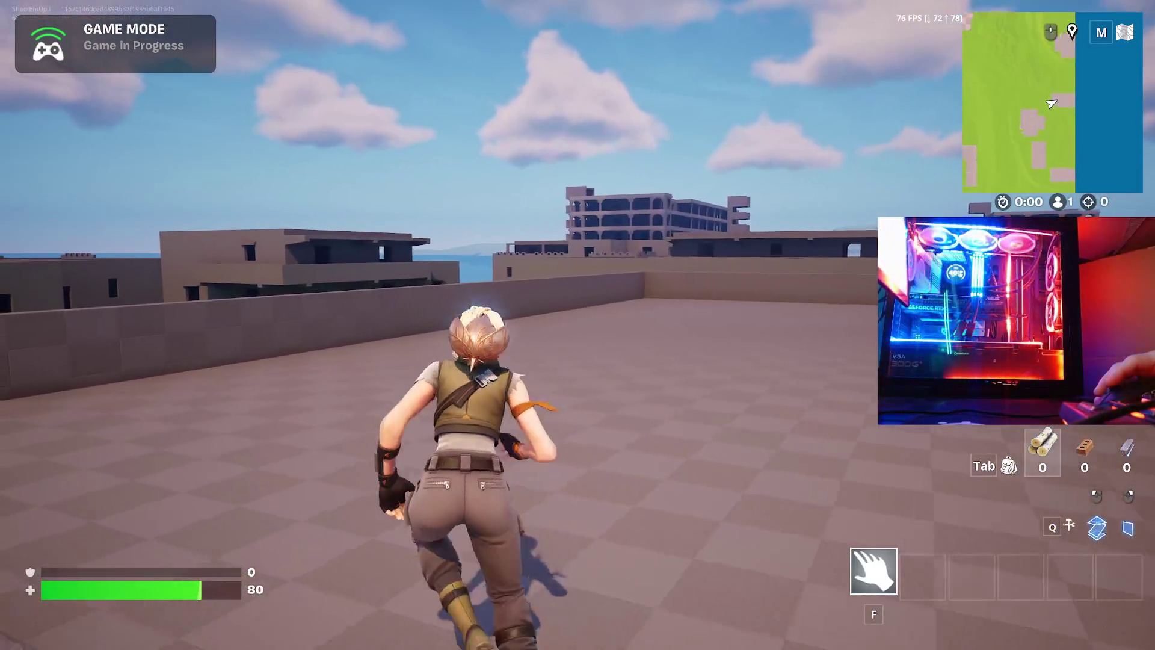
{"action": "key", "text": "w"}
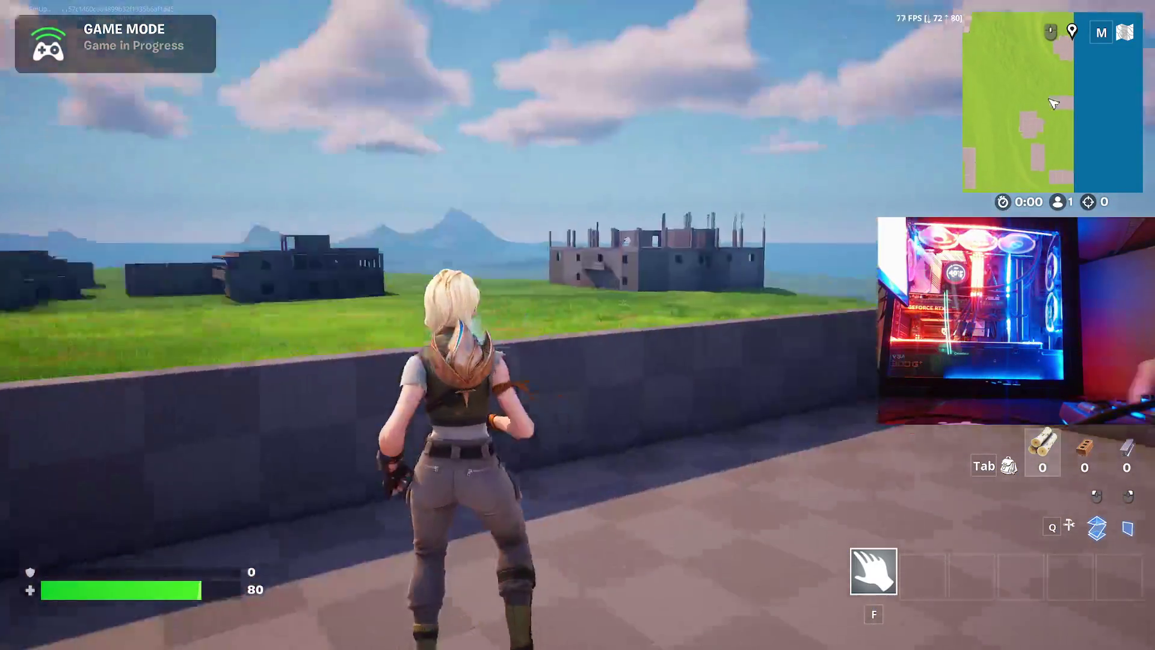
{"action": "key", "text": "w"}
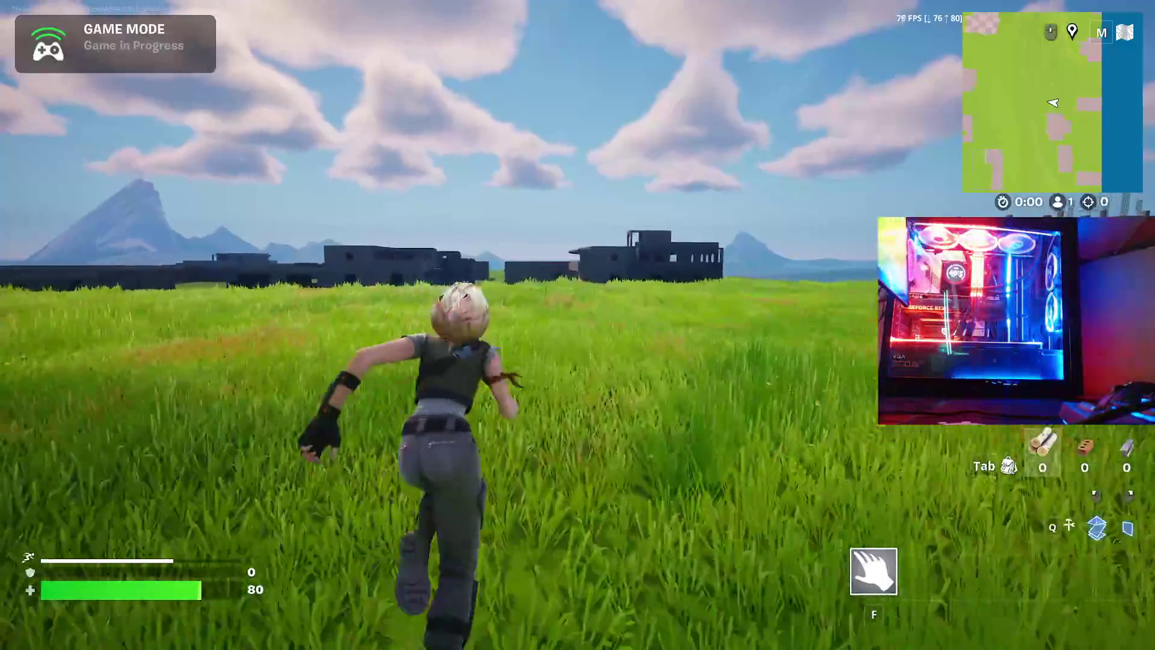
- Sprint toward the ruined buildings on the right and mantle up a building wall
{"action": "key", "text": "w"}
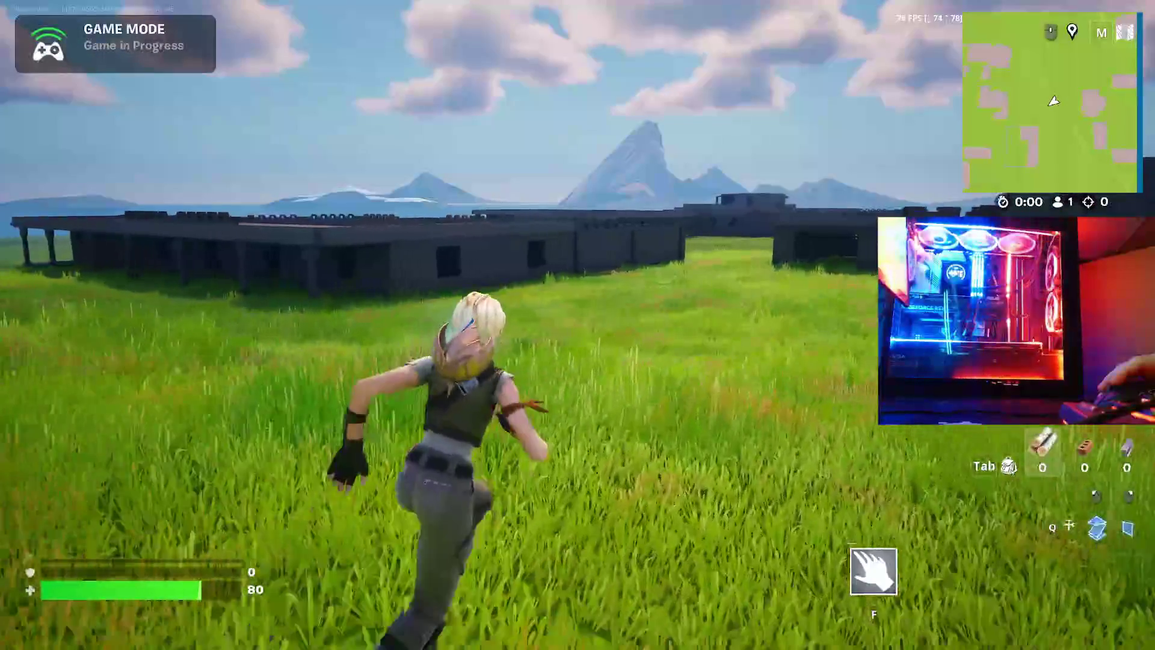
{"action": "key", "text": "w"}
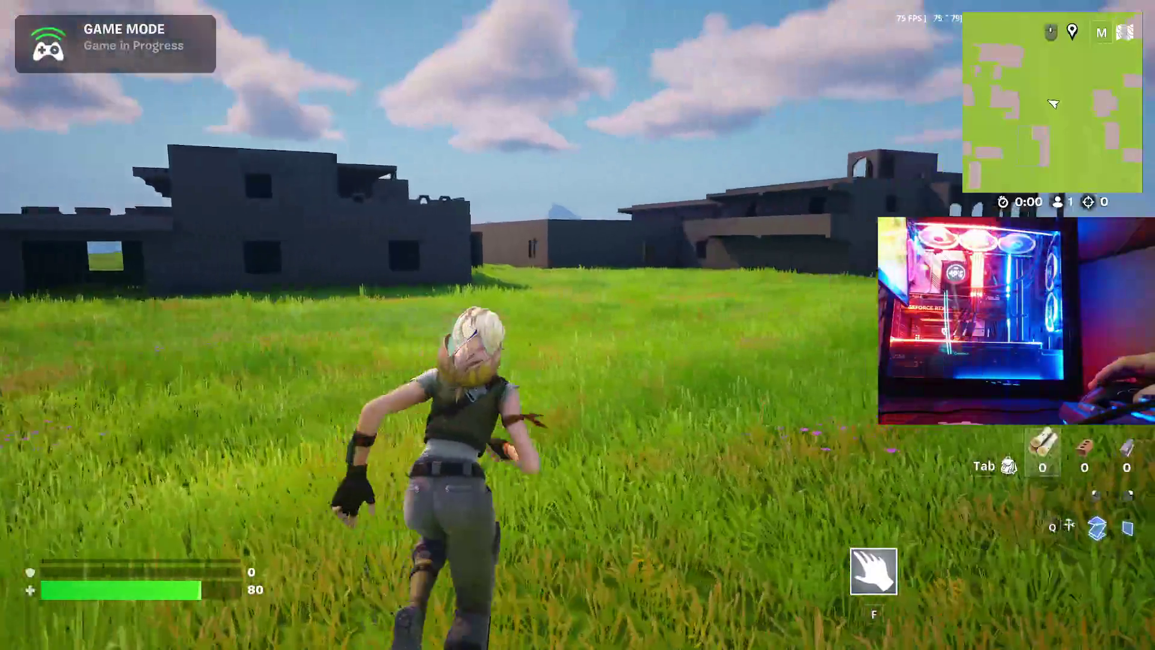
{"action": "key", "text": "w"}
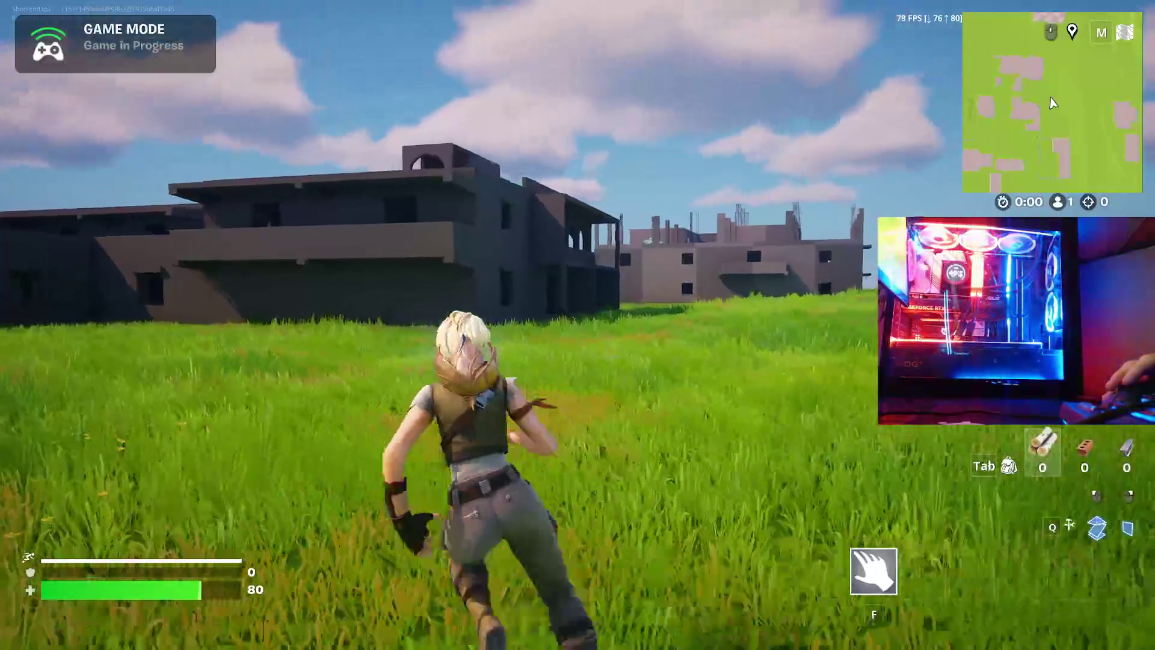
{"action": "key", "text": "w"}
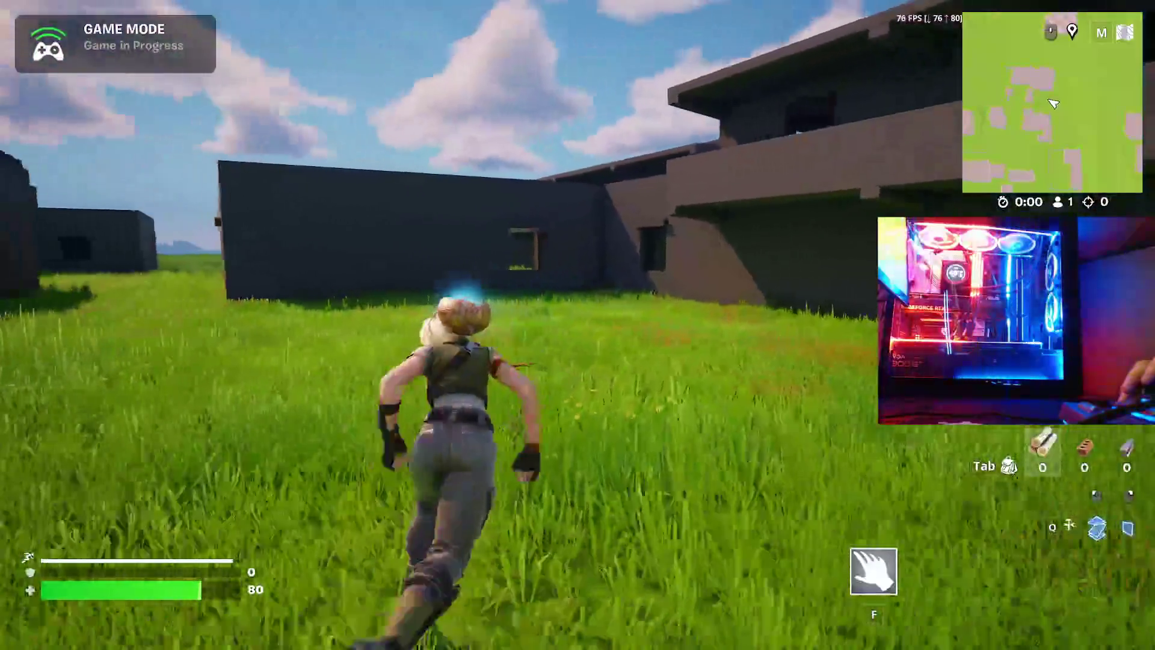
{"action": "key", "text": "space"}
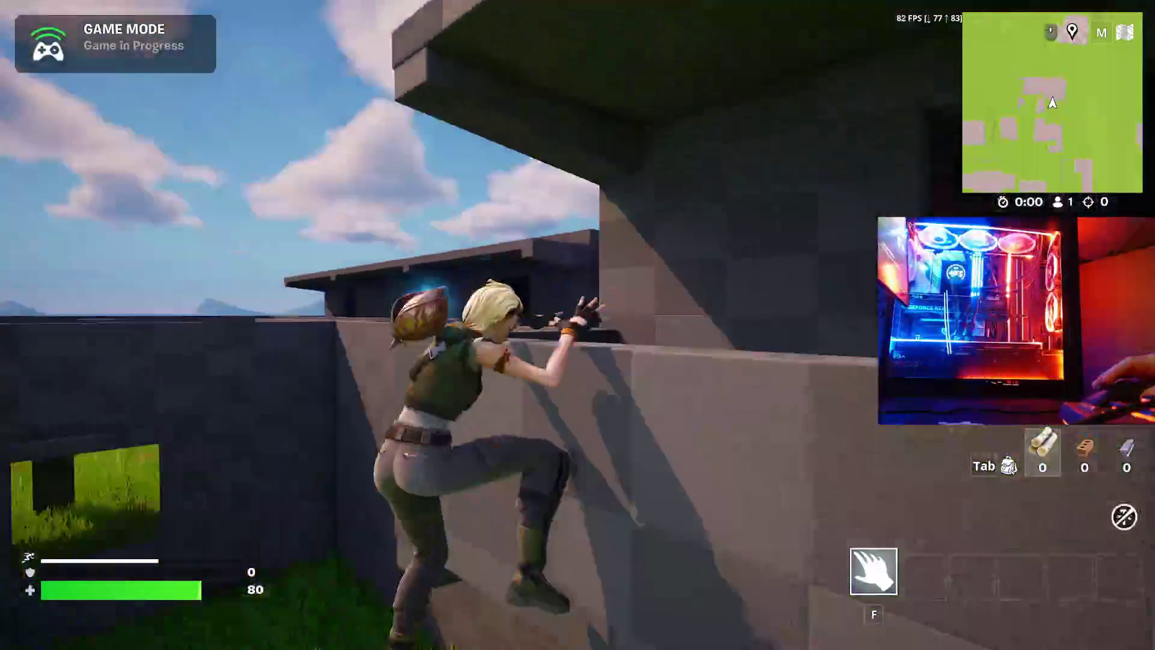
- Vault the low rooftop wall, climb the higher rooftop, and jump down onto the grass
{"action": "key", "text": "space"}
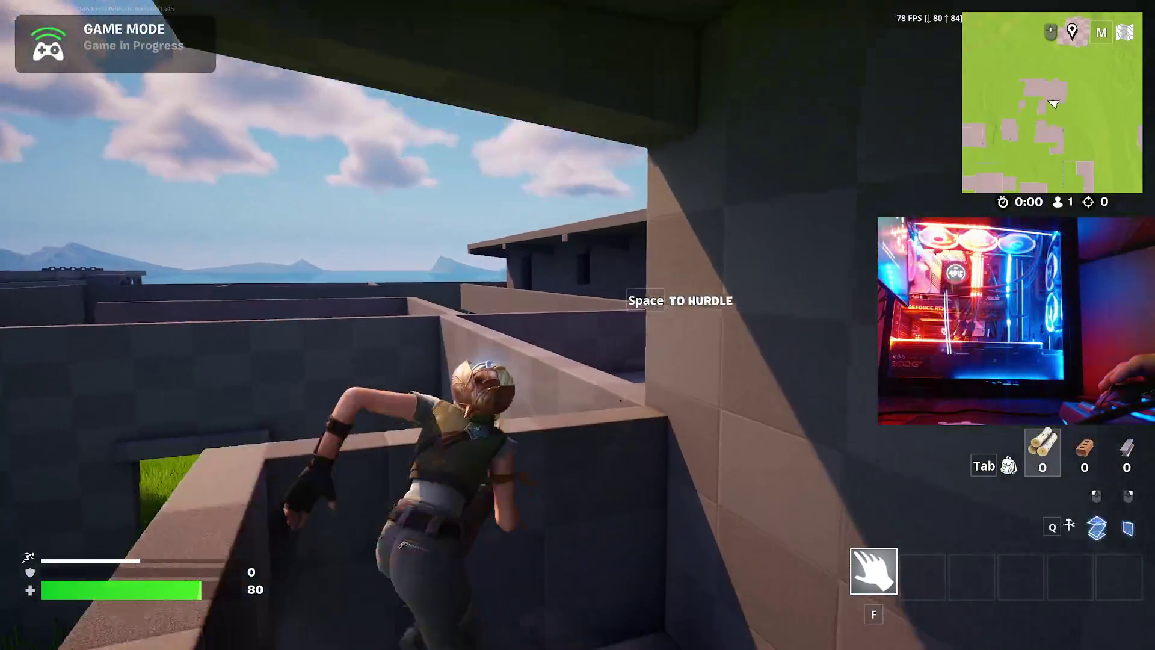
{"action": "key", "text": "w"}
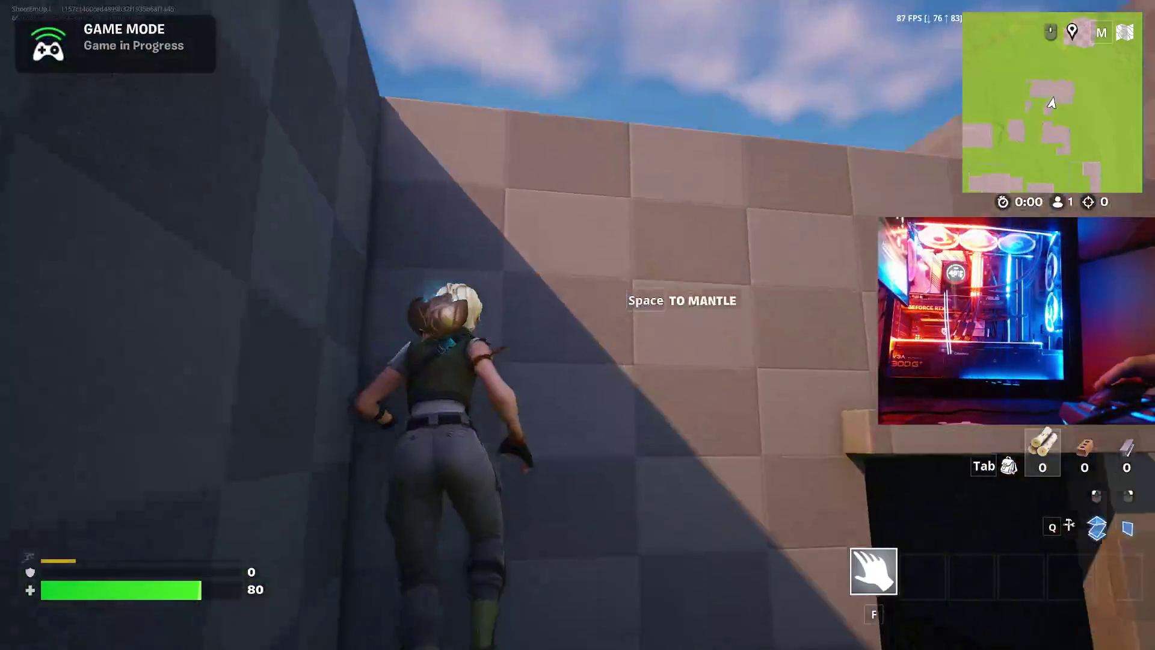
{"action": "key", "text": "space"}
{"action": "key", "text": "space"}
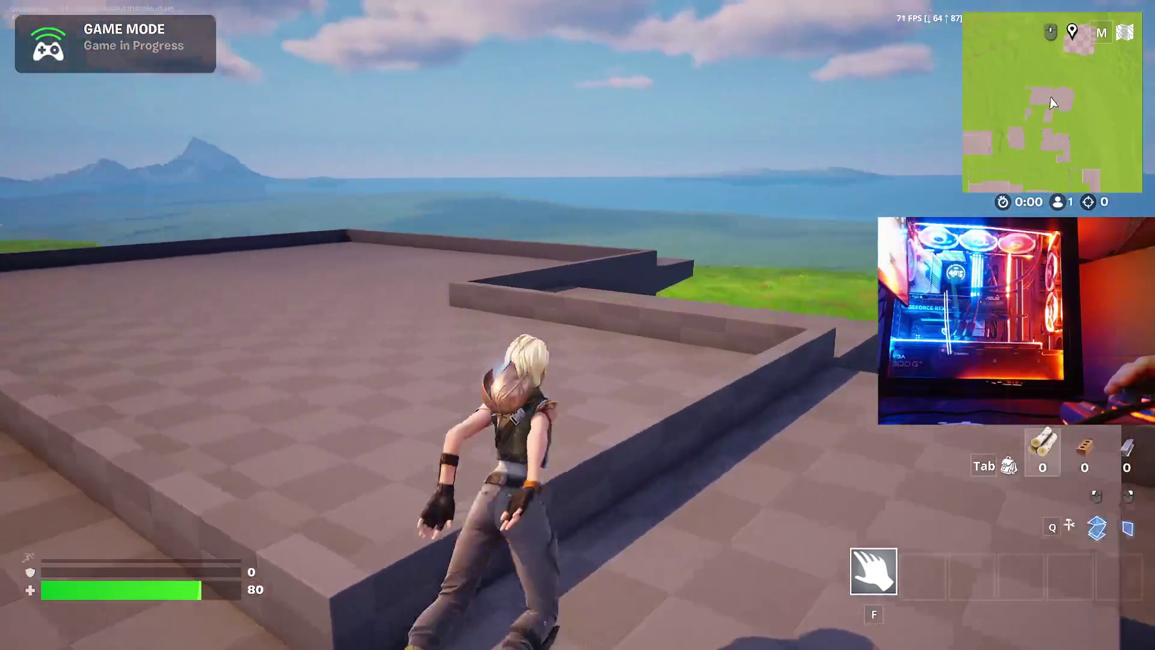
{"action": "key", "text": "w"}
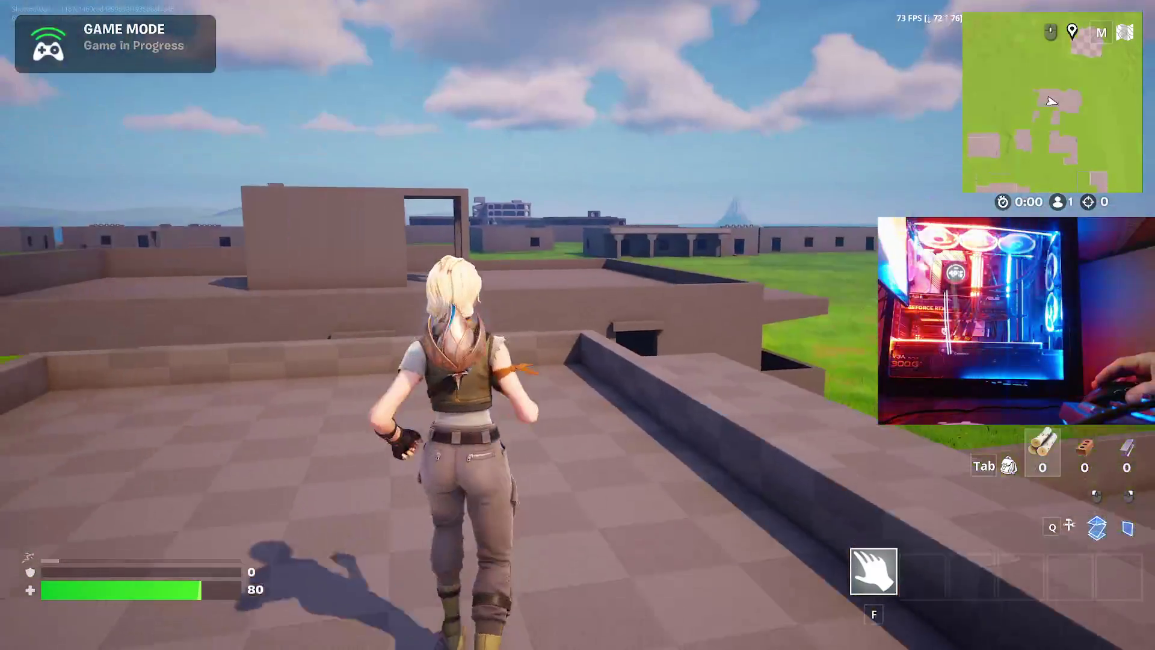
{"action": "key", "text": "w"}
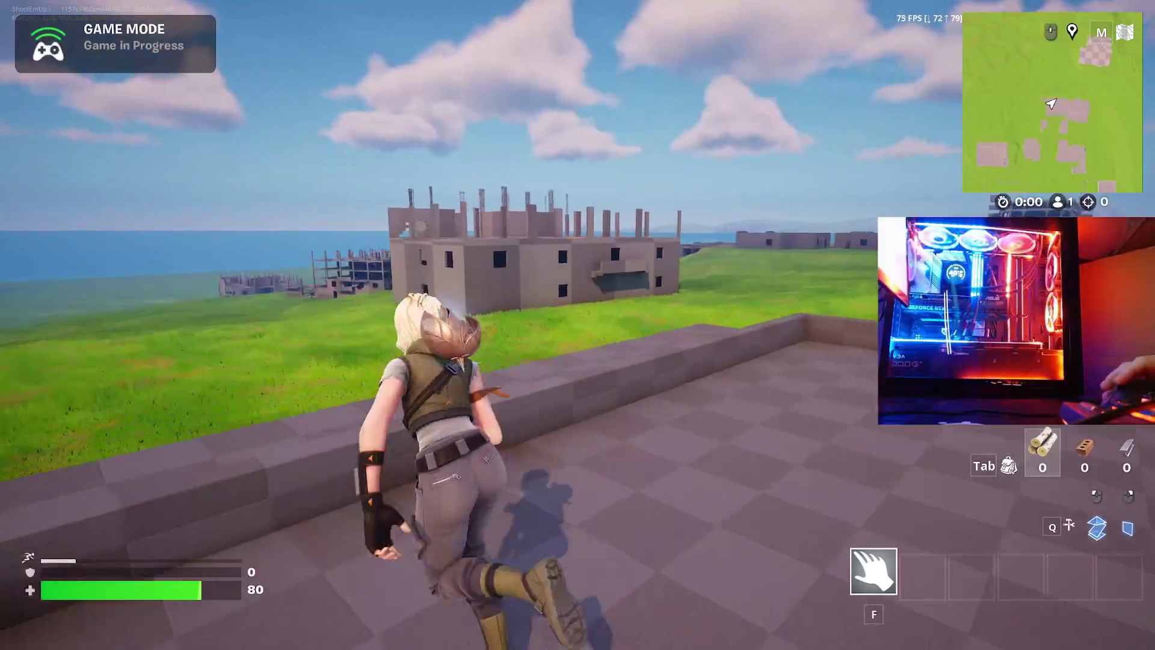
{"action": "key", "text": "w"}
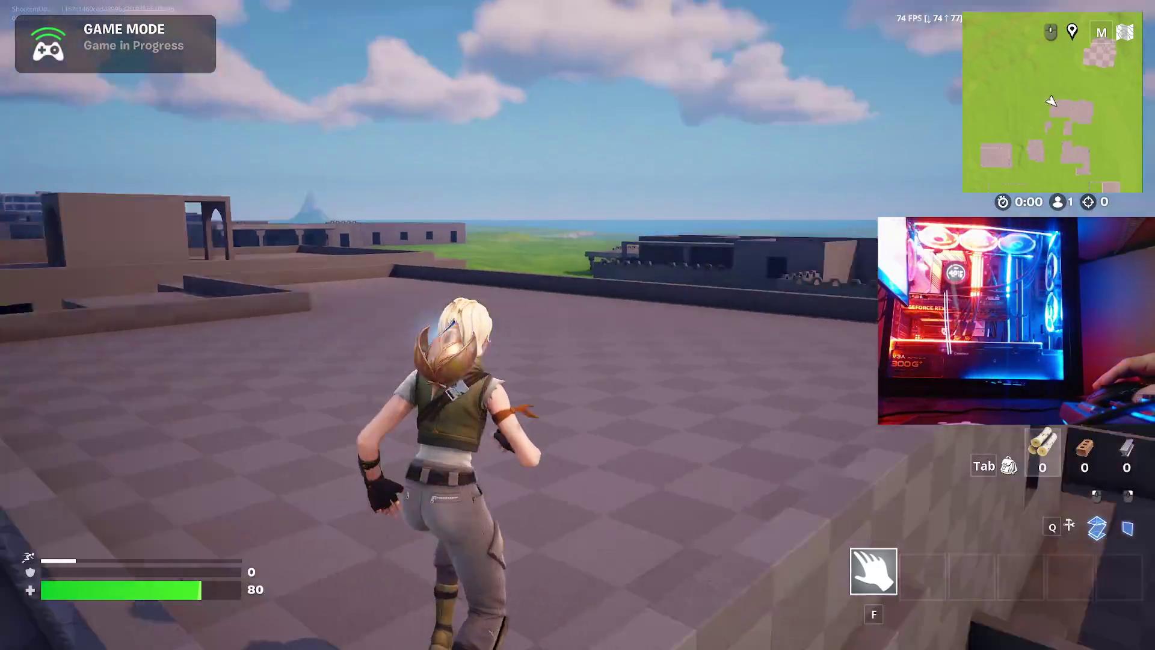
{"action": "key", "text": "w"}
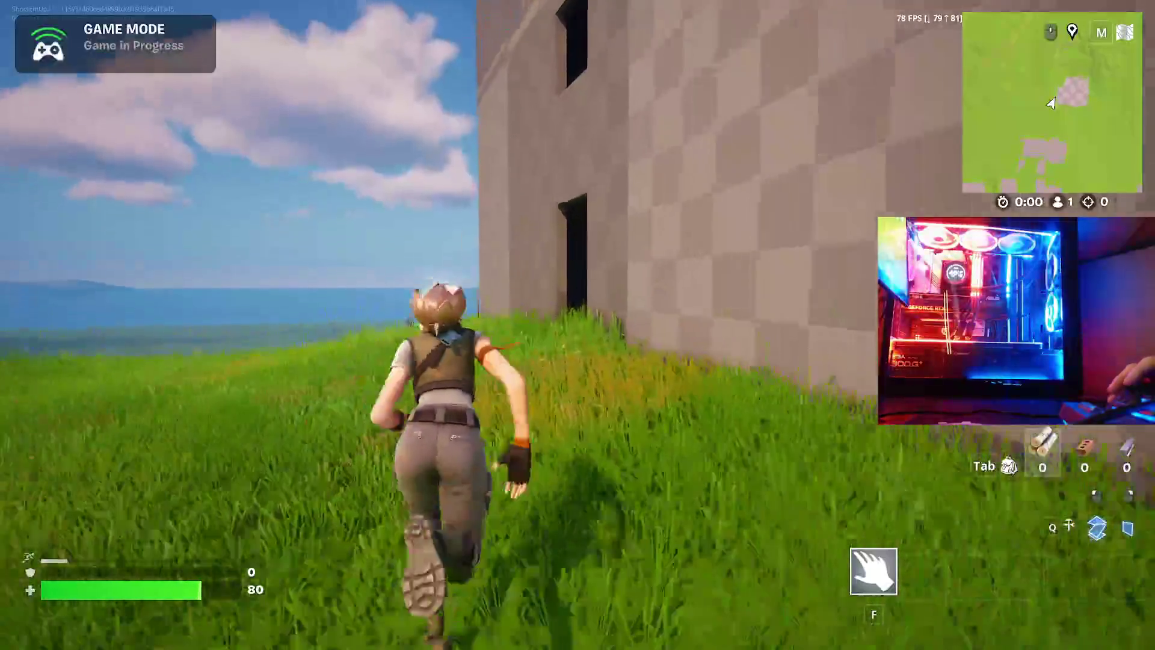
- Explore the dark grassy room, exit, and enter the next building's long windowed room
{"action": "key", "text": "w"}
{"action": "key", "text": "w"}
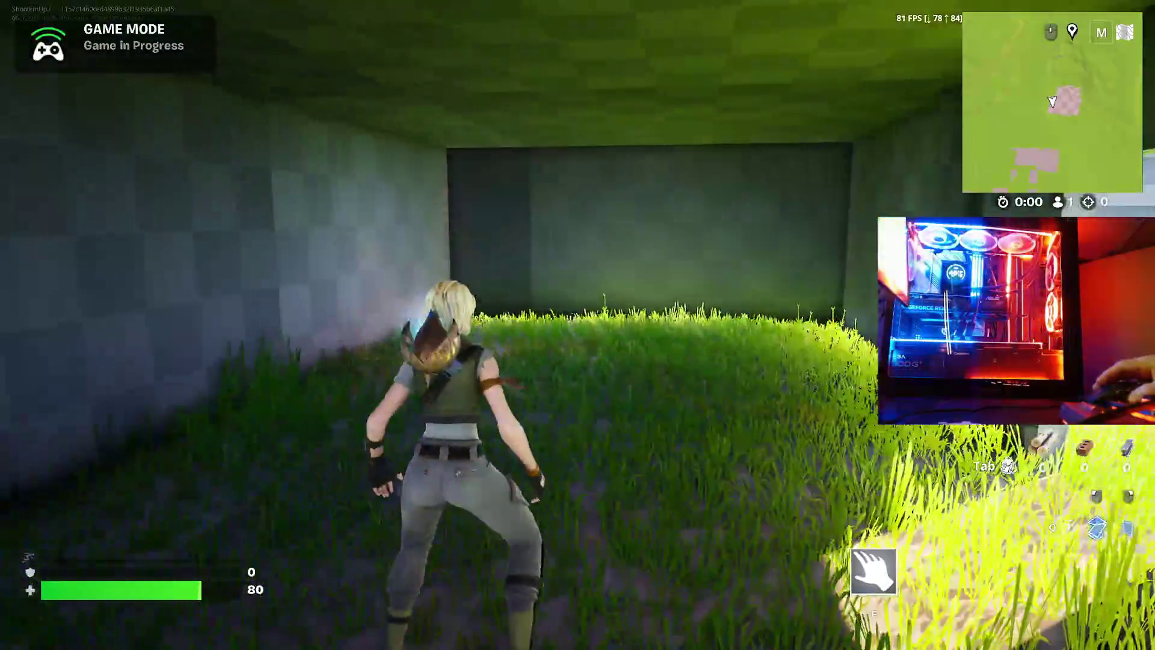
{"action": "key", "text": "w"}
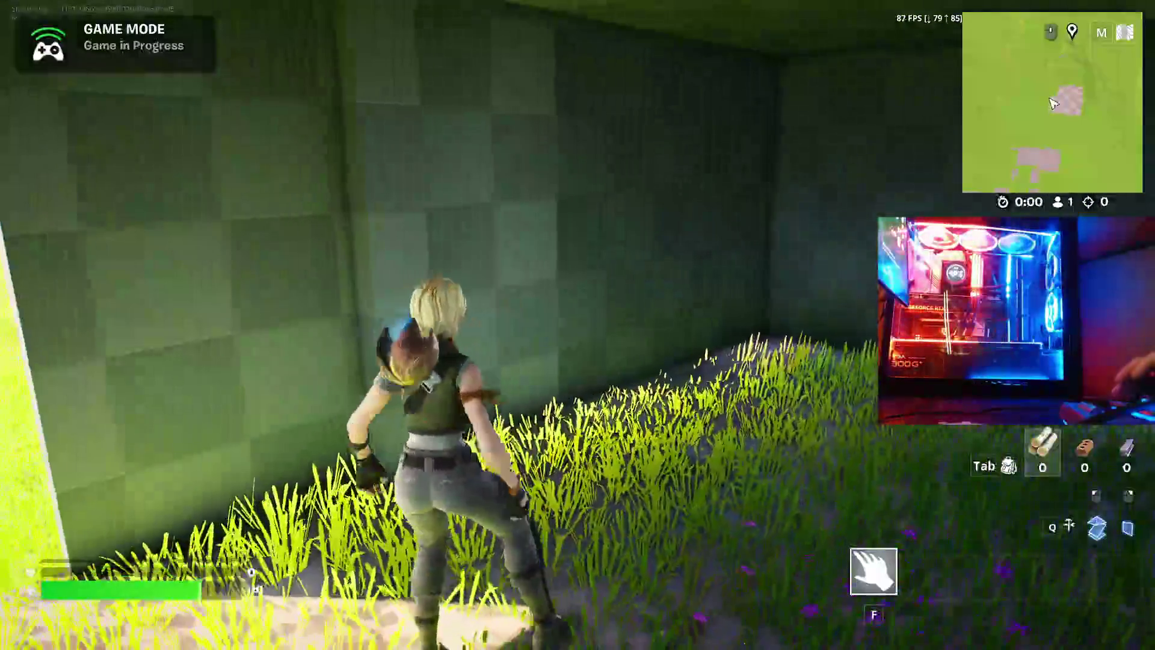
{"action": "key", "text": "w"}
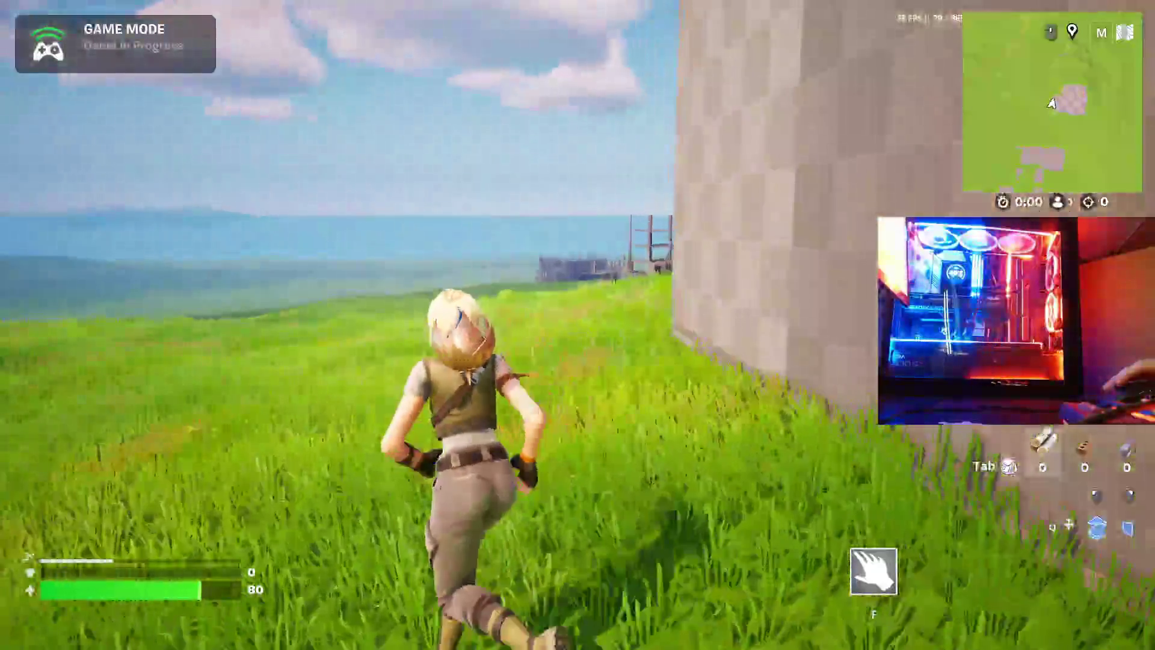
{"action": "key", "text": "w"}
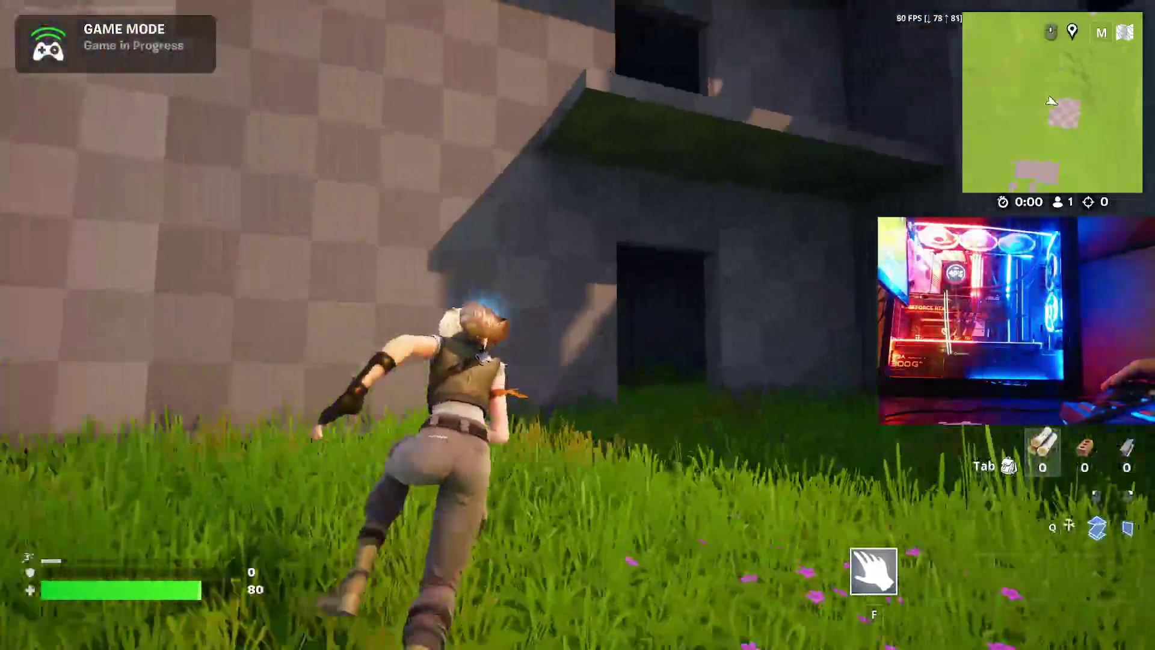
{"action": "key", "text": "w"}
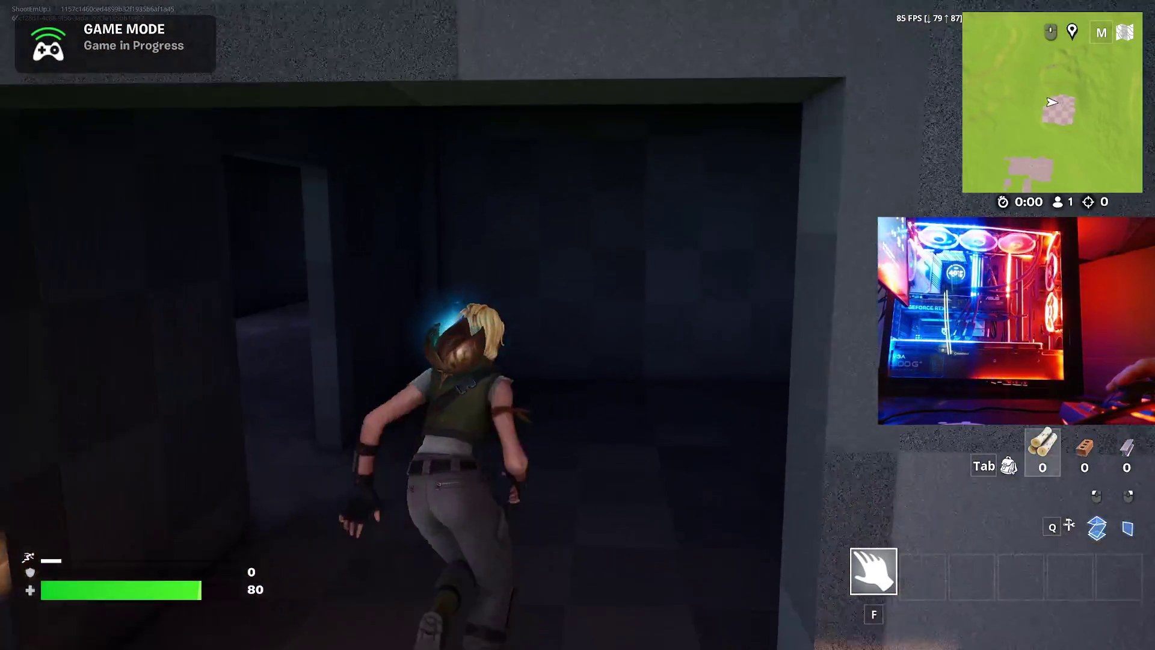
{"action": "key", "text": "w"}
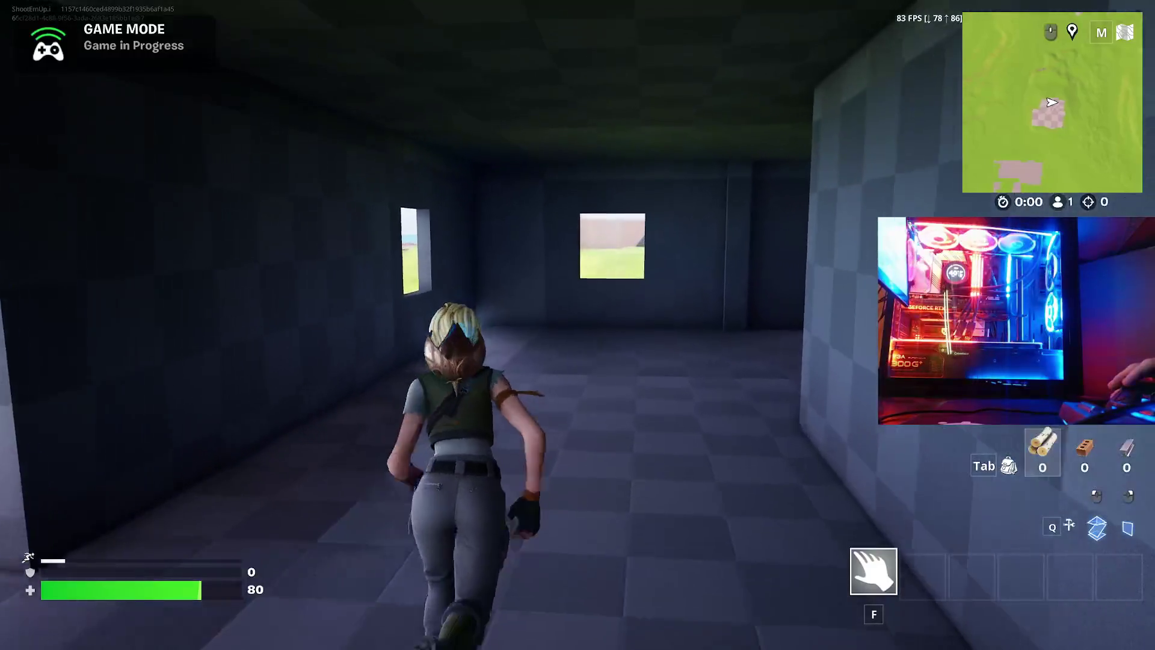
- Run through the building's rooms and out across the courtyard to the rebar pillar
{"action": "key", "text": "w"}
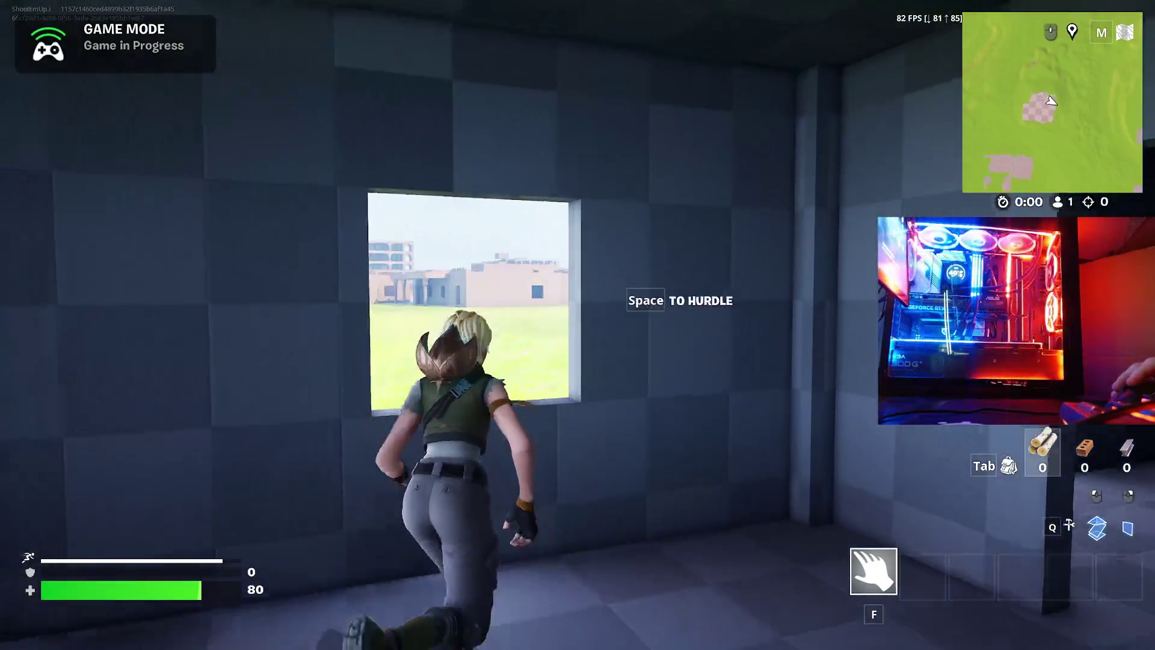
{"action": "key", "text": "w"}
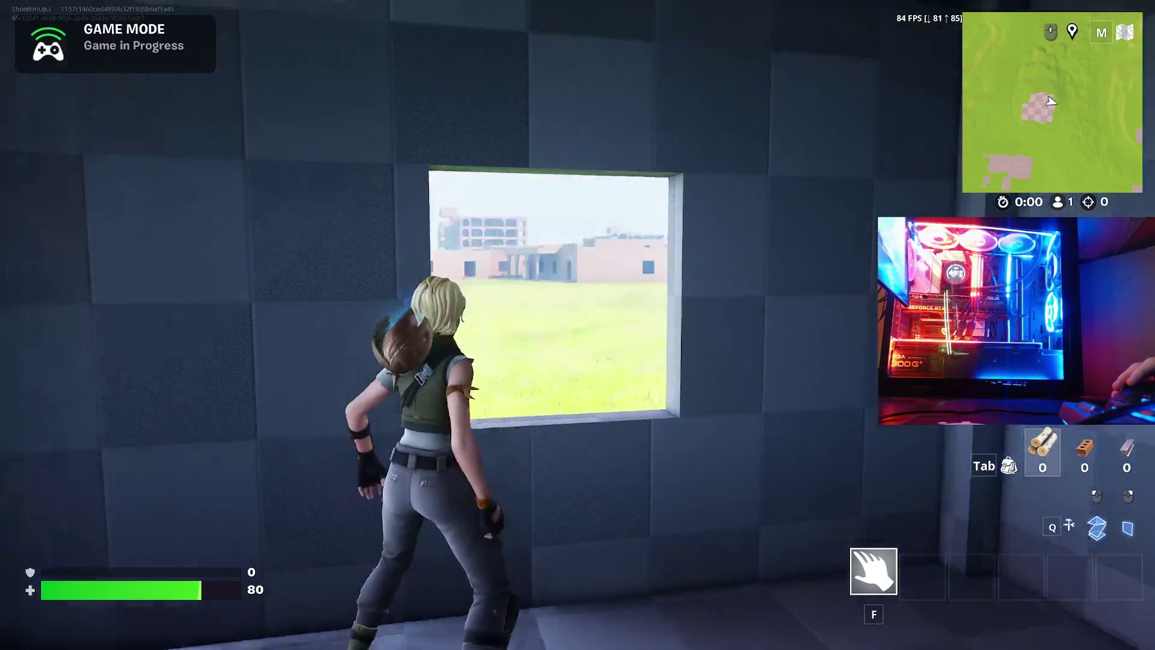
{"action": "key", "text": "w"}
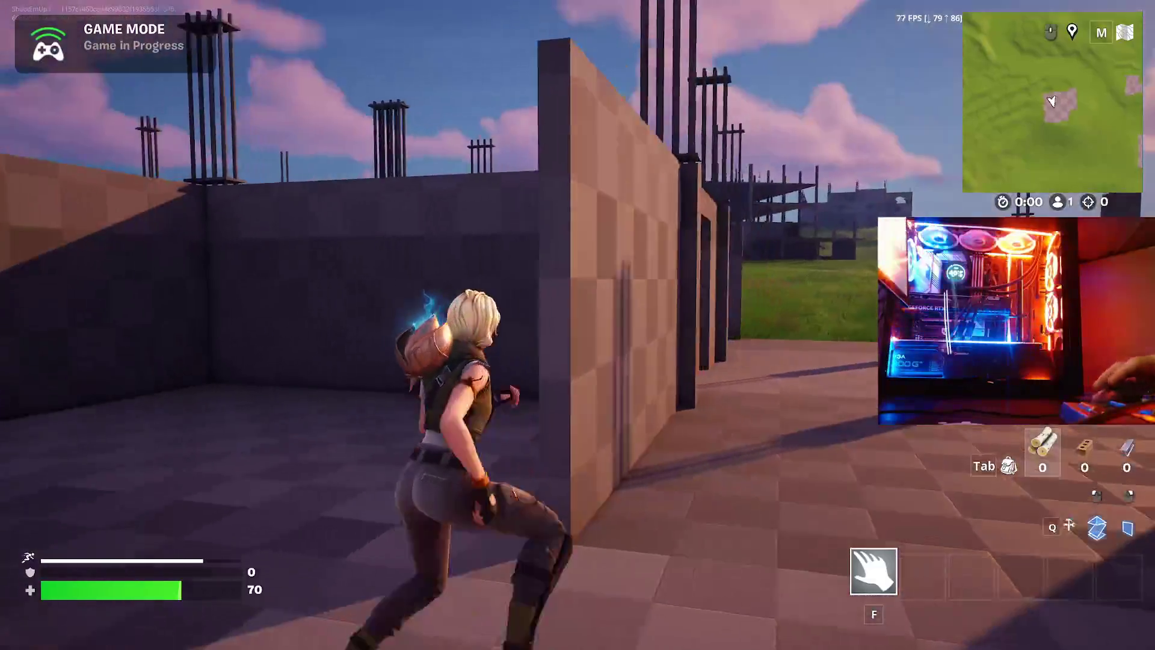
{"action": "key", "text": "w"}
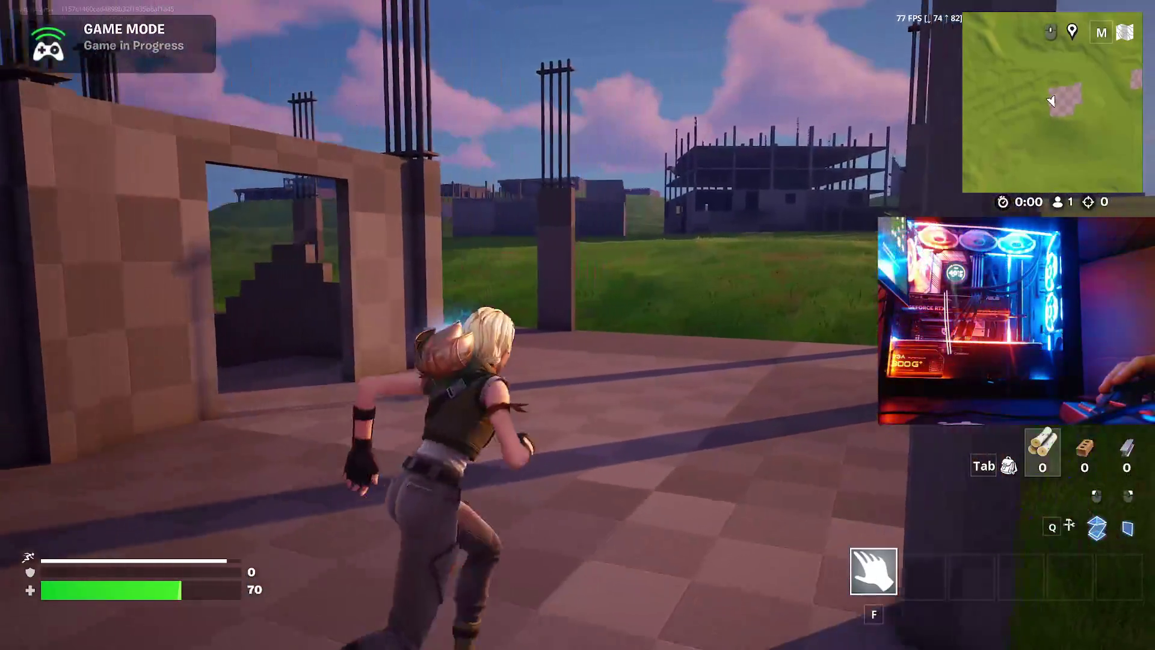
{"action": "key", "text": "w"}
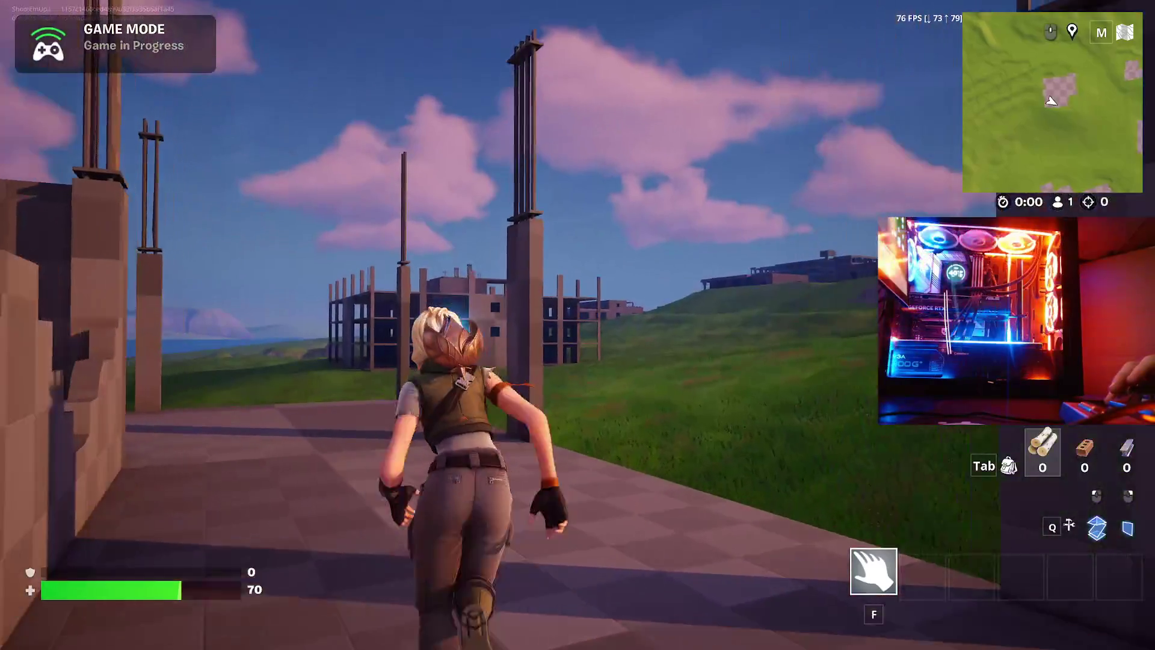
- Sprint up the grassy hill and across the tall-grass meadow toward the lake
{"action": "key", "text": "w"}
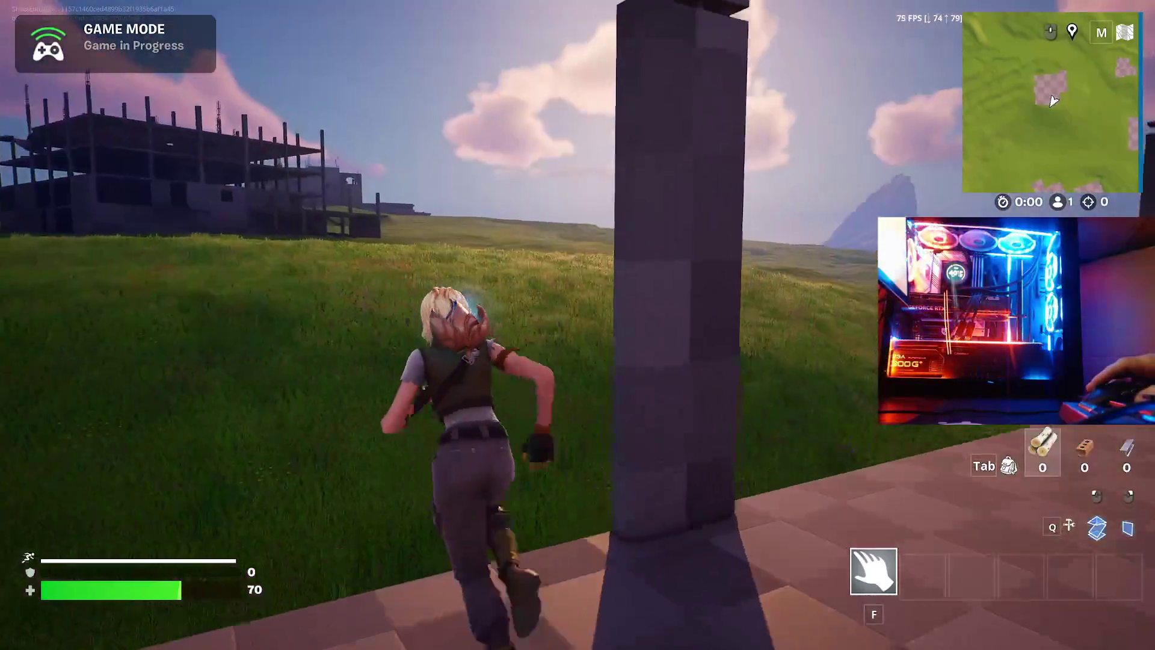
{"action": "key", "text": "w"}
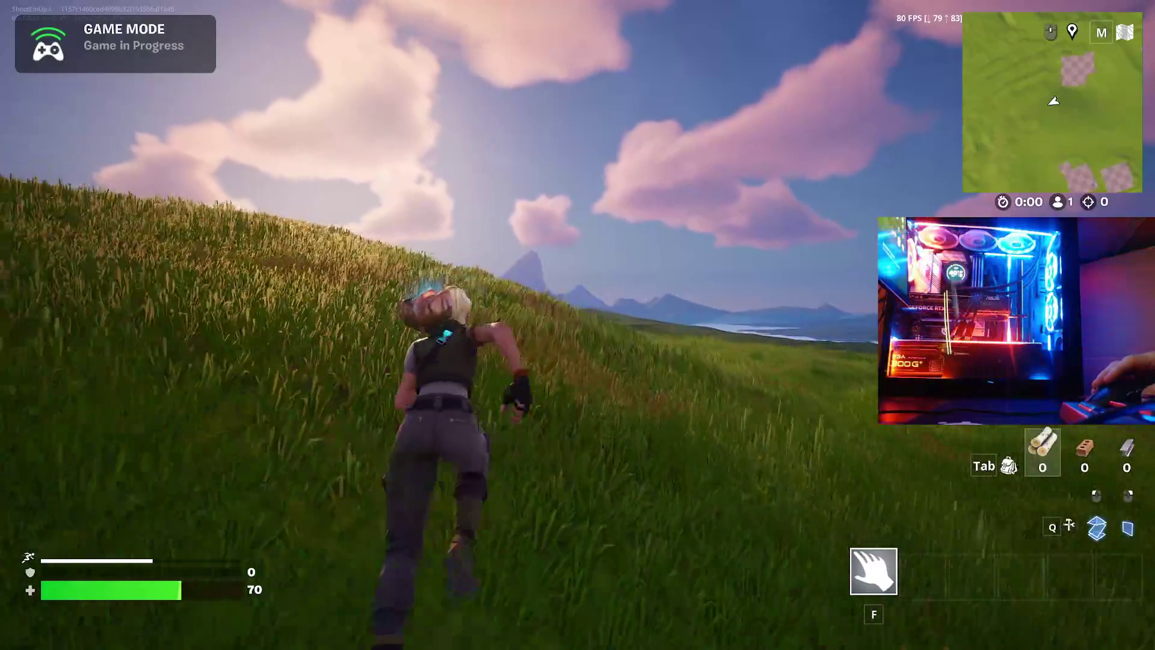
{"action": "key", "text": "w"}
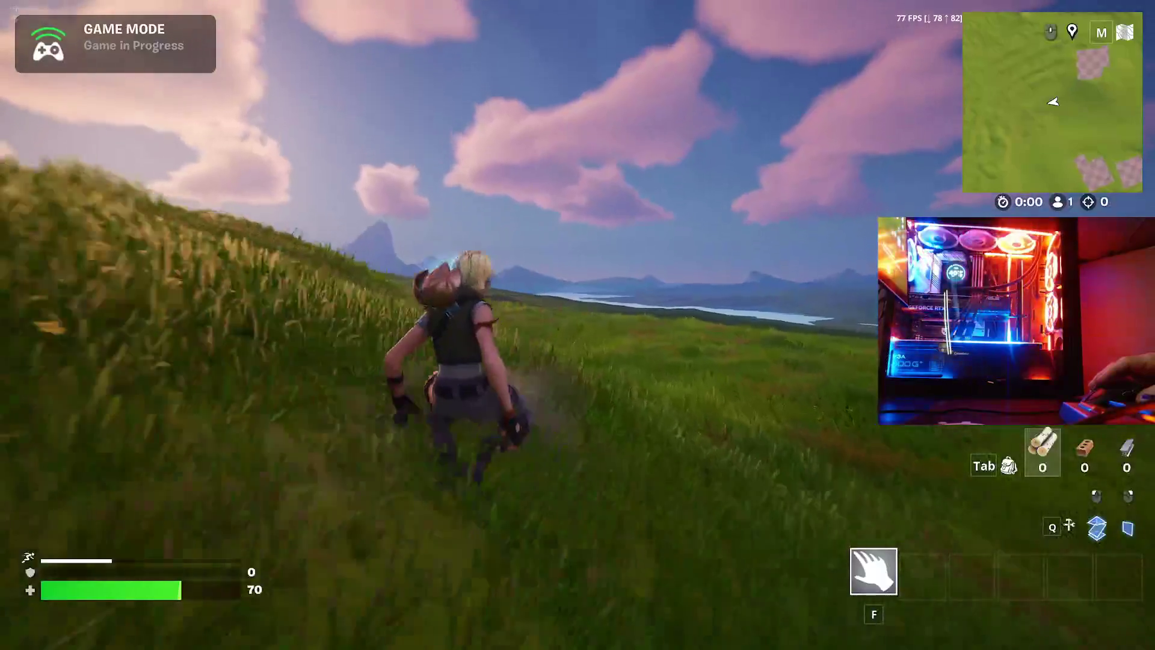
{"action": "key", "text": "w"}
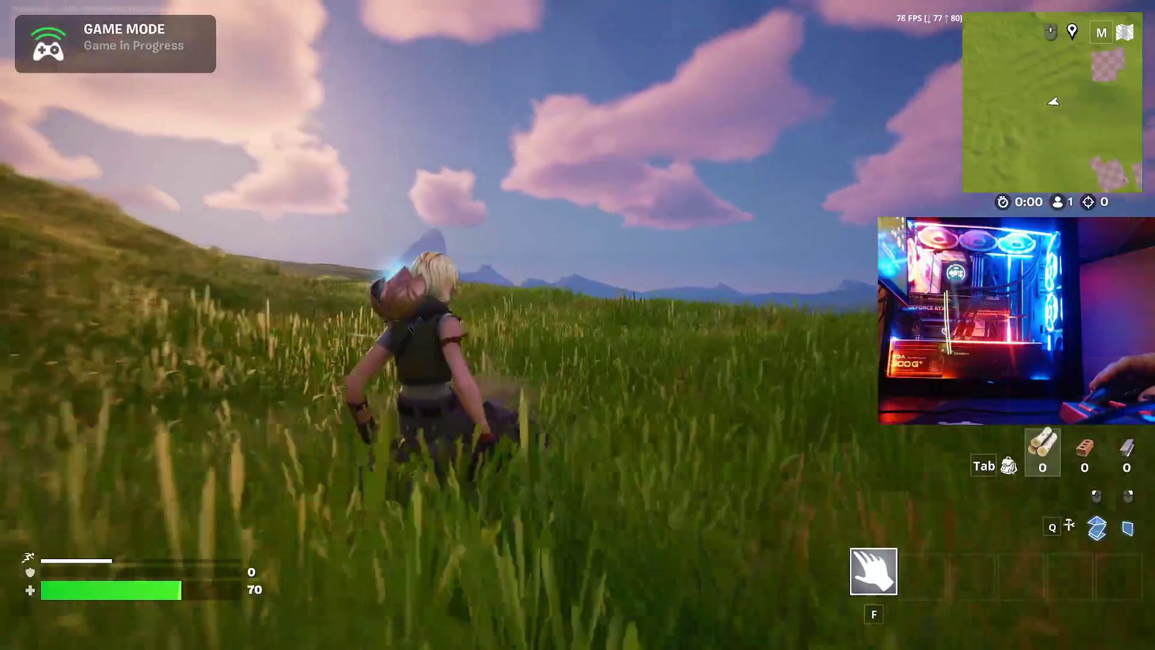
{"action": "key", "text": "w"}
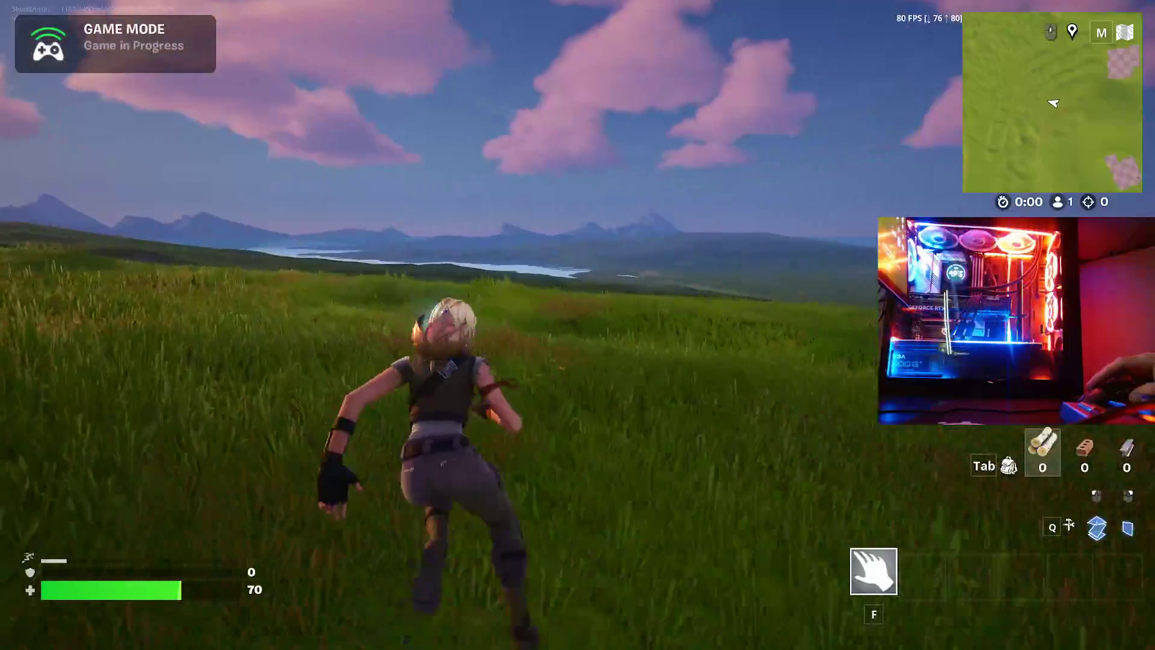
{"action": "key", "text": "w"}
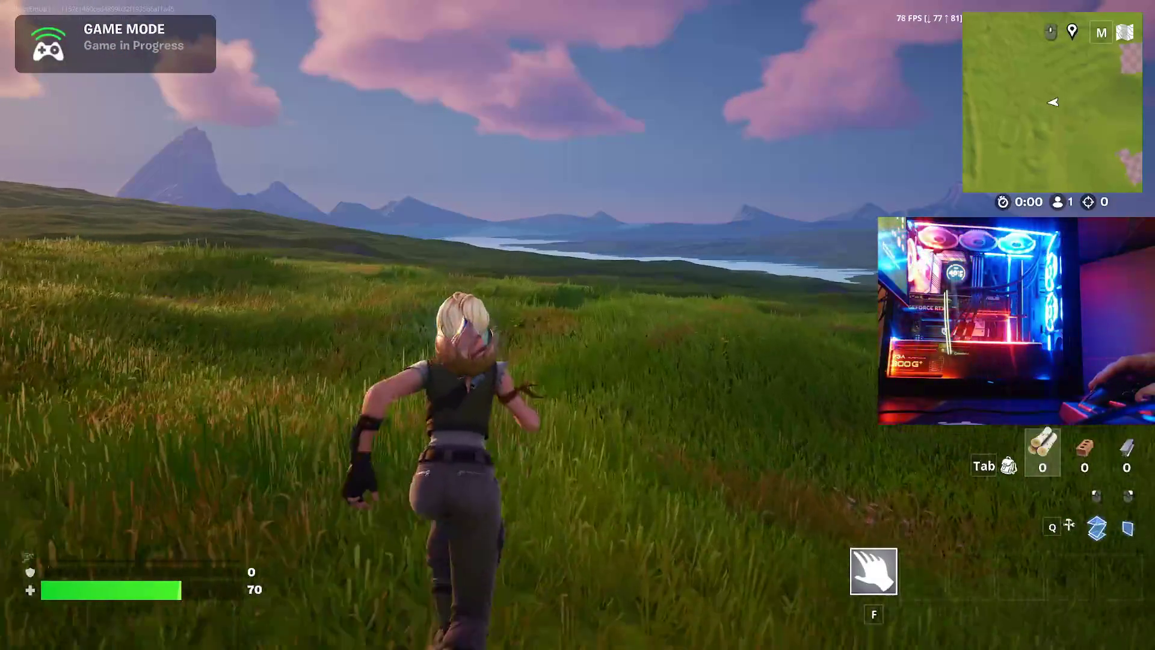
{"action": "key", "text": "w"}
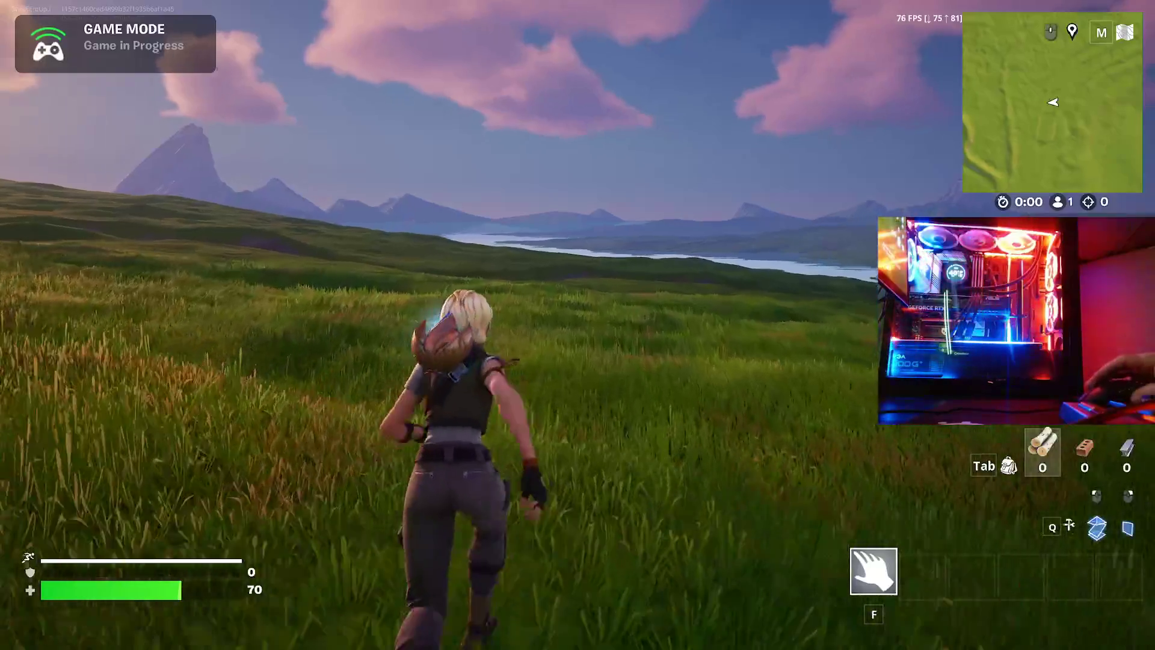
- Run across the field toward the distant ruined buildings, scaffolding, and mountains
{"action": "key", "text": "w"}
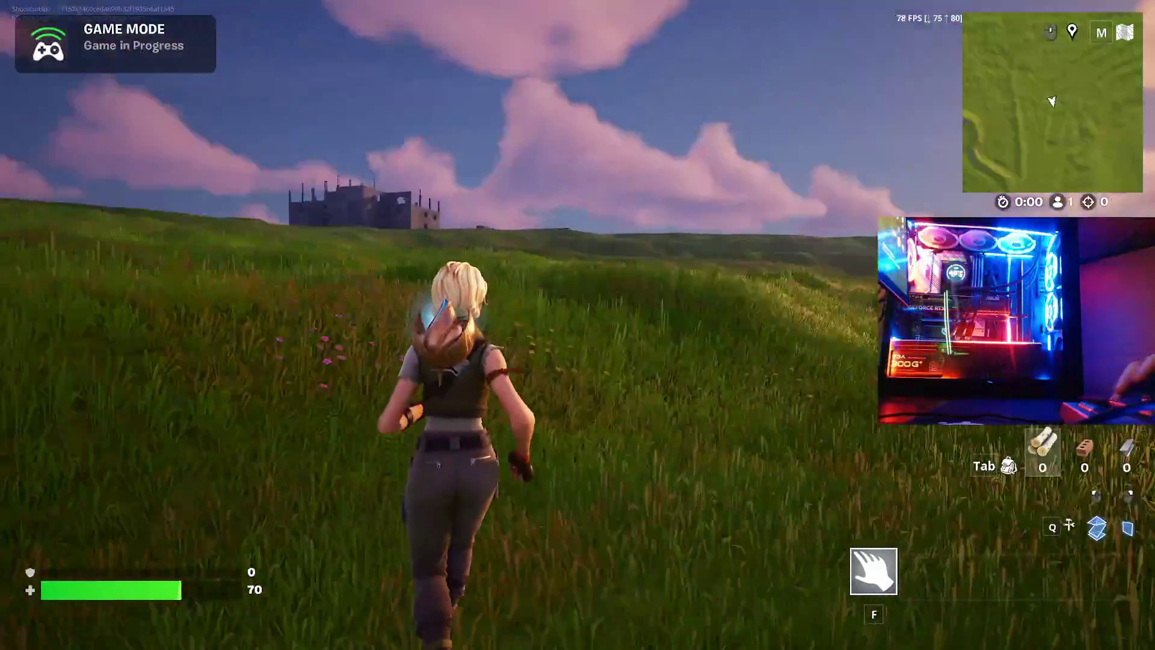
{"action": "key", "text": "w"}
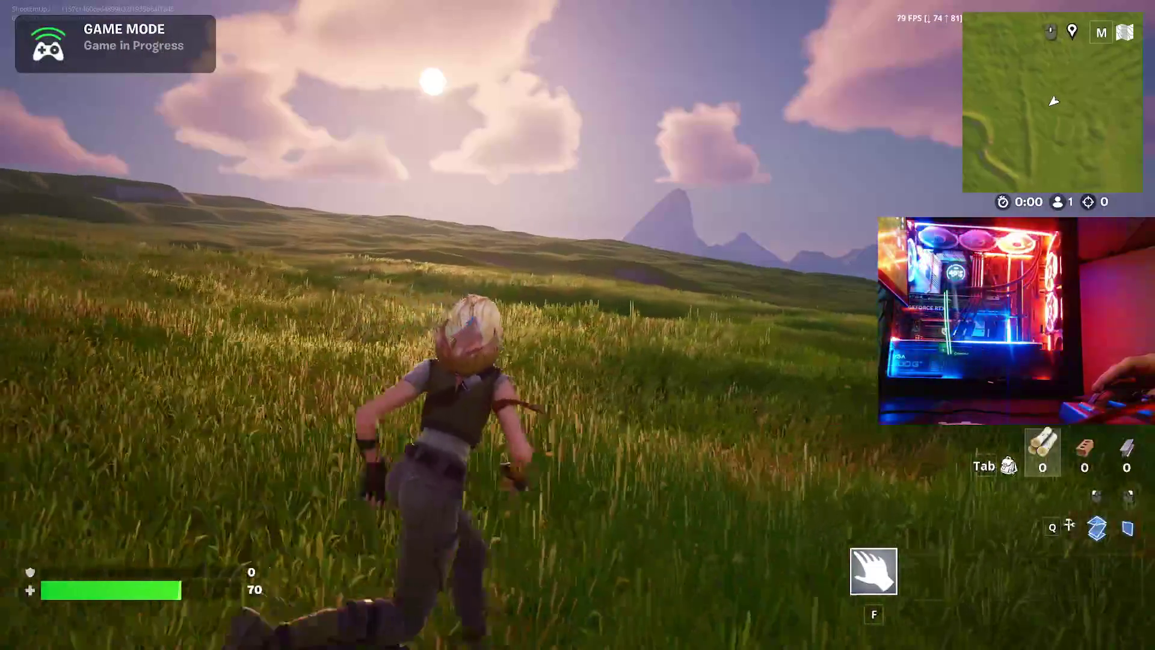
{"action": "key", "text": "w"}
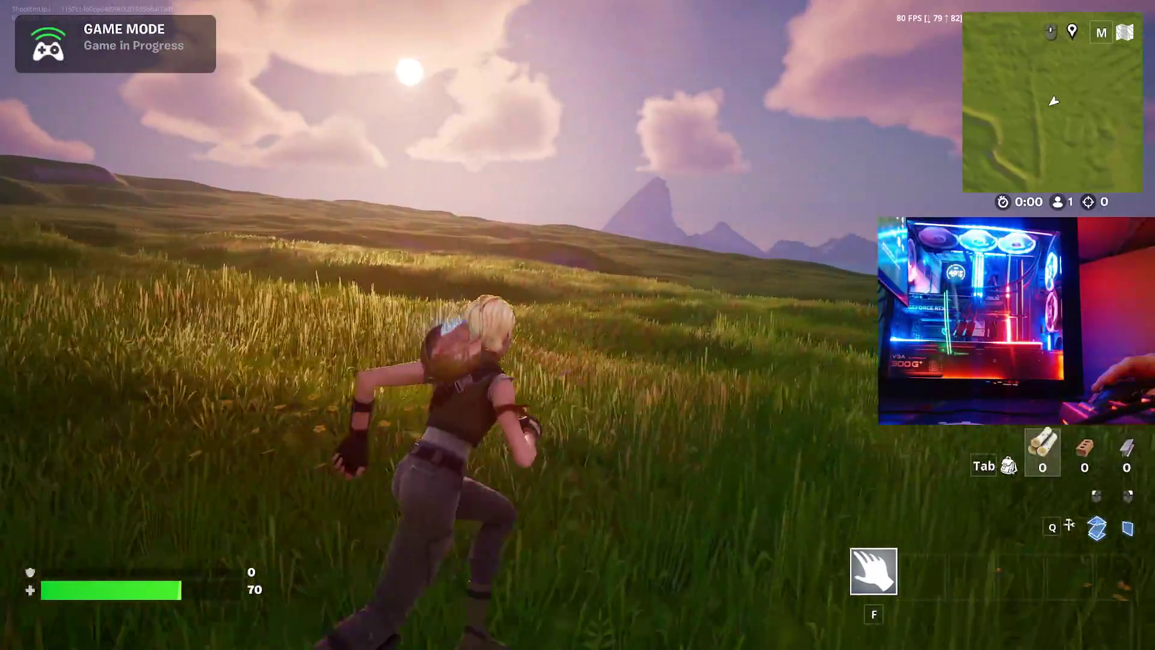
{"action": "key", "text": "w"}
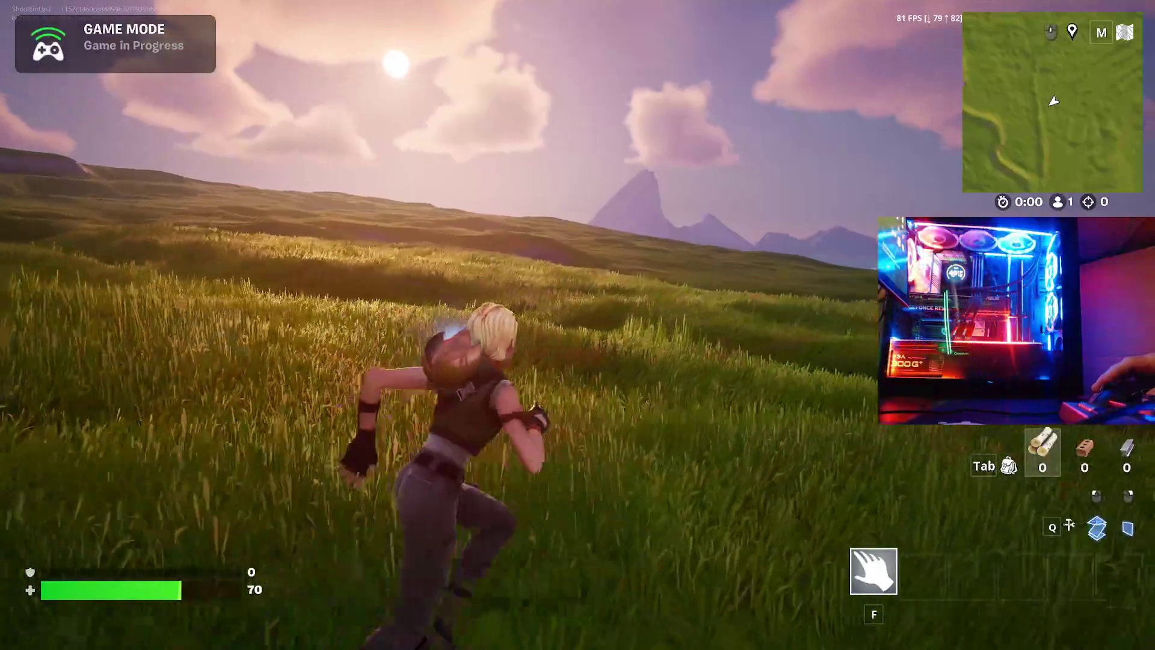
{"action": "key", "text": "w"}
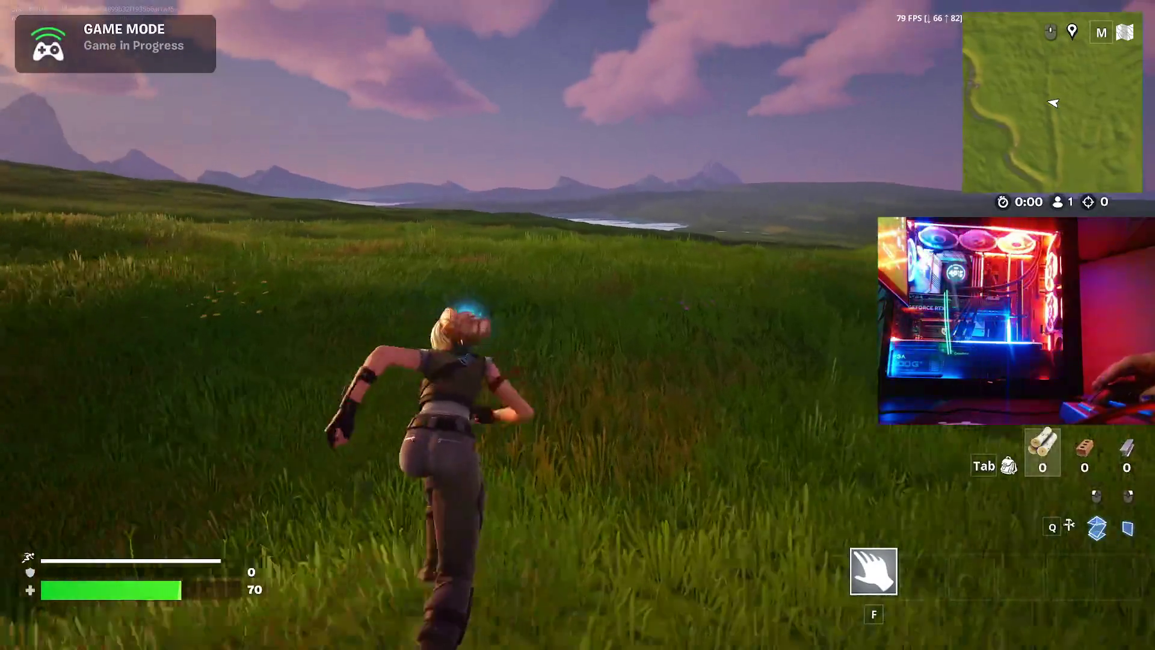
{"action": "key", "text": "w"}
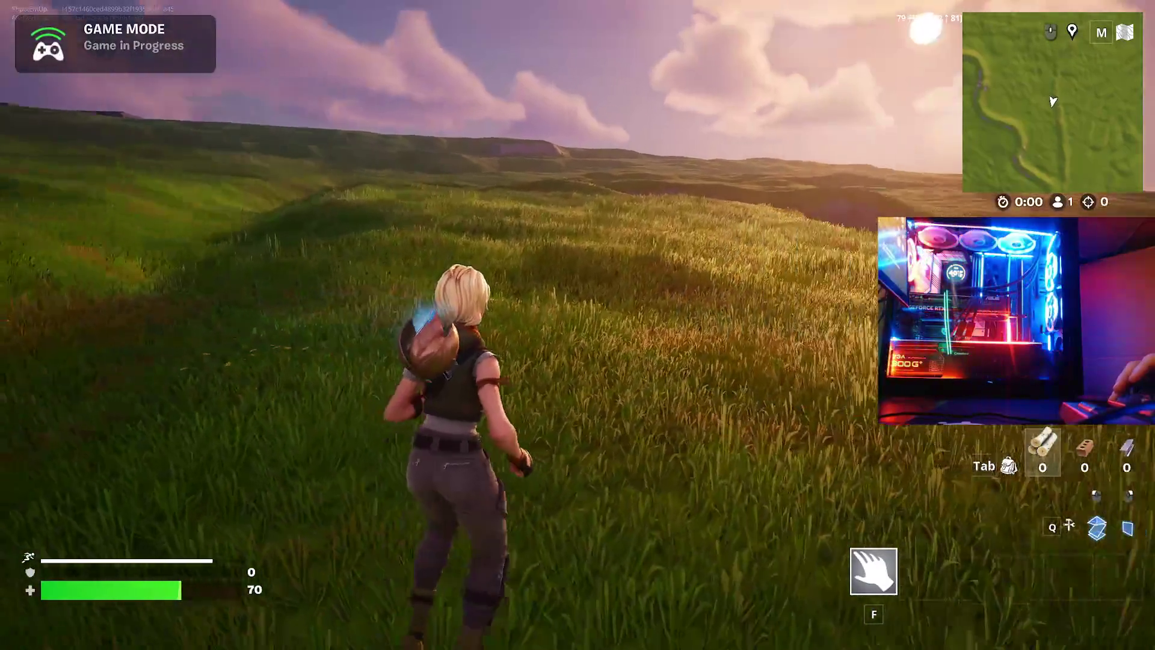
{"action": "key", "text": "w"}
{"action": "key", "text": "w"}
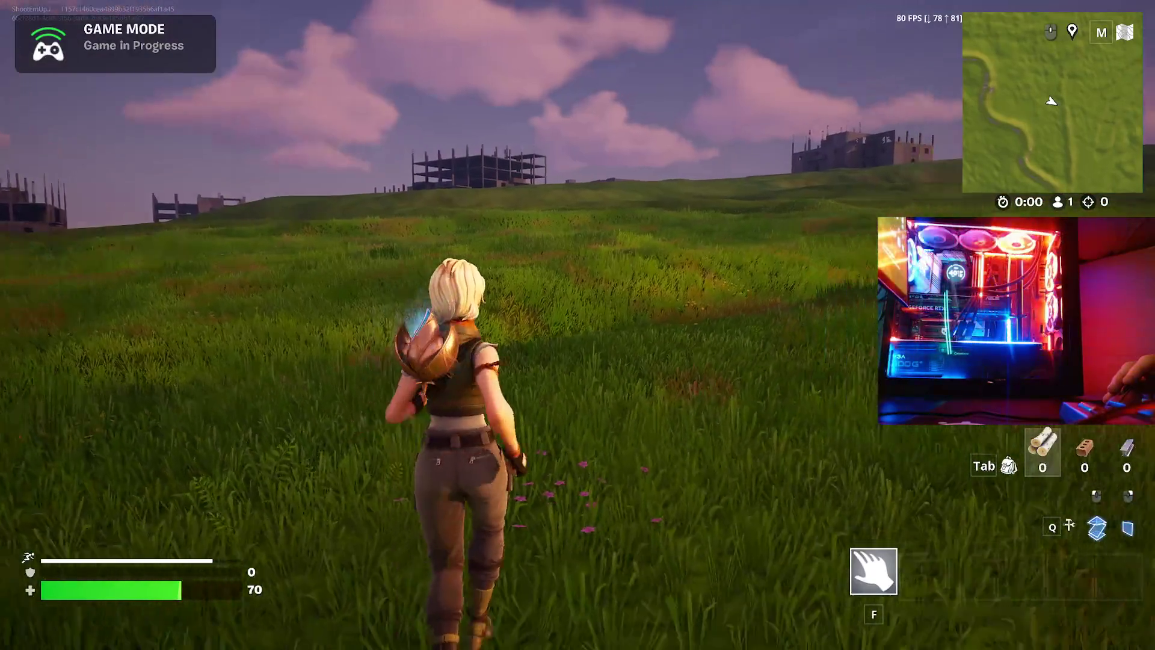
{"action": "key", "text": "w"}
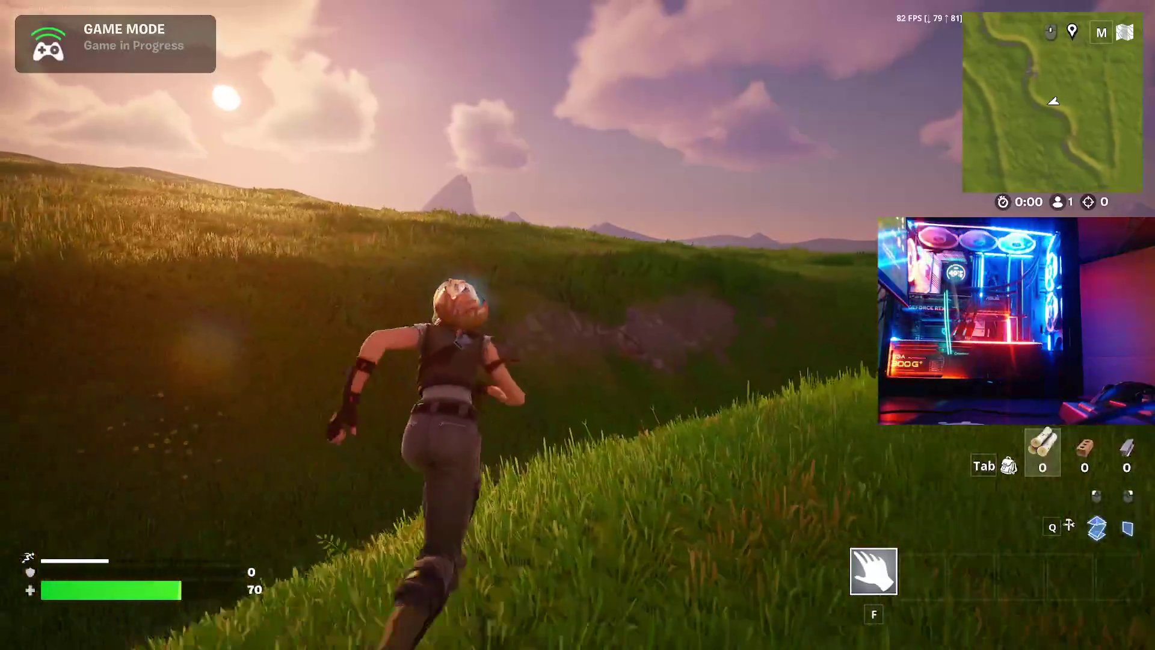
- Run up the grassy hill toward the sun with the lake and mountains in view
{"action": "key", "text": "w"}
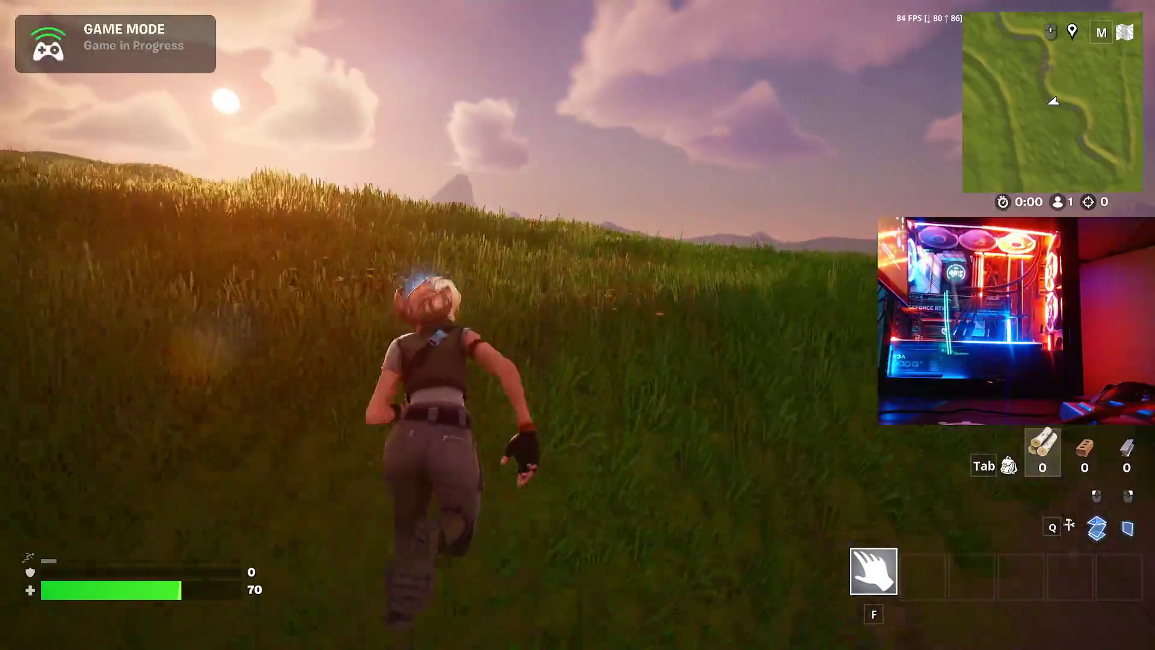
{"action": "key", "text": "w"}
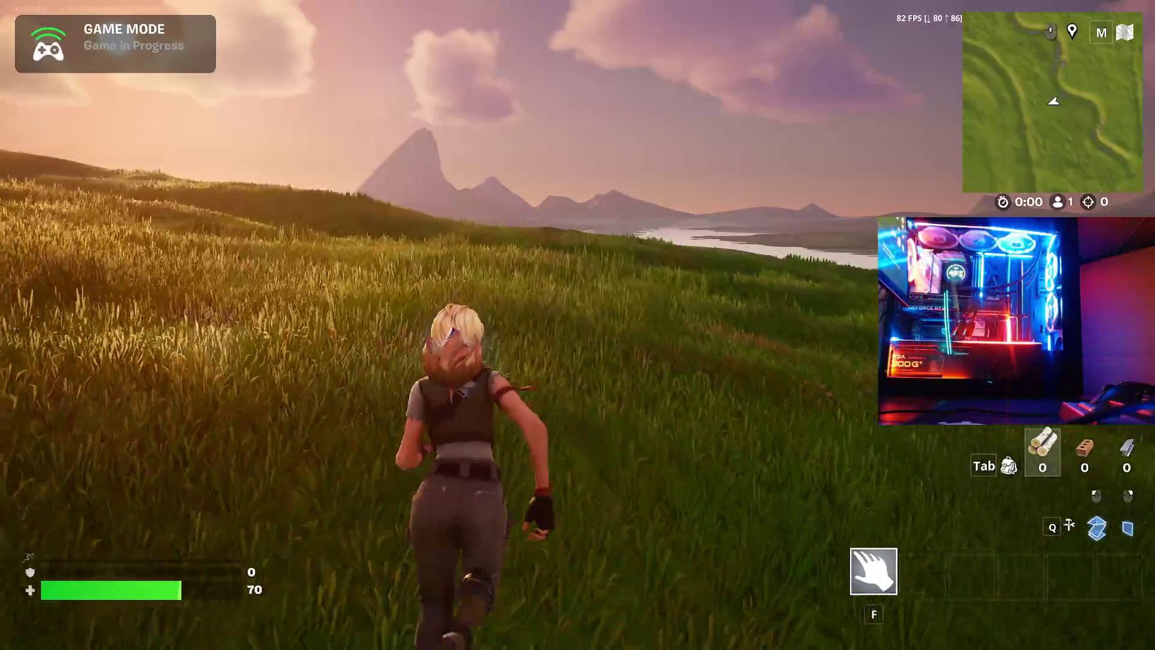
{"action": "key", "text": "w"}
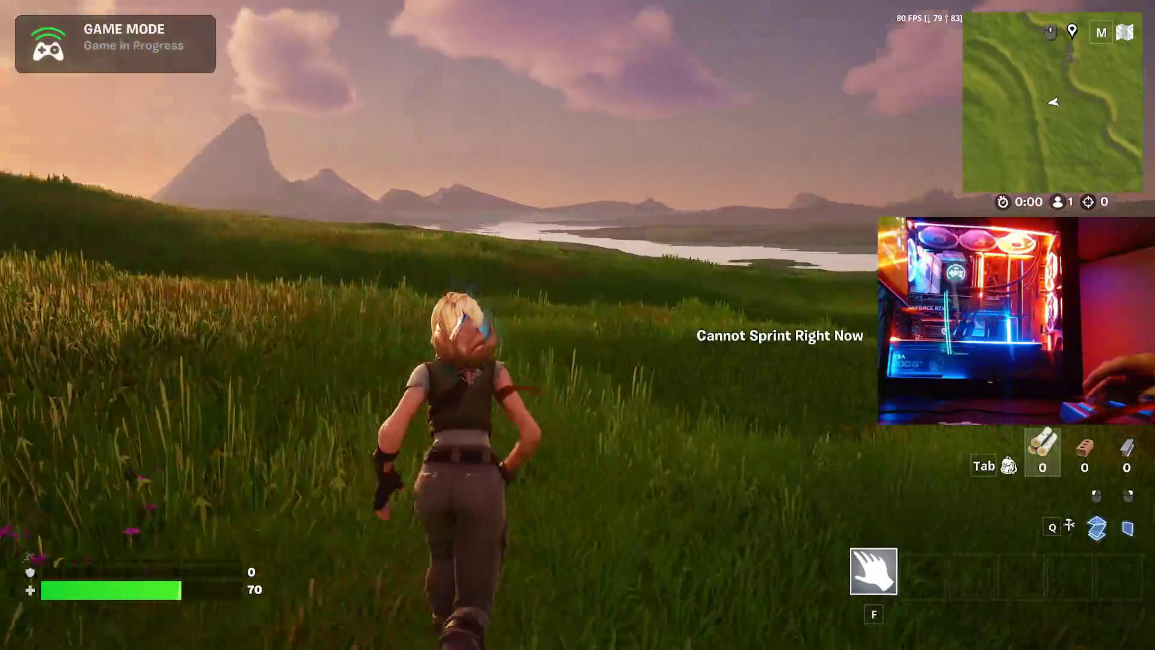
{"action": "key", "text": "w"}
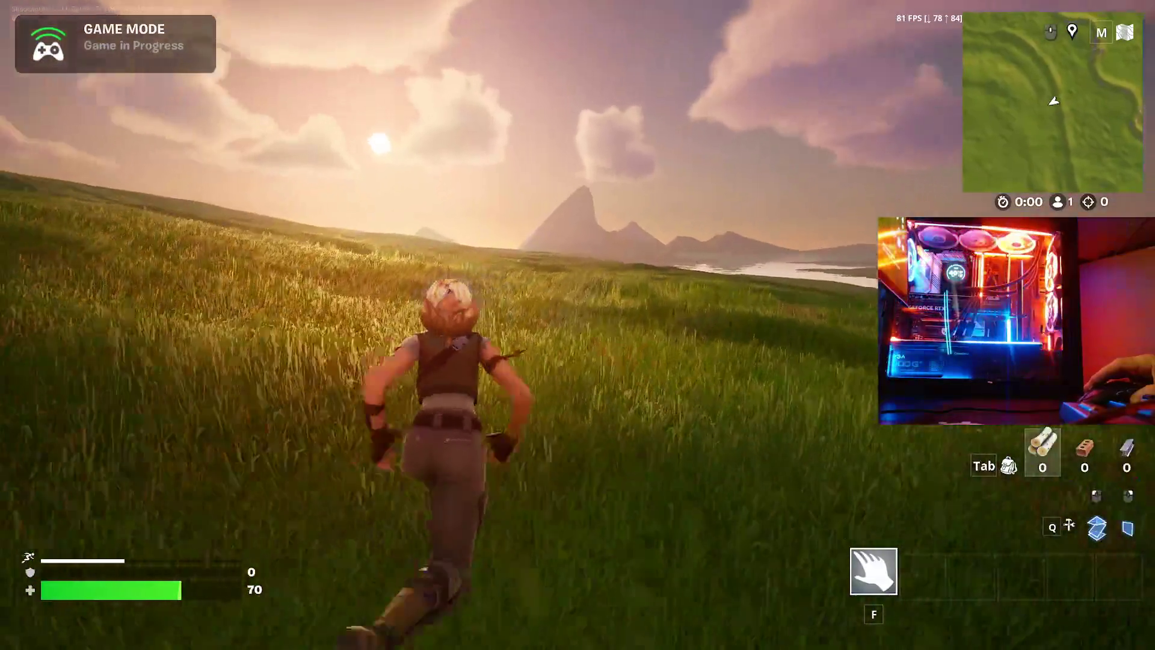
- Crouch, stand, and slide twice through the grass, ending crouched on the slope
{"action": "key", "text": "ctrl"}
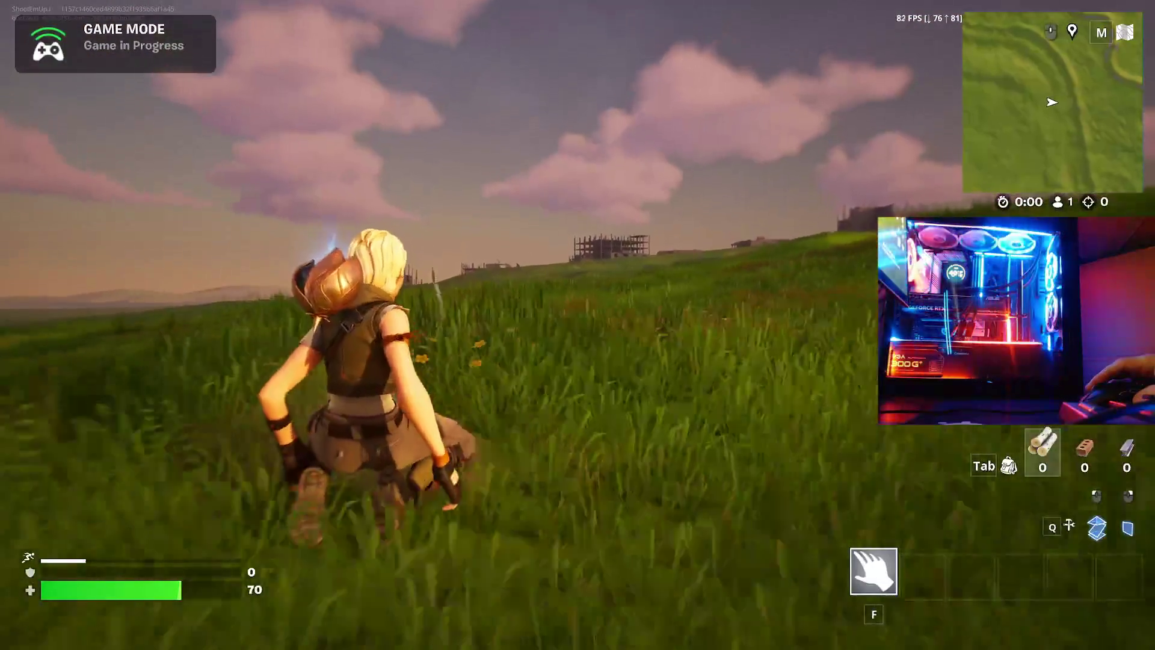
{"action": "key", "text": "ctrl"}
{"action": "key", "text": "ctrl"}
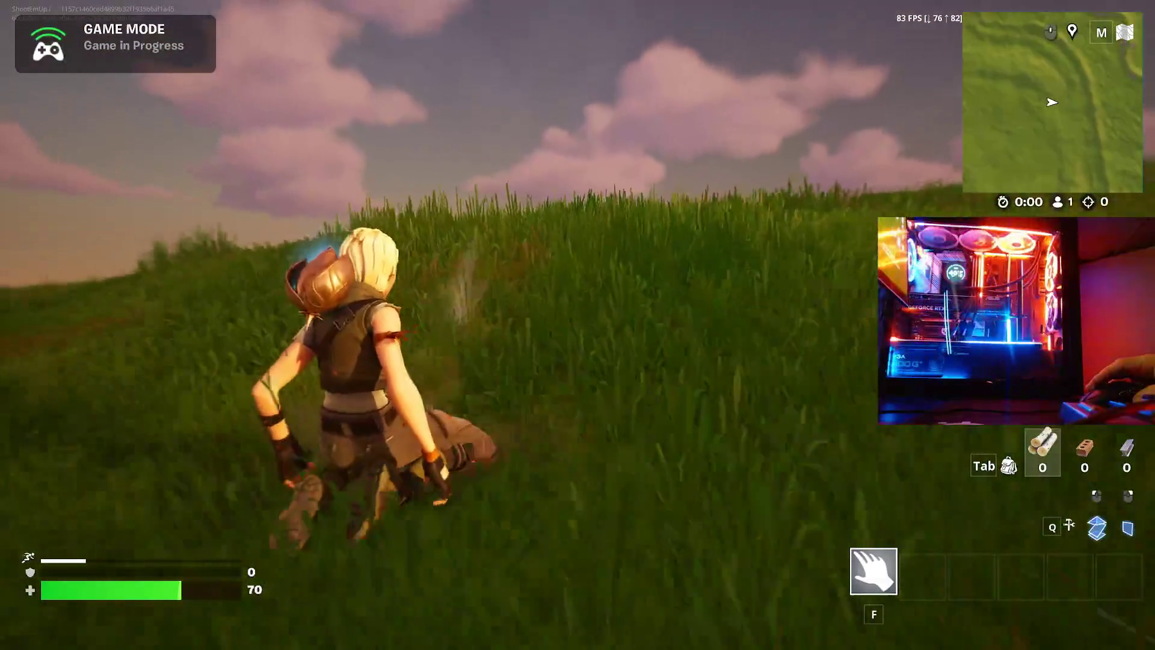
{"action": "key", "text": "ctrl"}
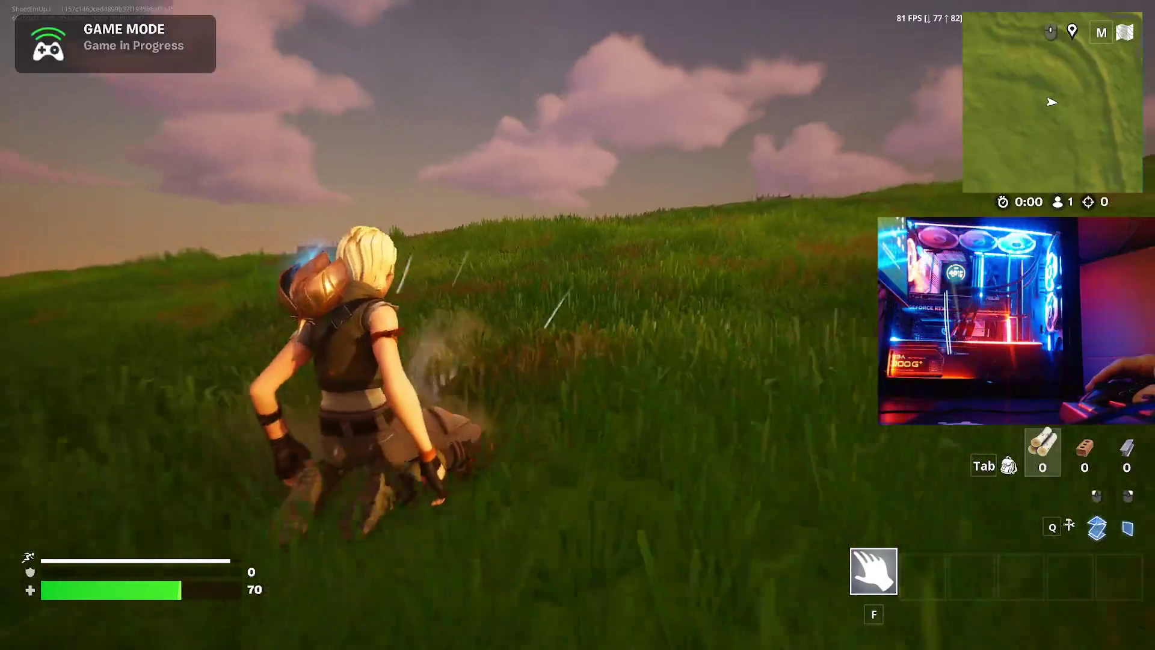
{"action": "key", "text": "ctrl"}
{"action": "key", "text": "ctrl"}
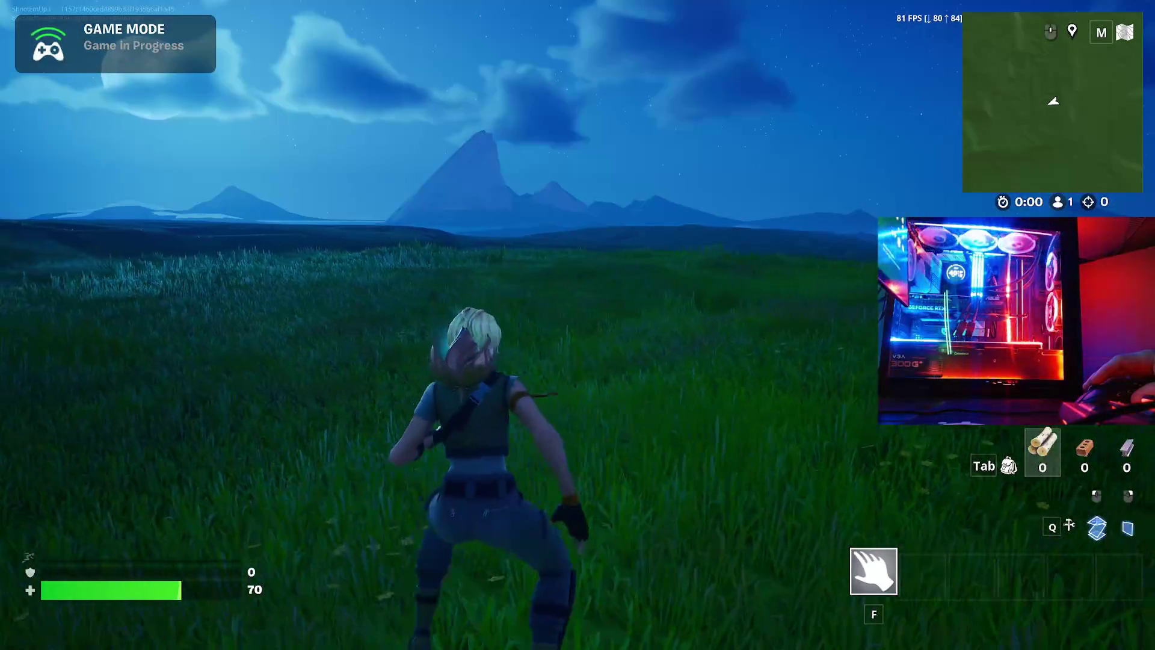
- Sprint across the night field over rolling hills toward the distant buildings
{"action": "key", "text": "shift"}
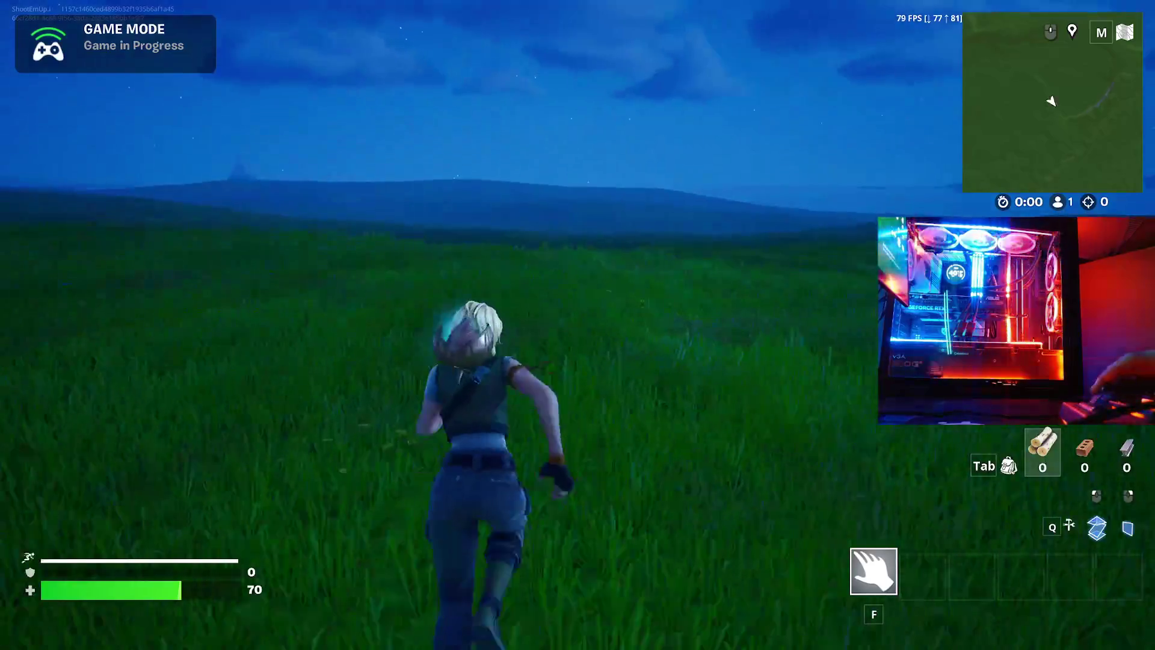
{"action": "key", "text": "shift"}
{"action": "key", "text": "w"}
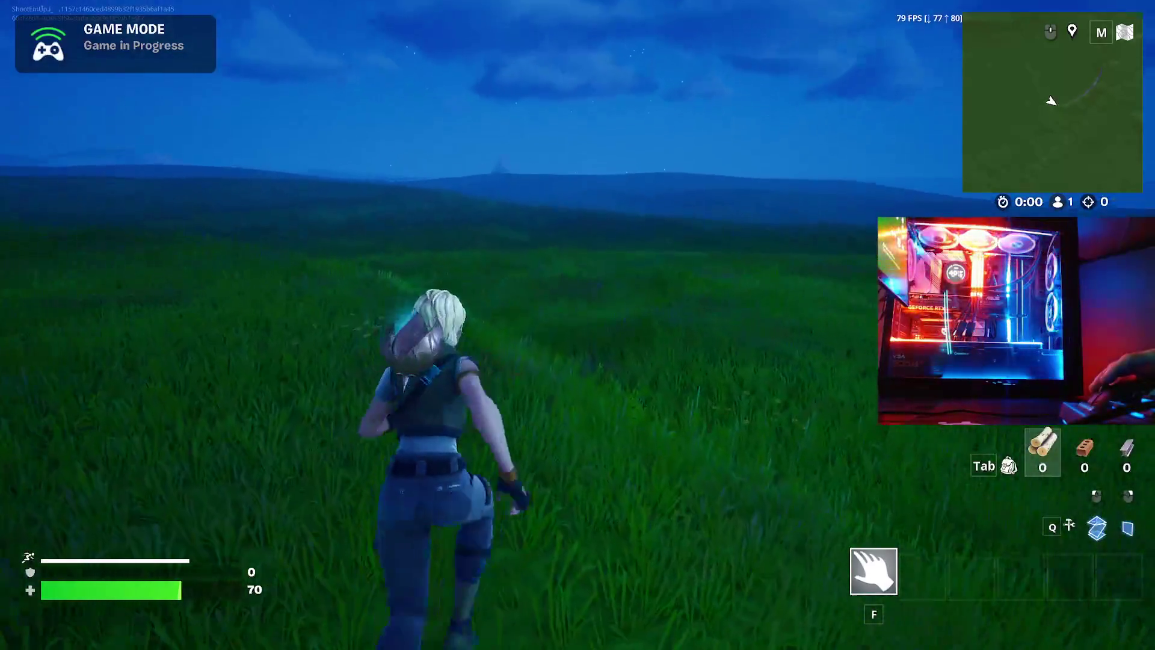
{"action": "key", "text": "w"}
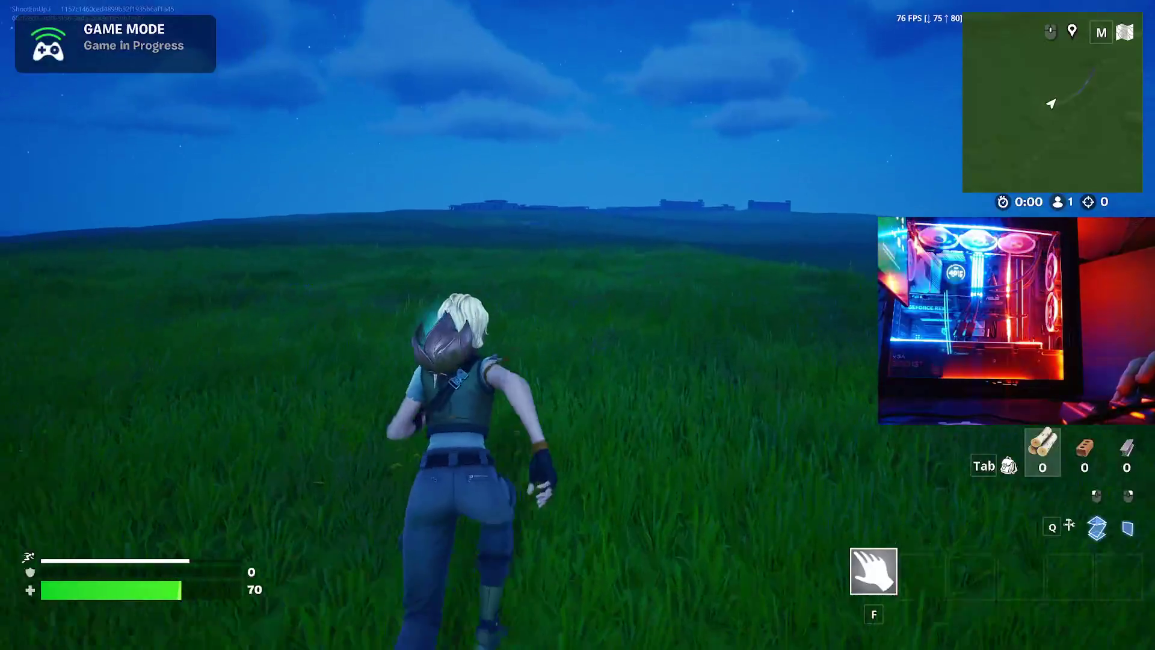
{"action": "key", "text": "w"}
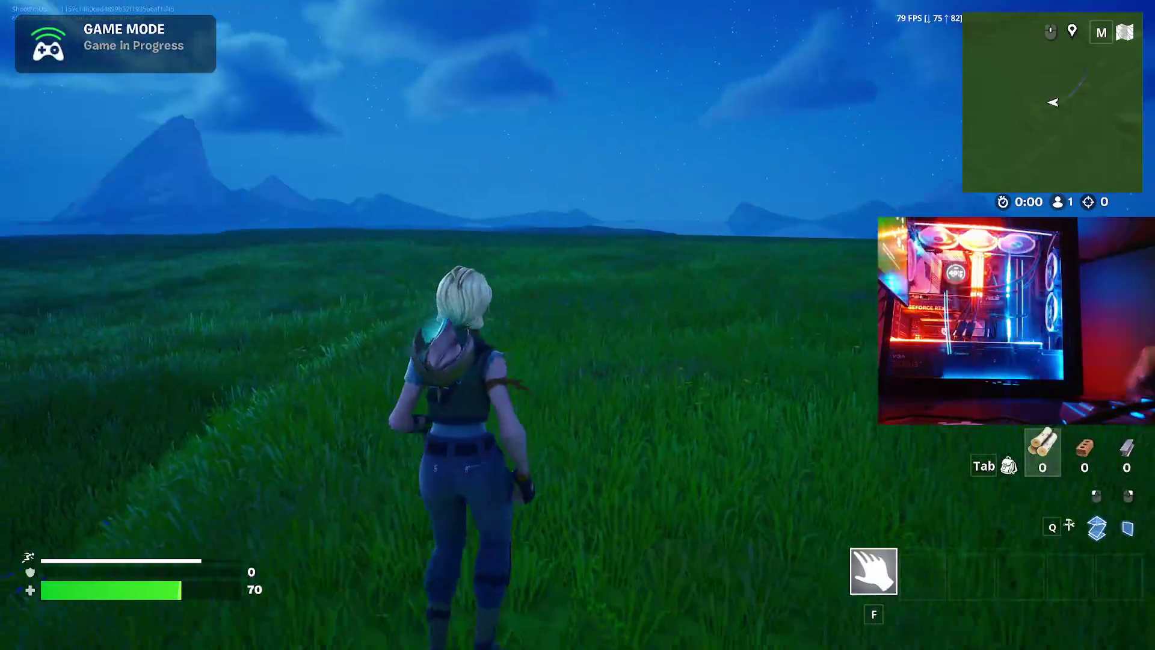
- Sprint across the open field, crouch-slide, jump, slide again, then run on
{"action": "key", "text": "w"}
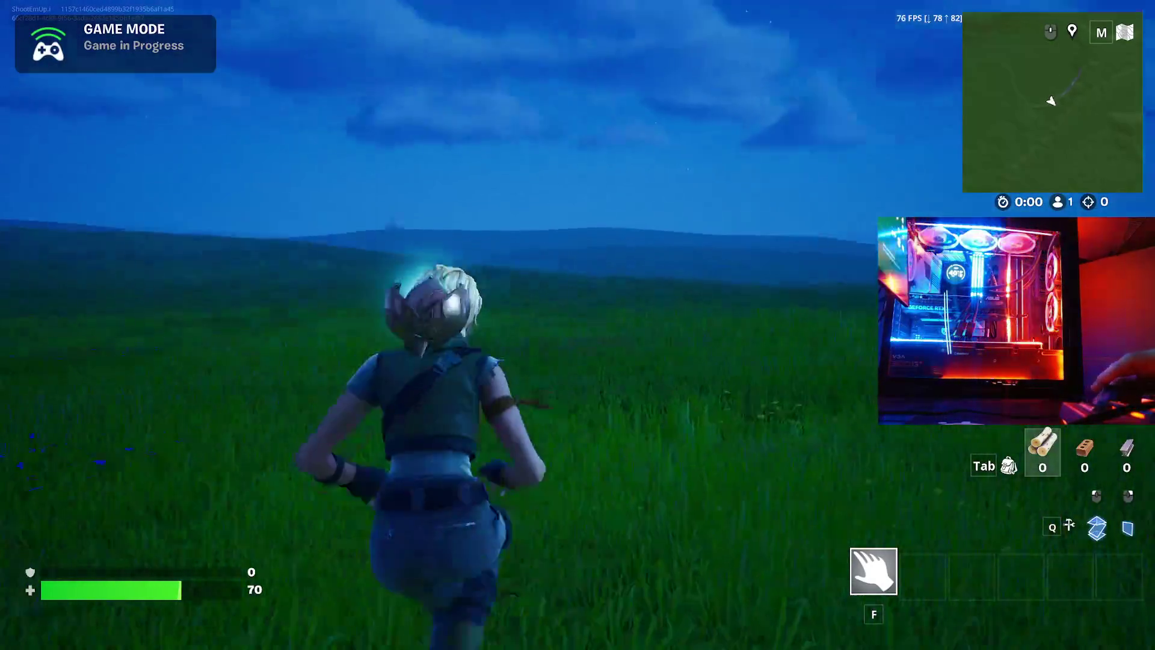
{"action": "key", "text": "w"}
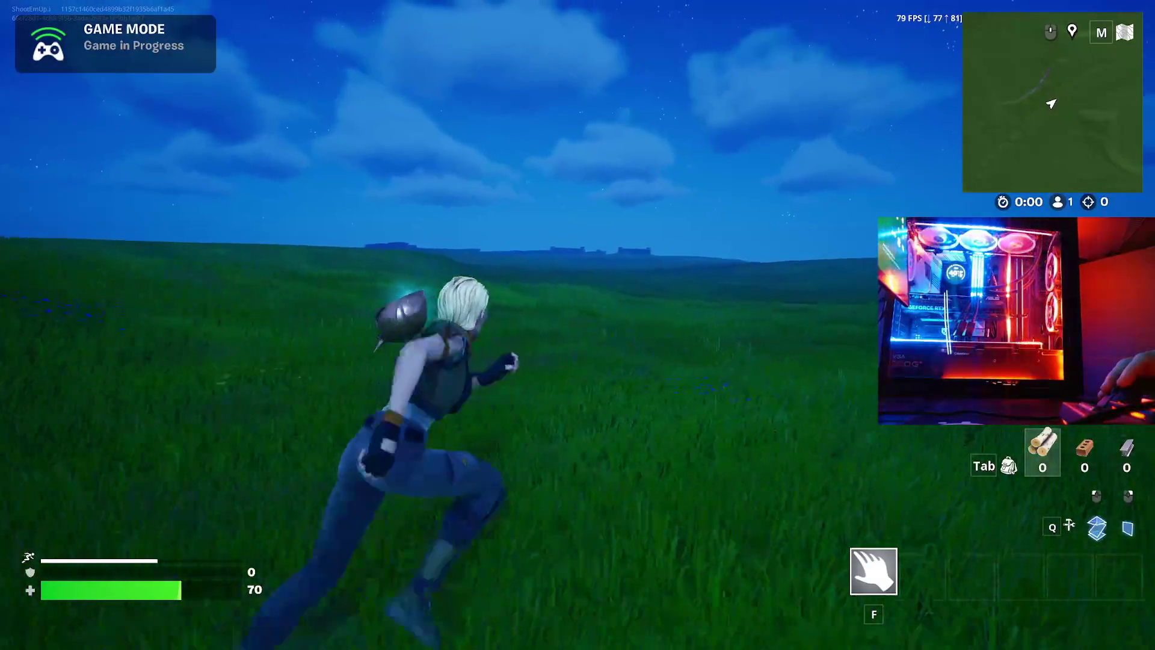
{"action": "key", "text": "w"}
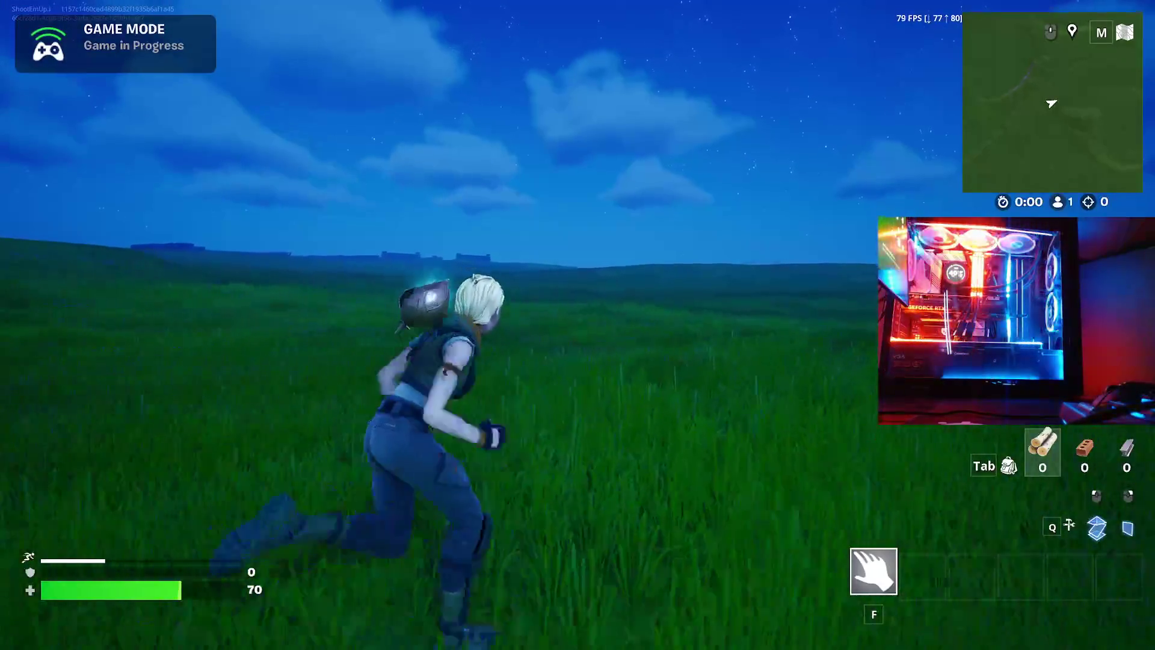
{"action": "key", "text": "w"}
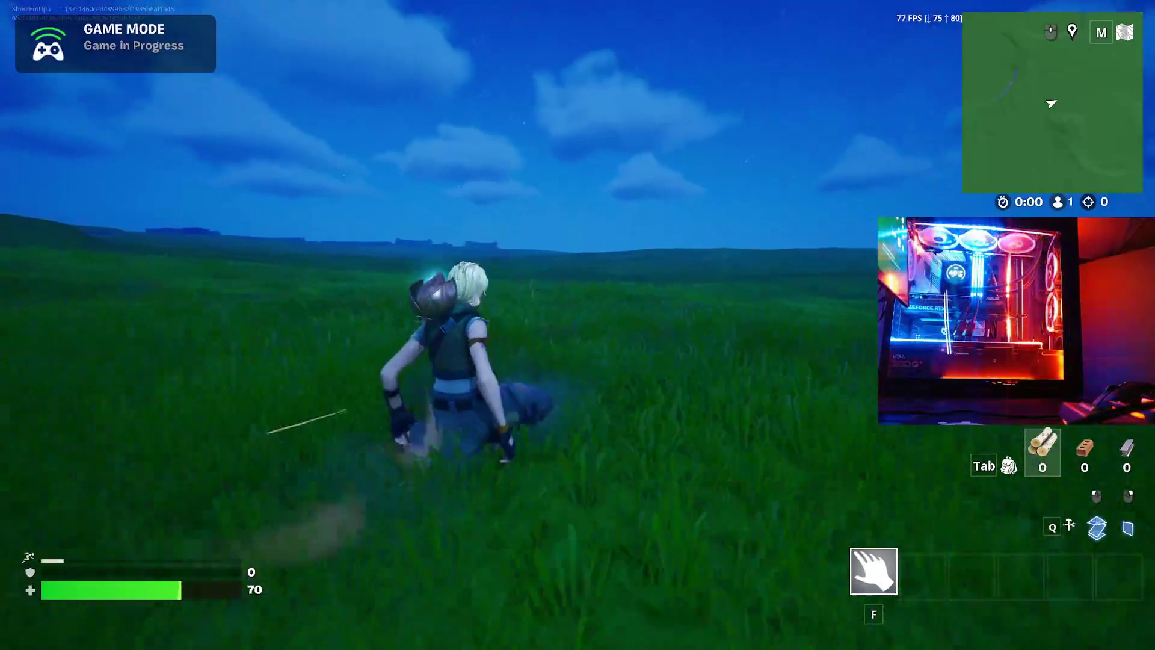
{"action": "key", "text": "w"}
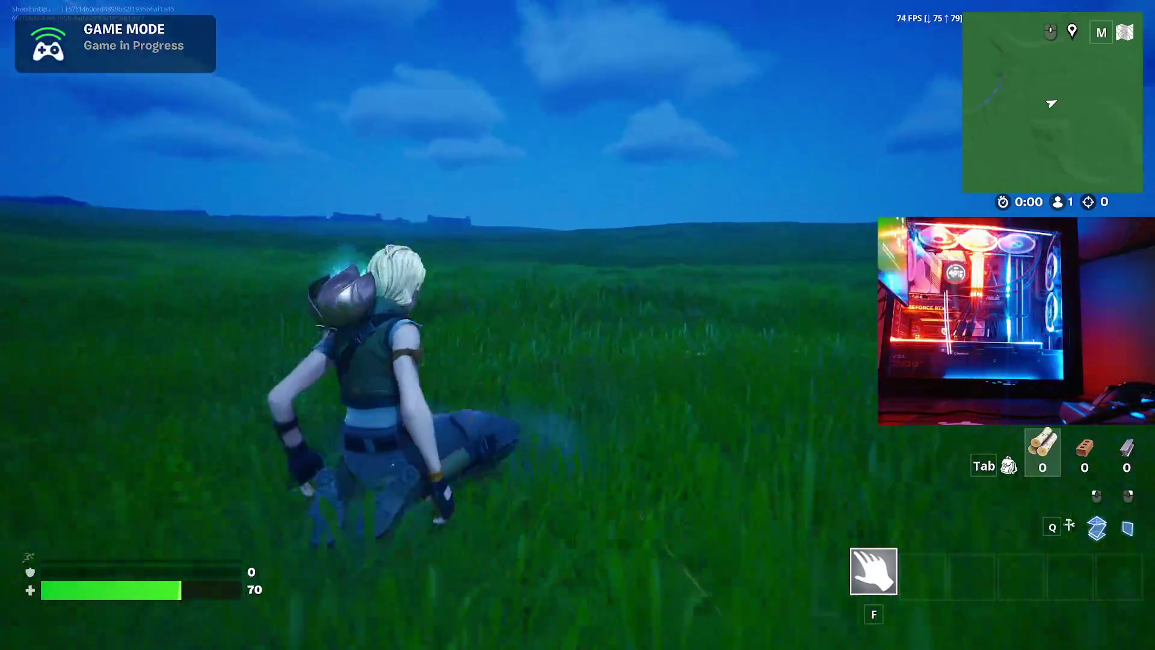
{"action": "key", "text": "w"}
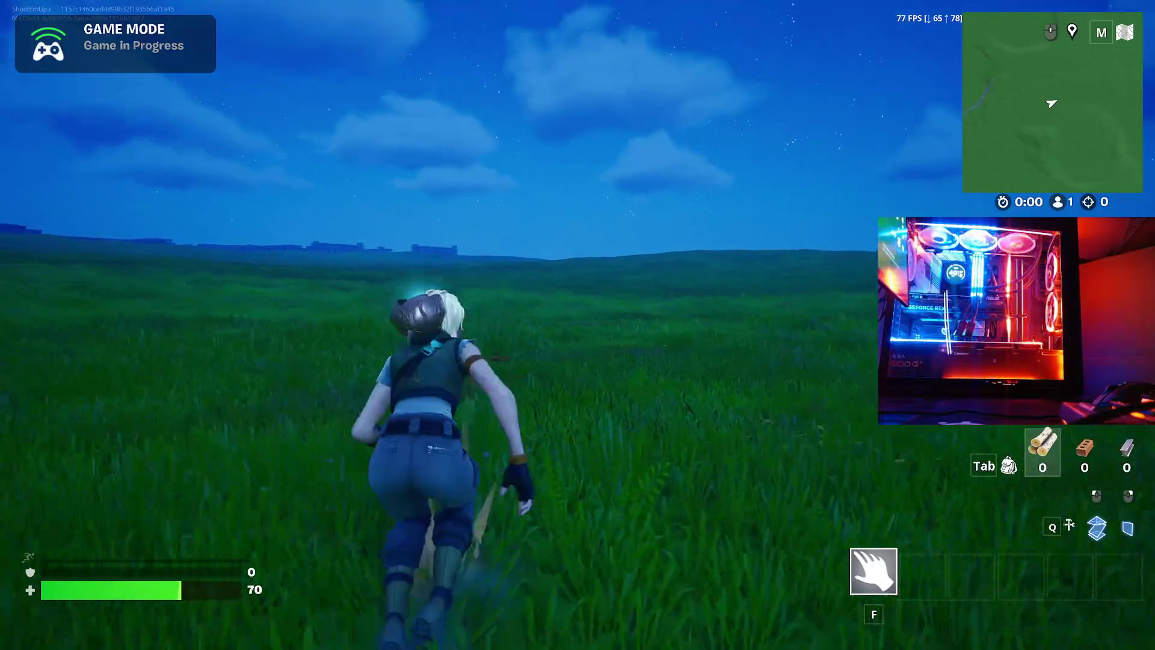
{"action": "key", "text": "w"}
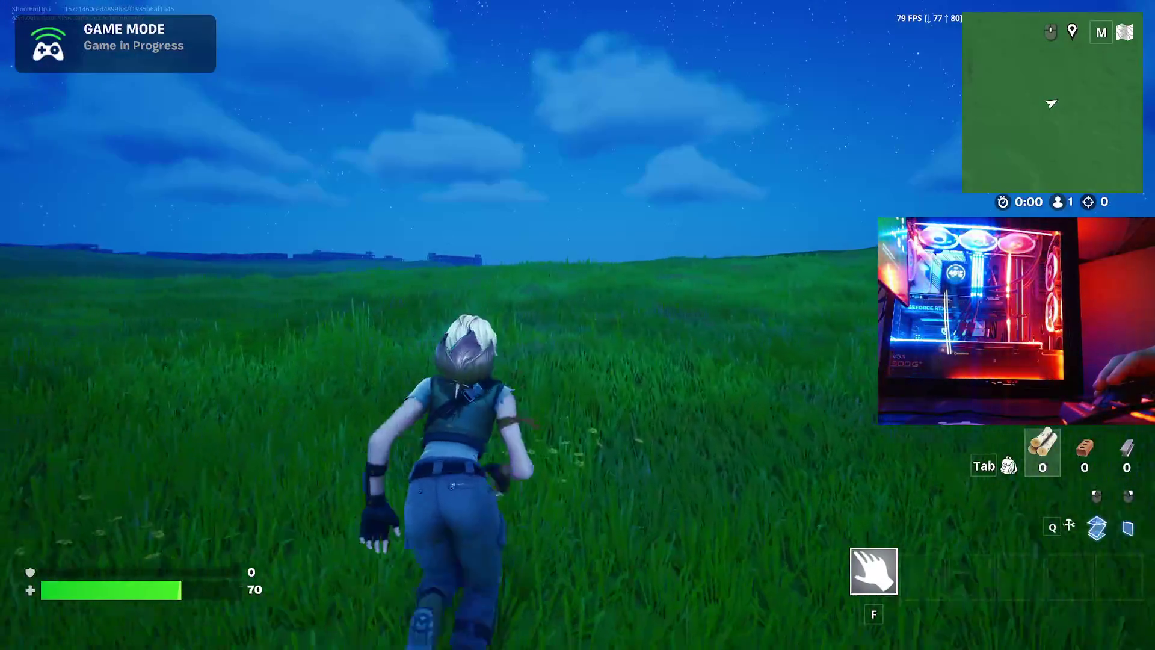
- Sprint across the grass, then chain slides and jumps across the field
{"action": "key", "text": "shift"}
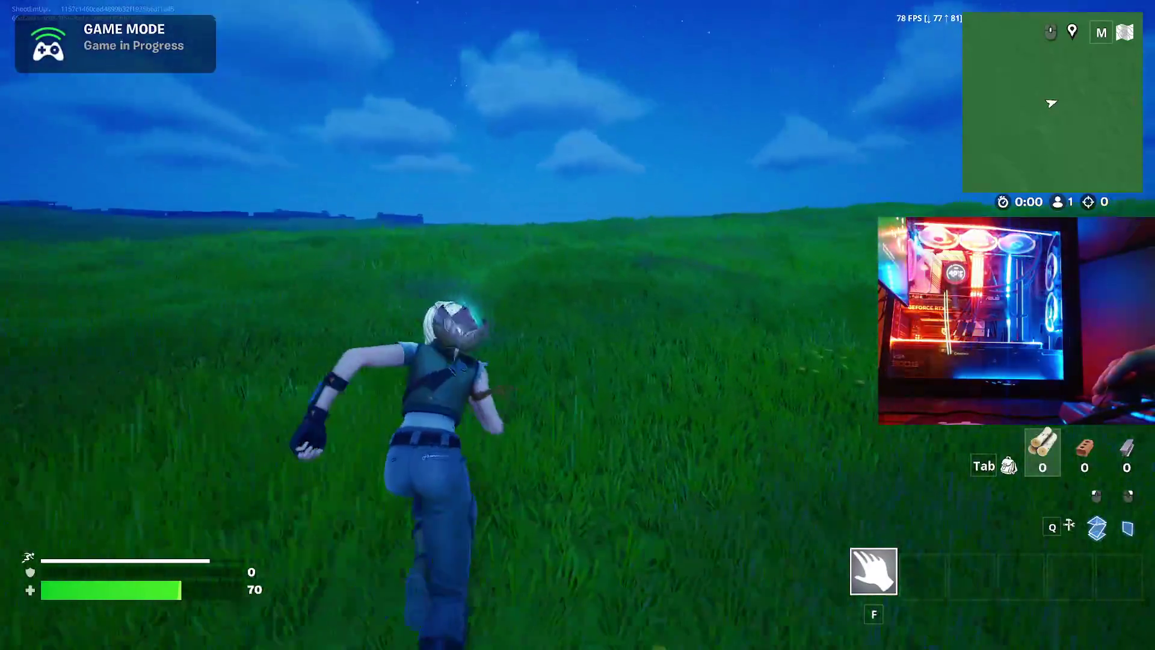
{"action": "key", "text": "ctrl"}
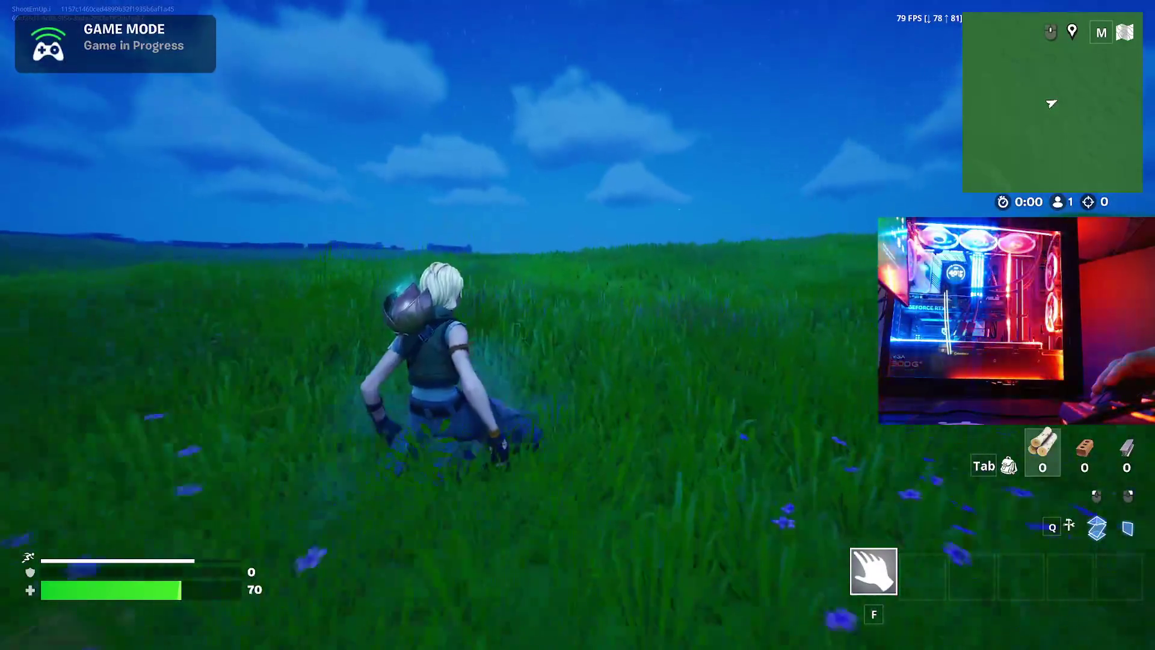
{"action": "key", "text": "space"}
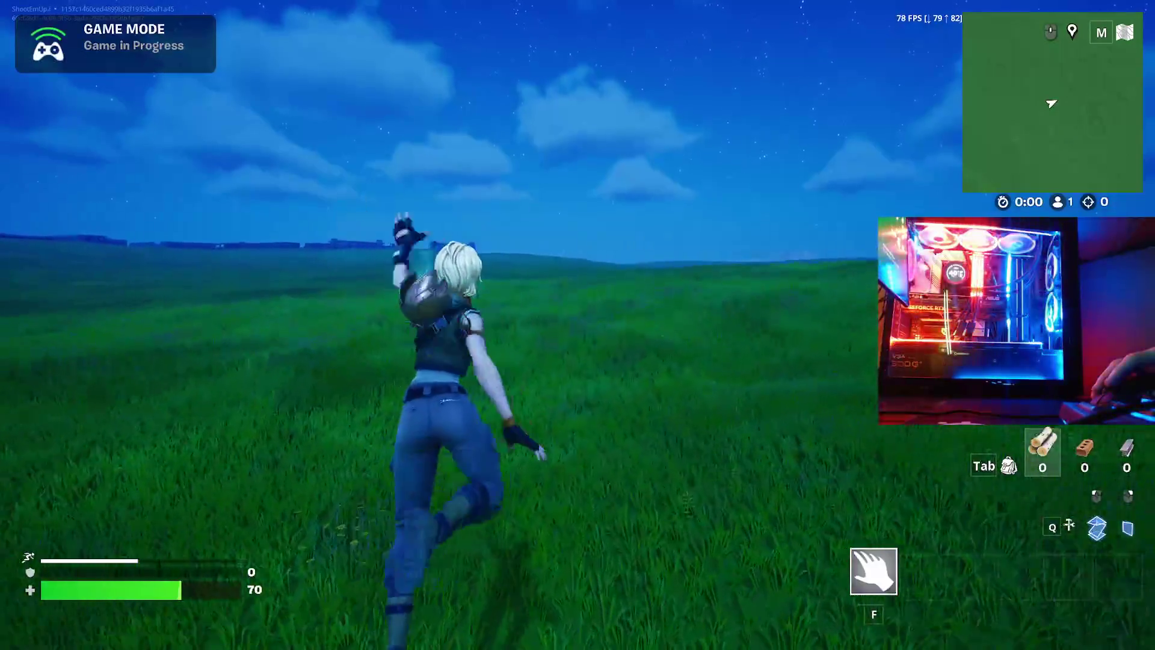
{"action": "key", "text": "ctrl"}
{"action": "key", "text": "space"}
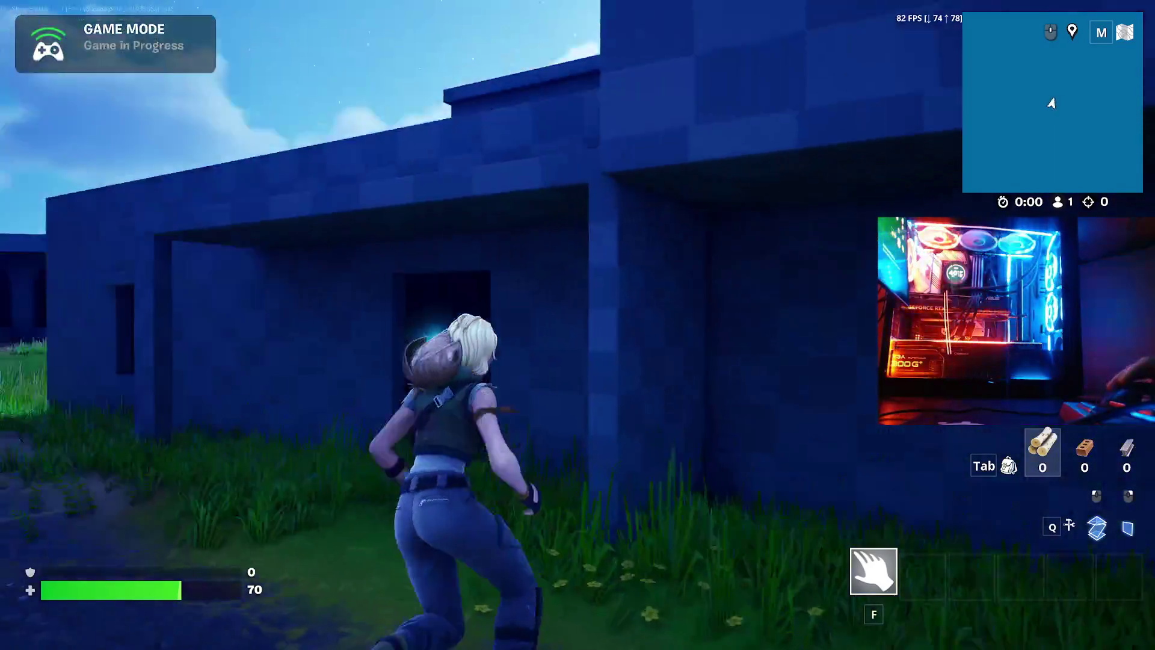
- Climb ledges onto the checkered roof, cross it, and drop onto a lower building
{"action": "key", "text": "space"}
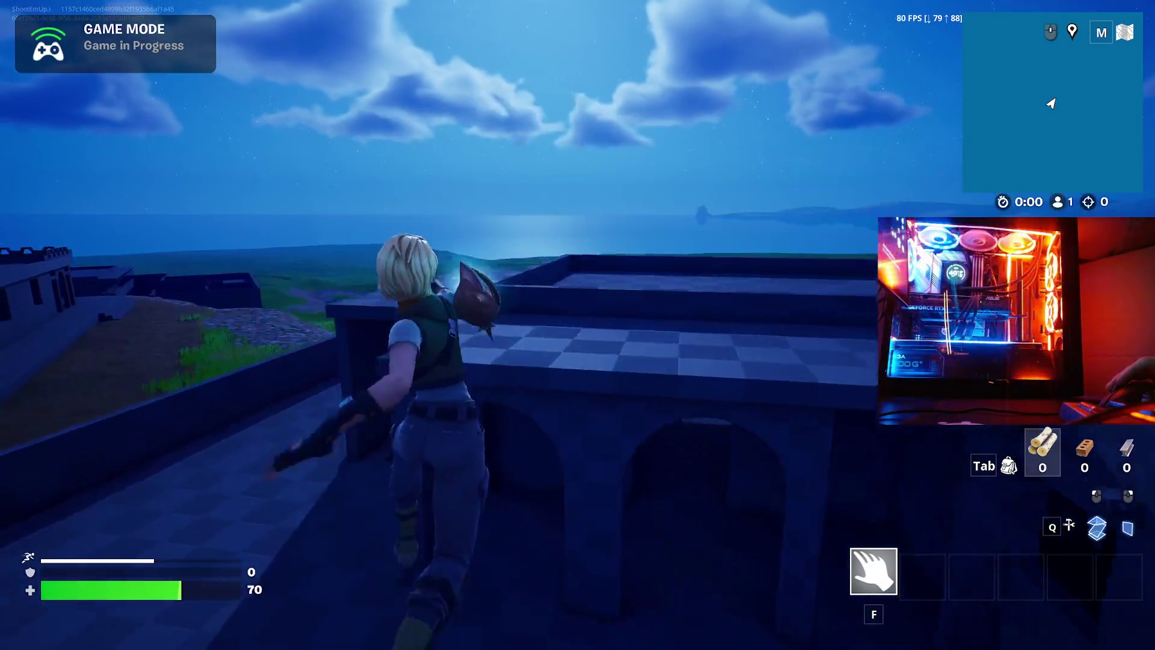
{"action": "key", "text": "space"}
{"action": "key", "text": "space"}
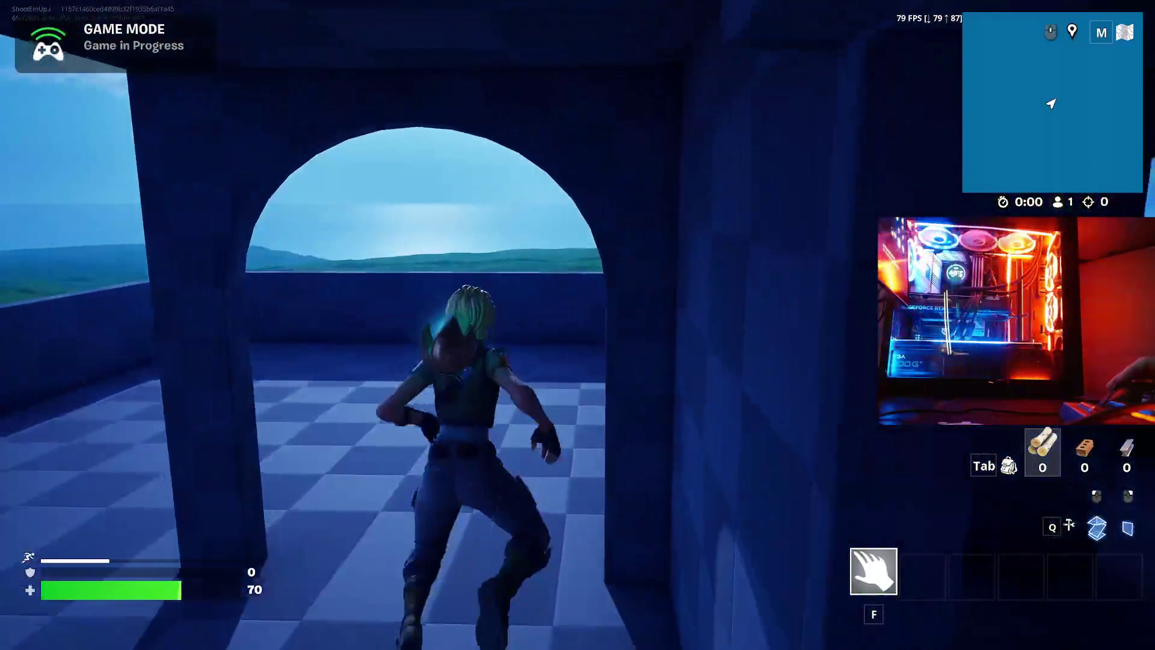
{"action": "key", "text": "space"}
{"action": "key", "text": "space"}
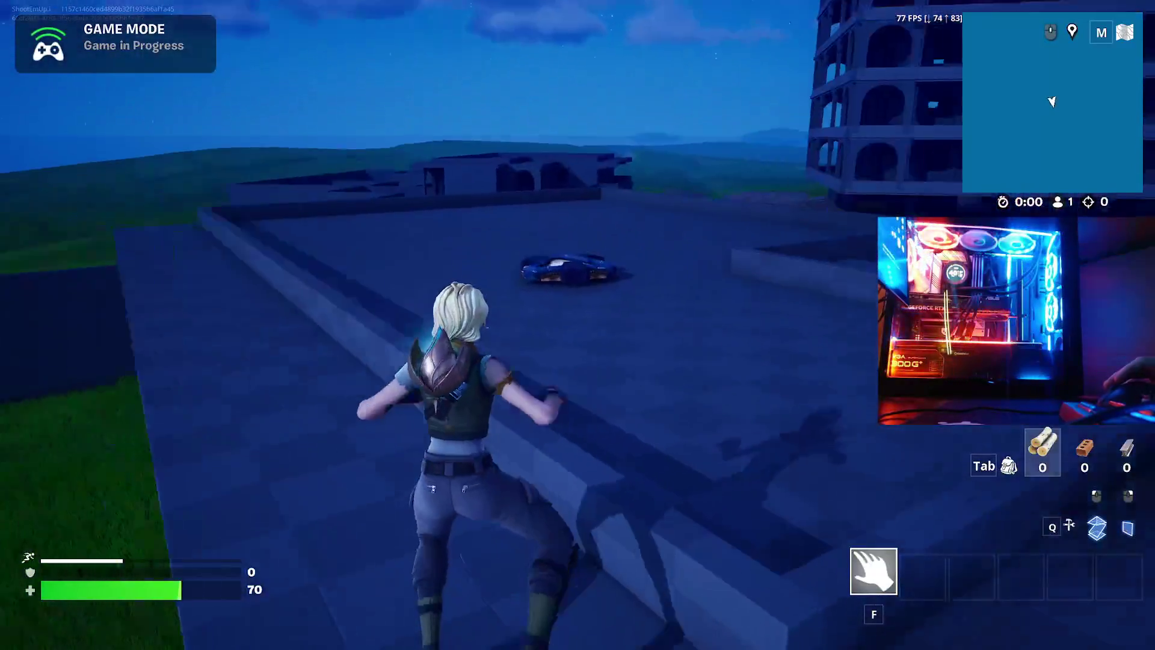
{"action": "key", "text": "w"}
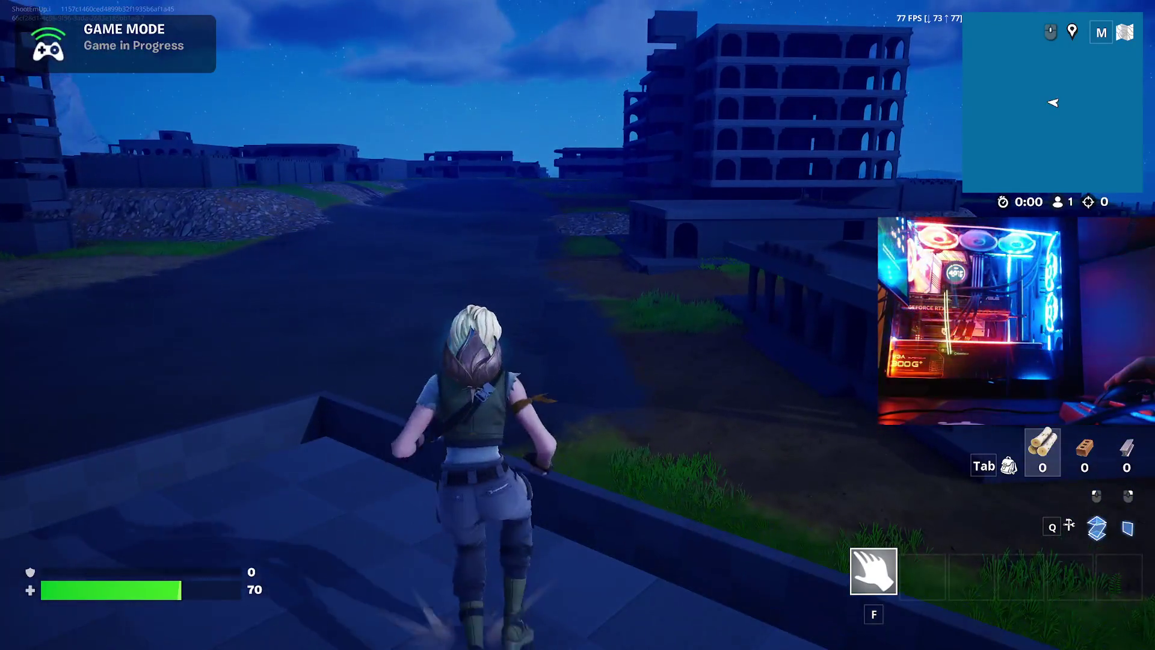
{"action": "key", "text": "shift"}
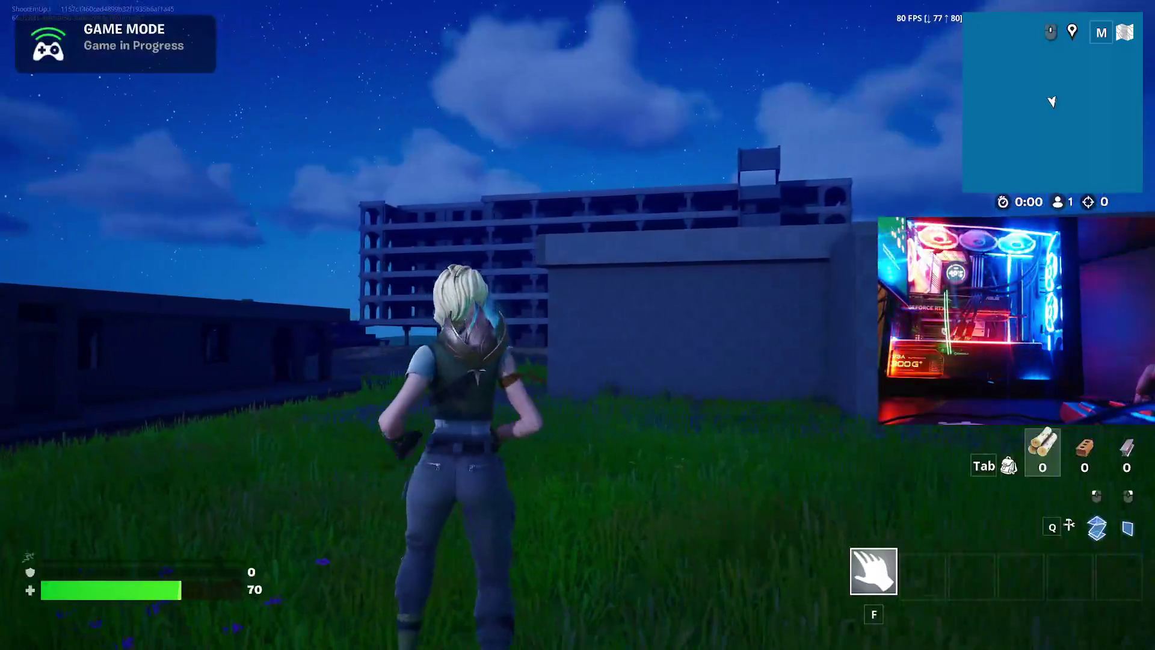
- Run across the grass under the overpass and up the stairways beneath it
{"action": "key", "text": "w"}
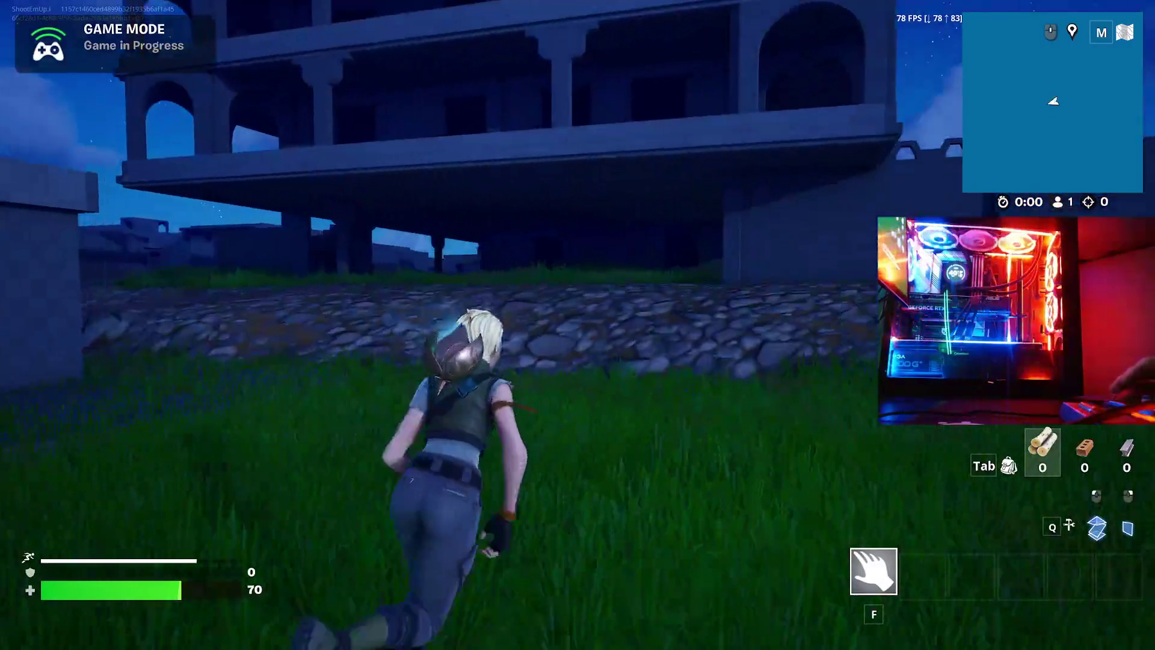
{"action": "key", "text": "w"}
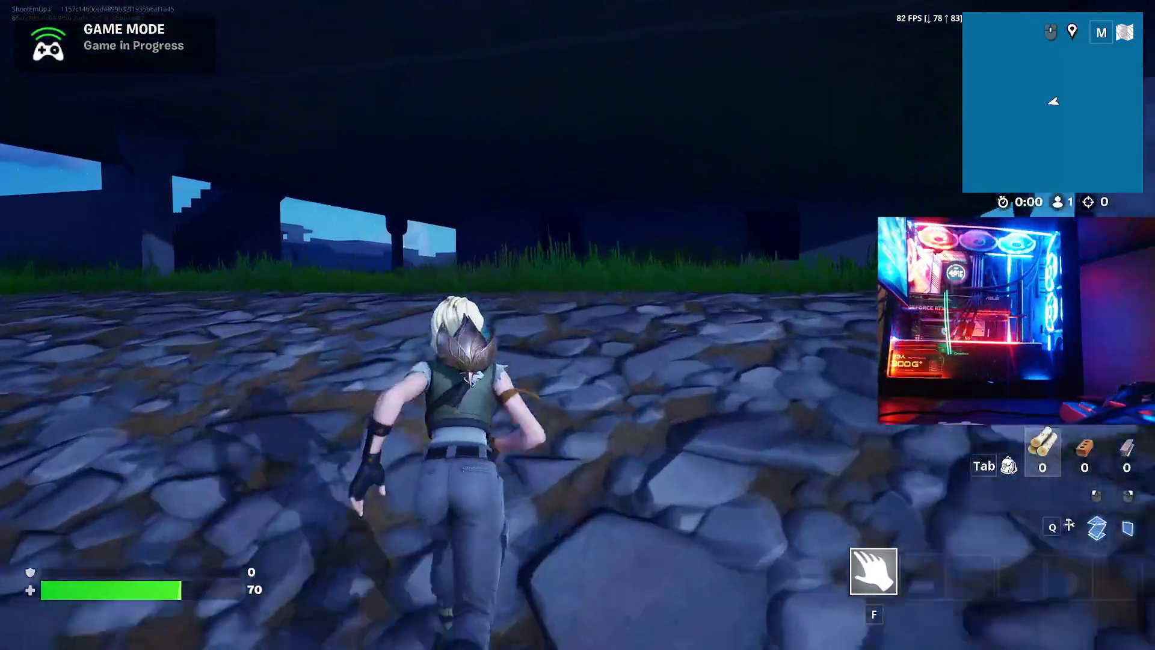
{"action": "key", "text": "w"}
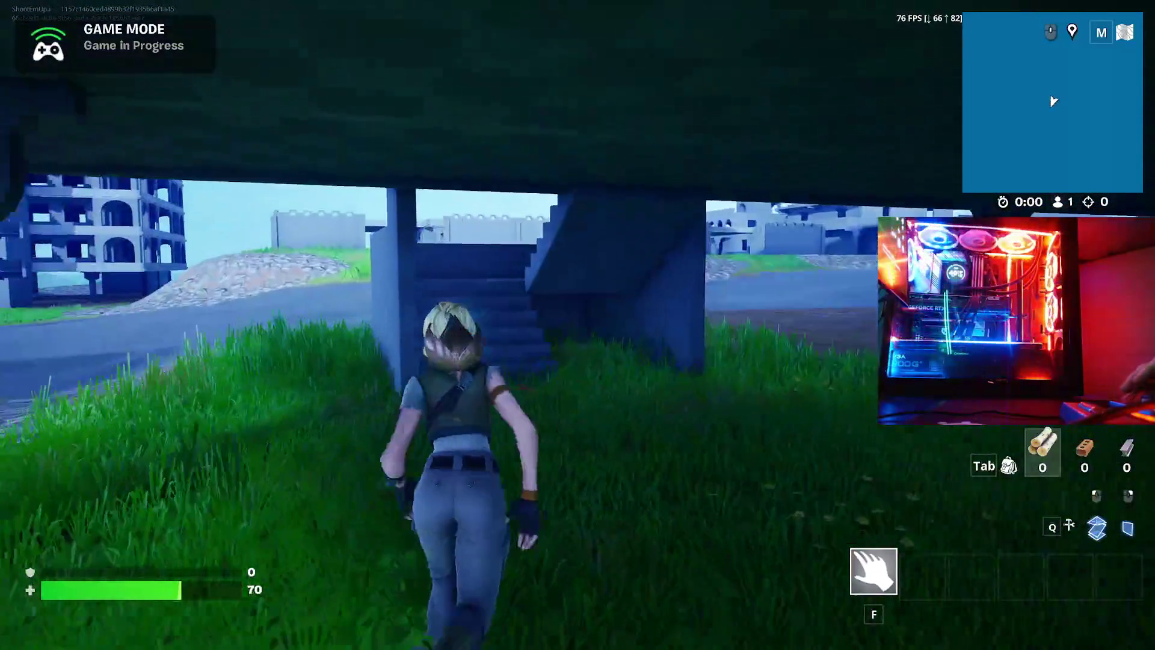
{"action": "key", "text": "w"}
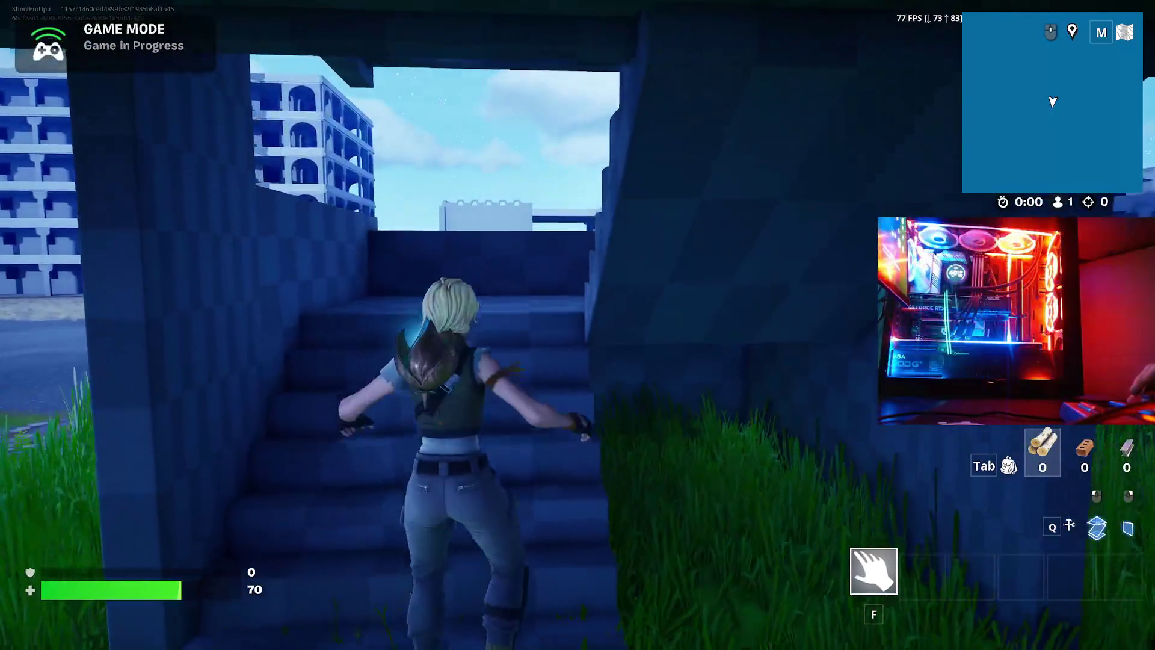
{"action": "key", "text": "w"}
{"action": "key", "text": "w"}
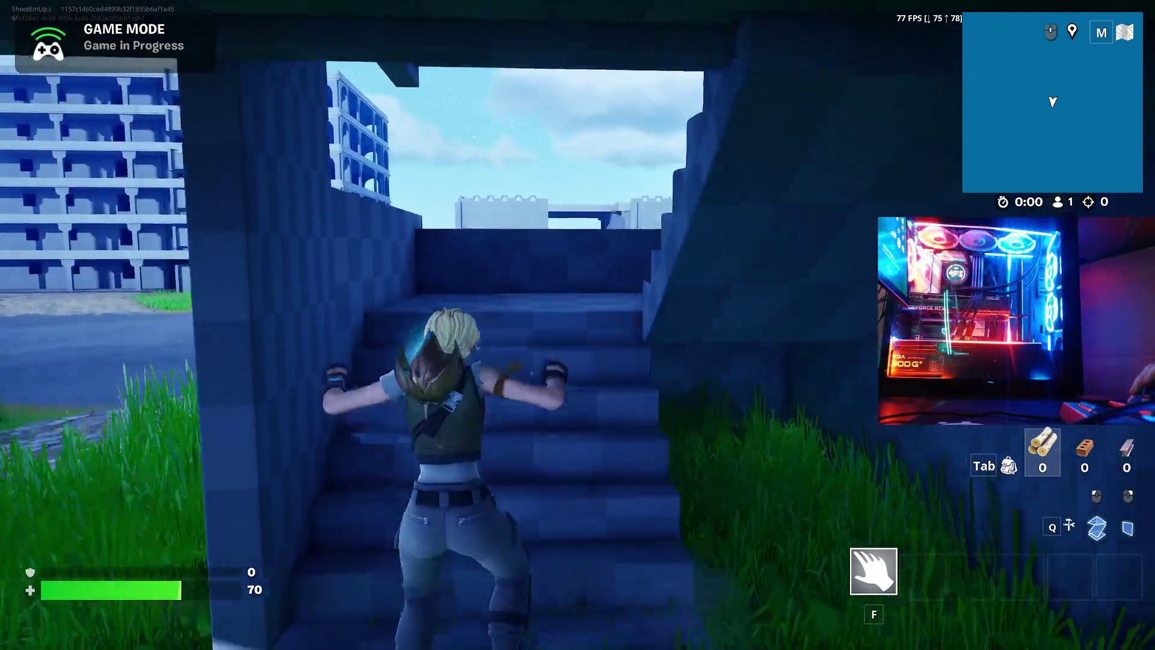
{"action": "key", "text": "w"}
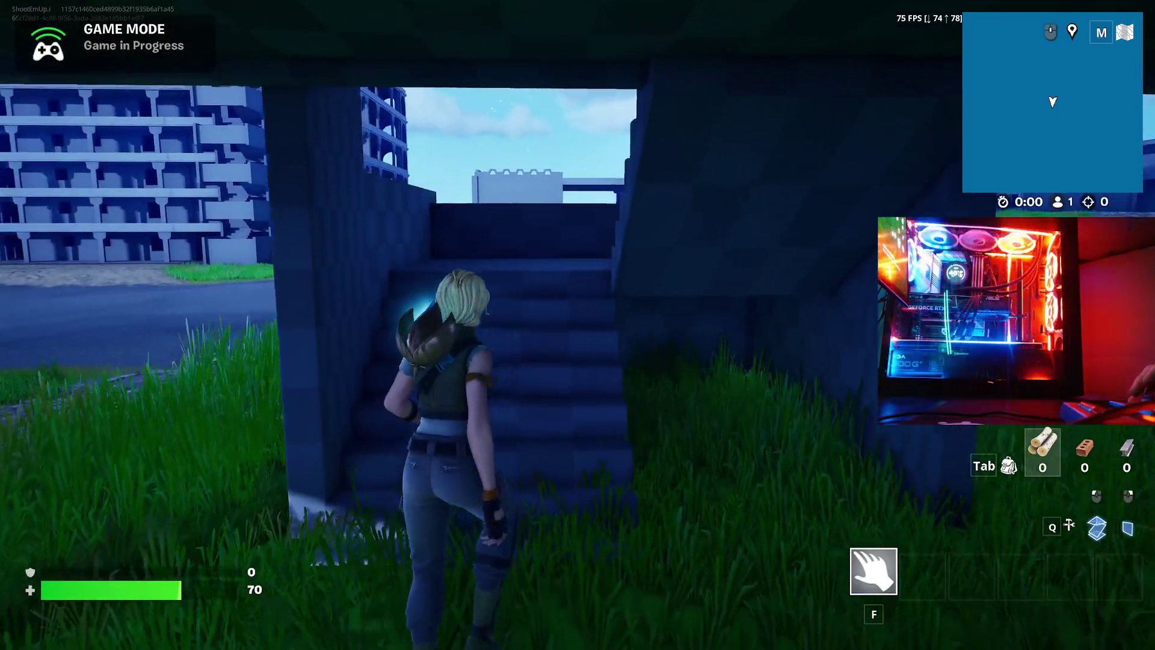
- Climb the interior stairways and corridors of the concrete structure toward the outdoor area
{"action": "key", "text": "w"}
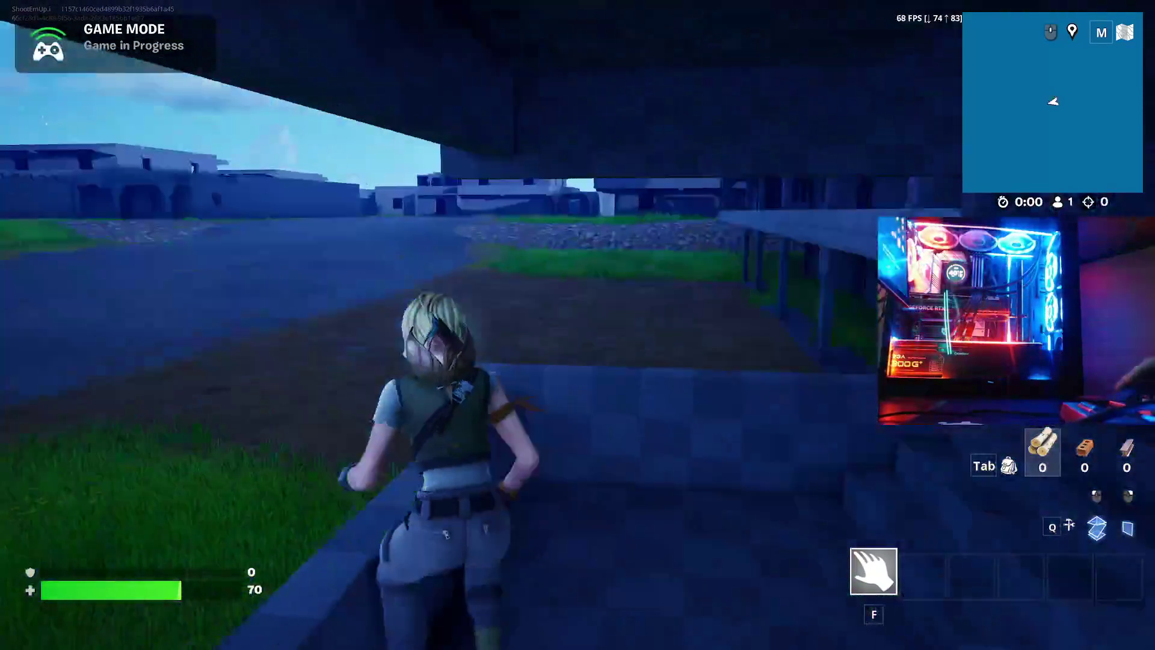
{"action": "key", "text": "w"}
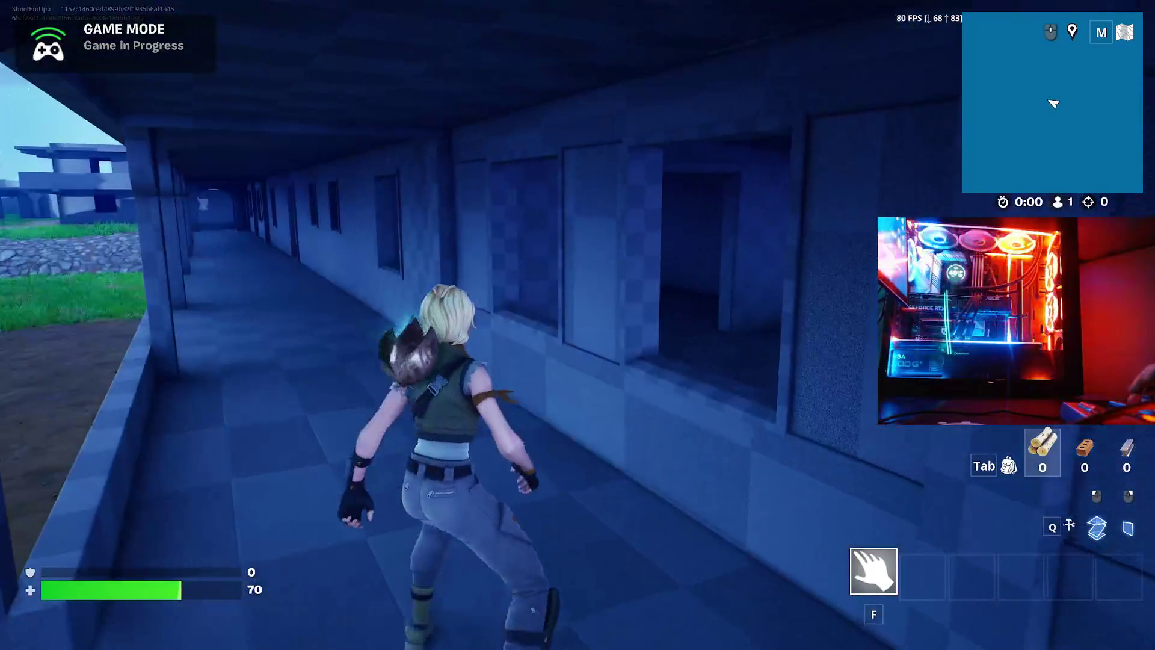
{"action": "key", "text": "w"}
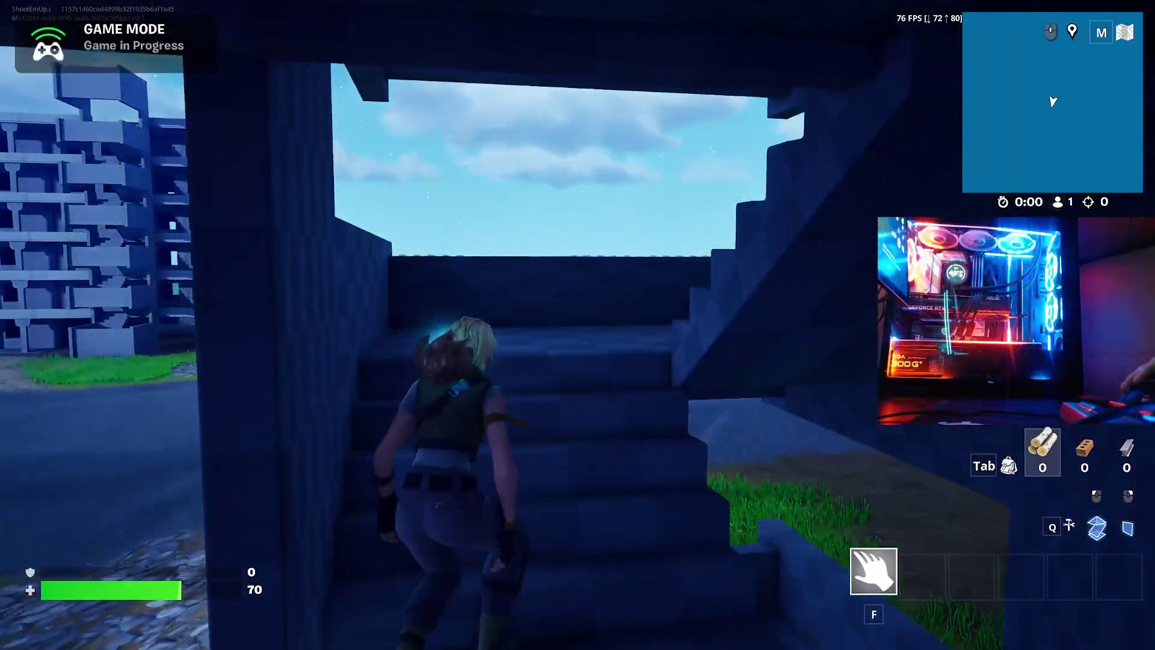
{"action": "key", "text": "w"}
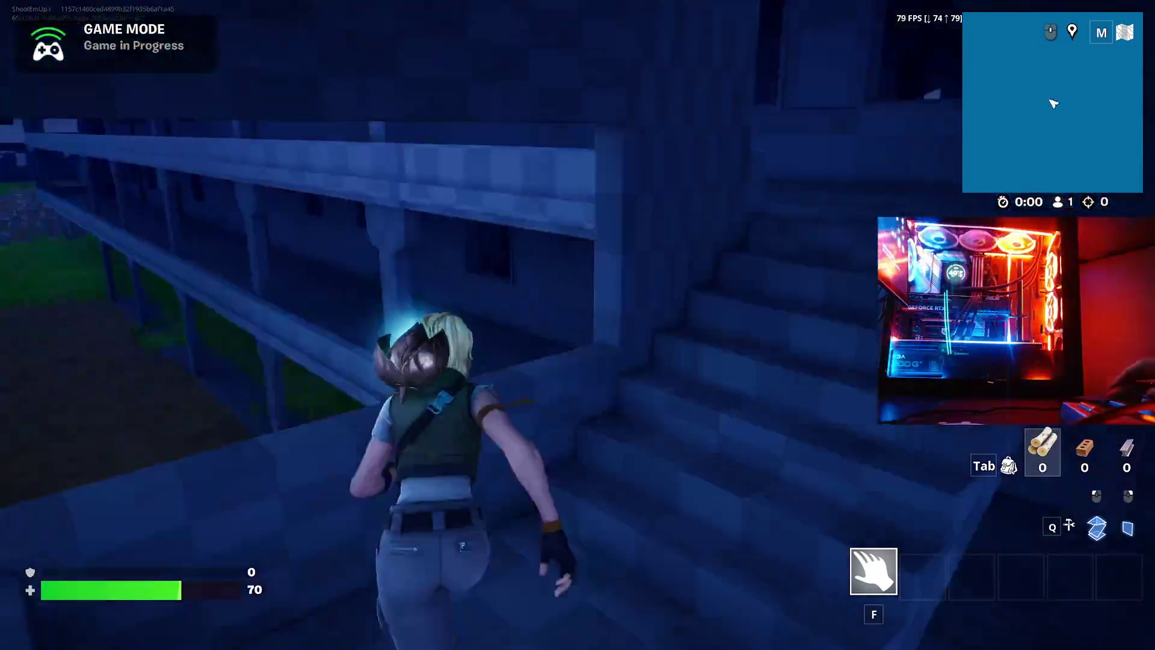
{"action": "key", "text": "w"}
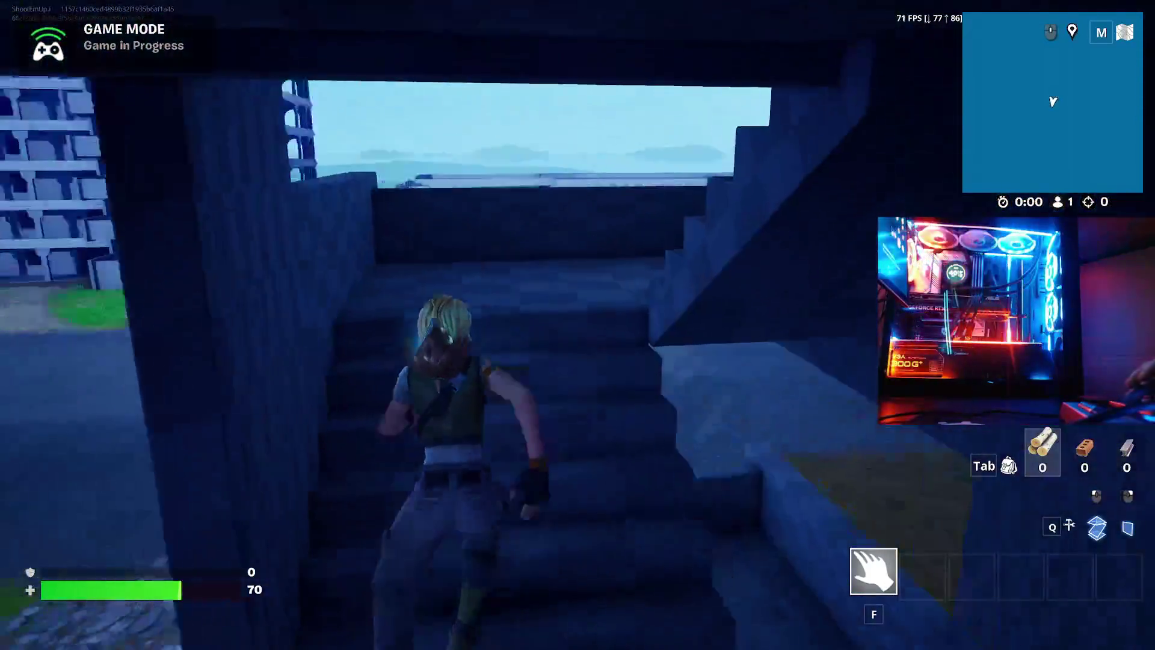
{"action": "key", "text": "w"}
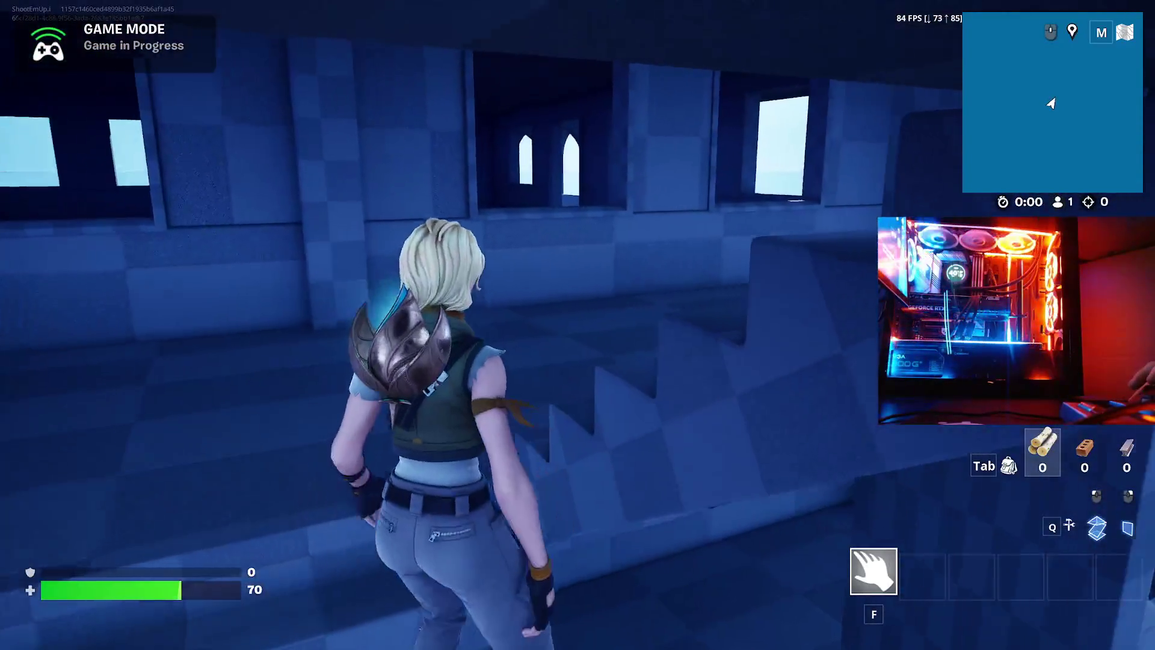
- Reach the upper floor, look out over the town and night sea, and vault the ledge
{"action": "key", "text": "w"}
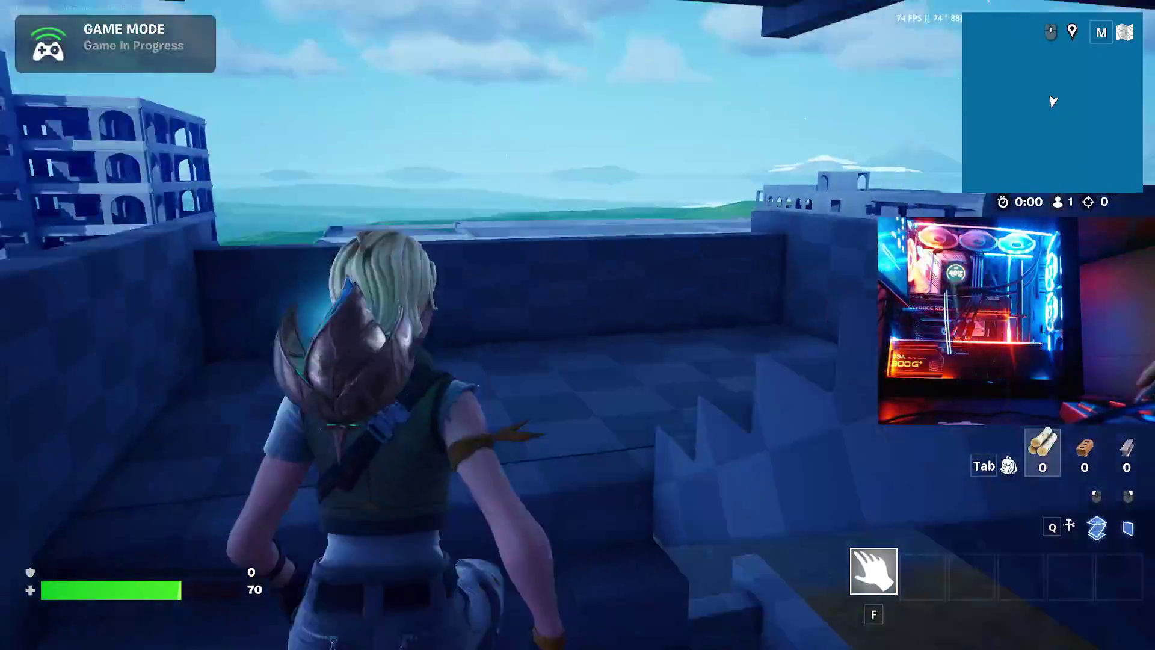
{"action": "key", "text": "w"}
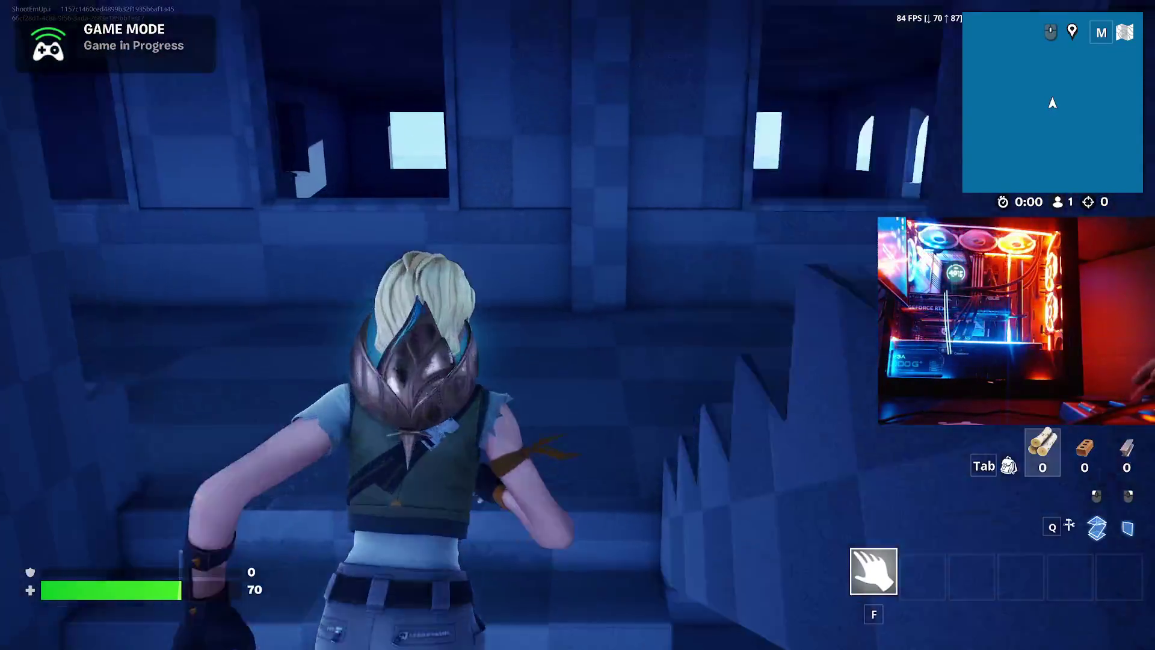
{"action": "key", "text": "w"}
{"action": "key", "text": "w"}
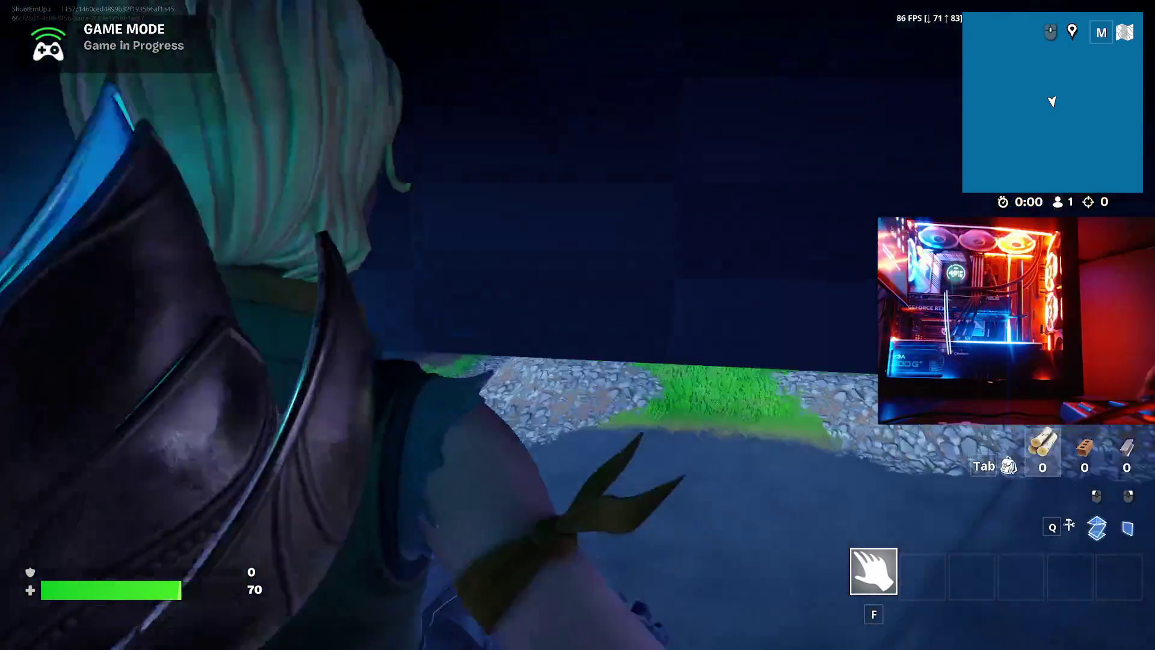
{"action": "key", "text": "w"}
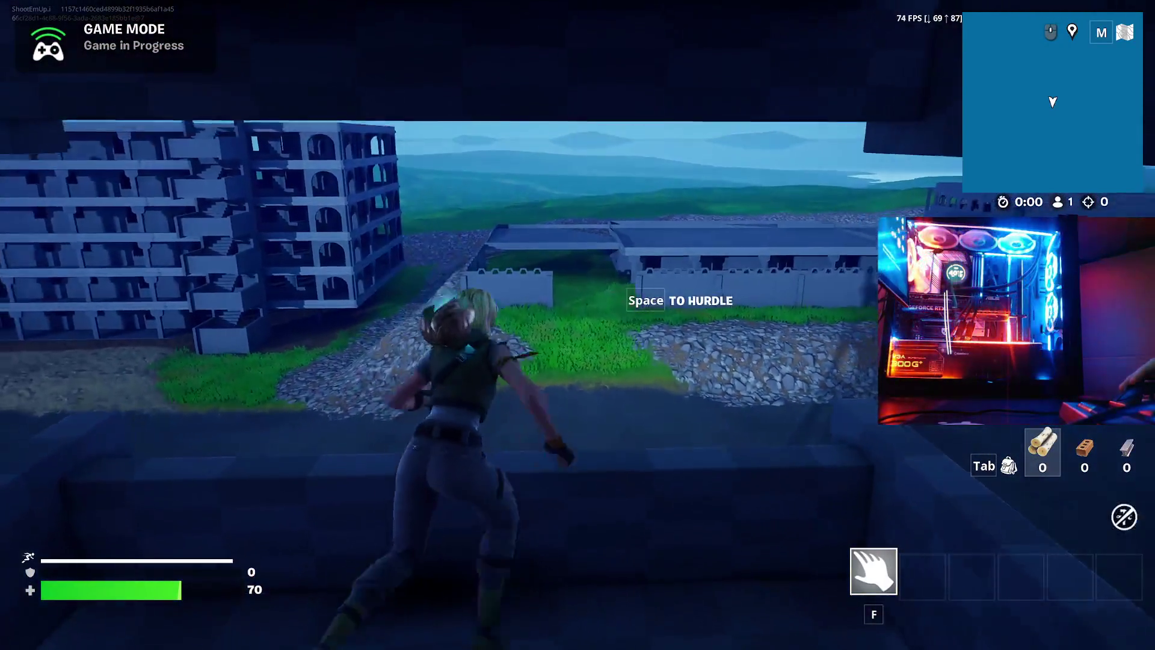
{"action": "key", "text": "space"}
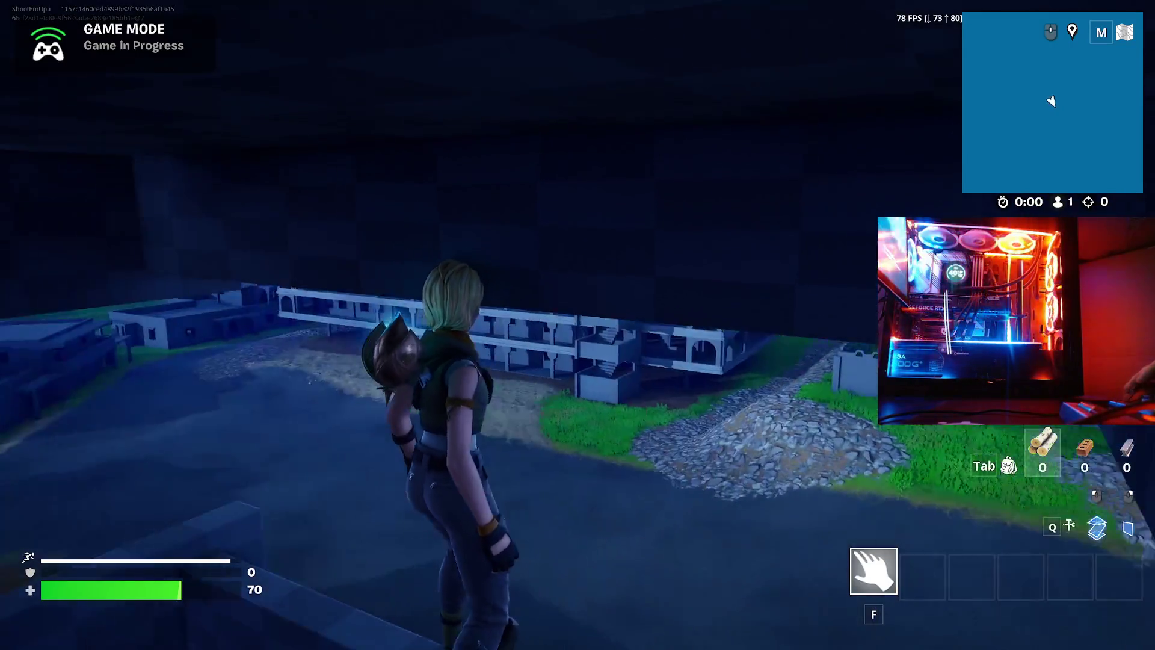
- Run into the ruin, climb its stairs and get onto the rooftop ledge
{"action": "key", "text": "w"}
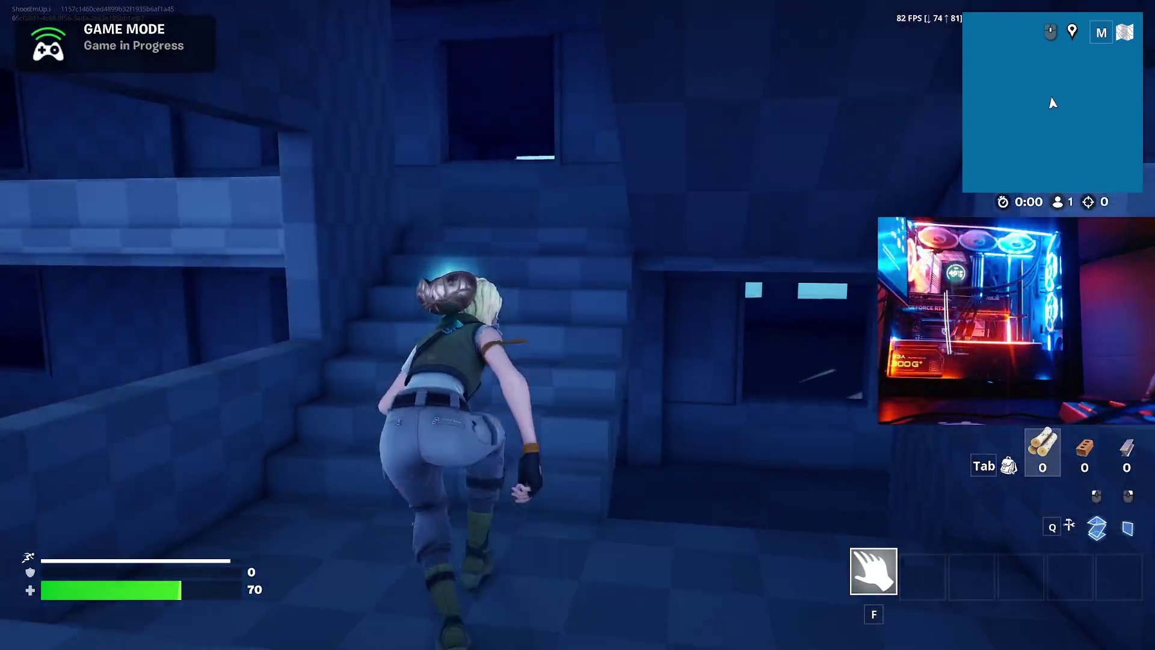
{"action": "key", "text": "w"}
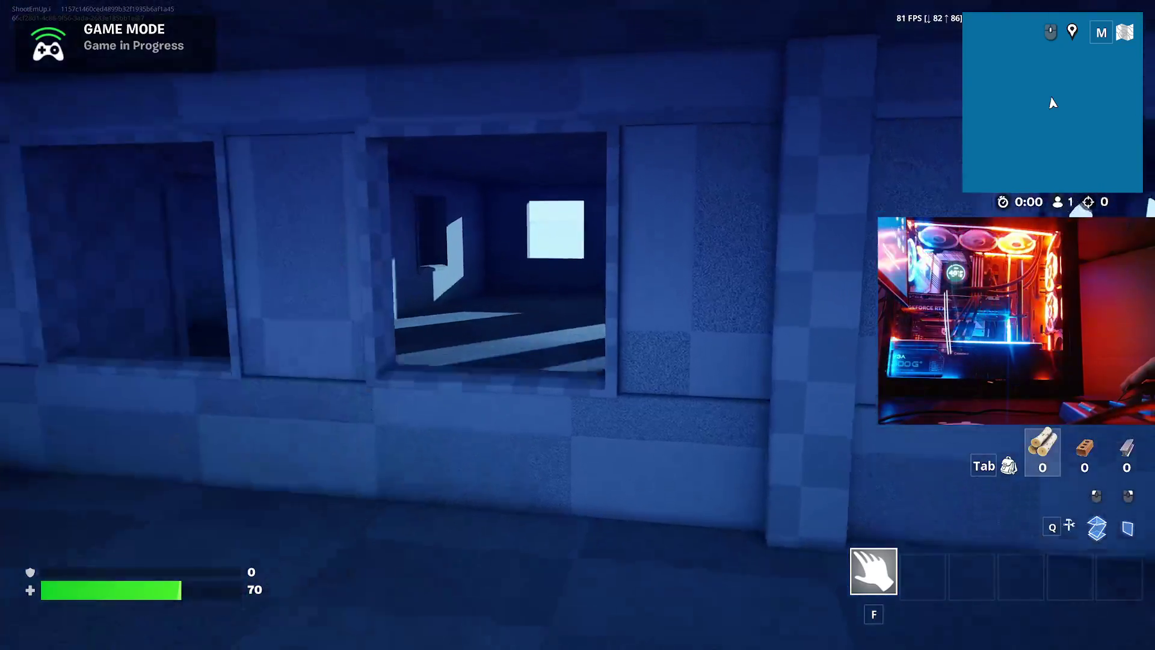
{"action": "key", "text": "w"}
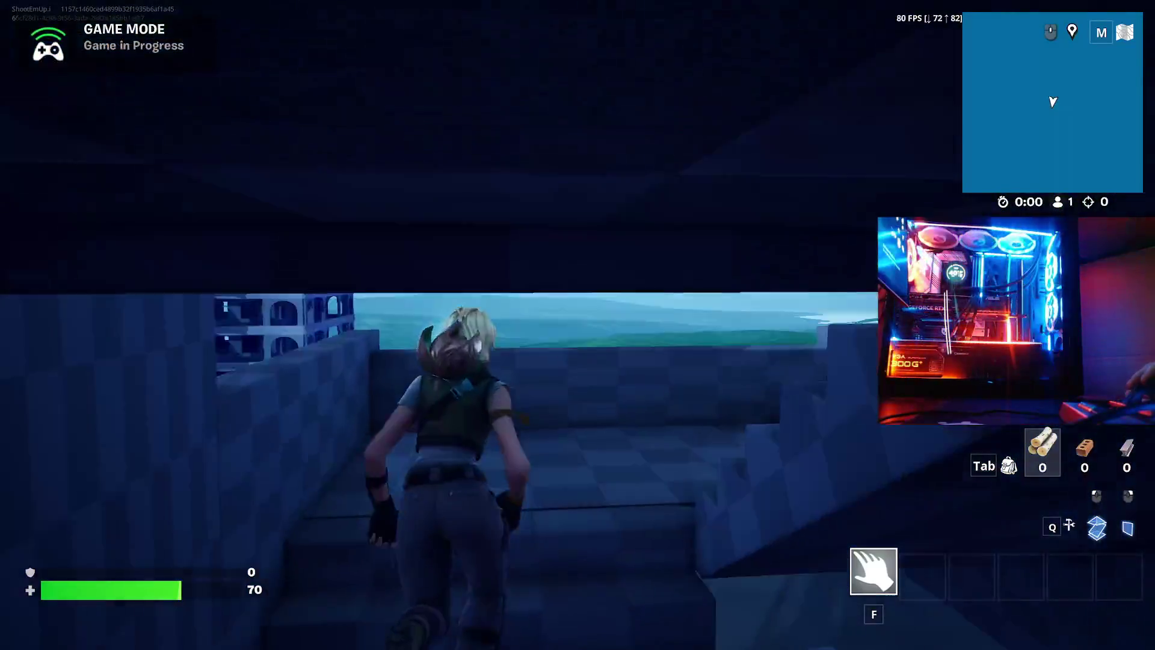
{"action": "key", "text": "w"}
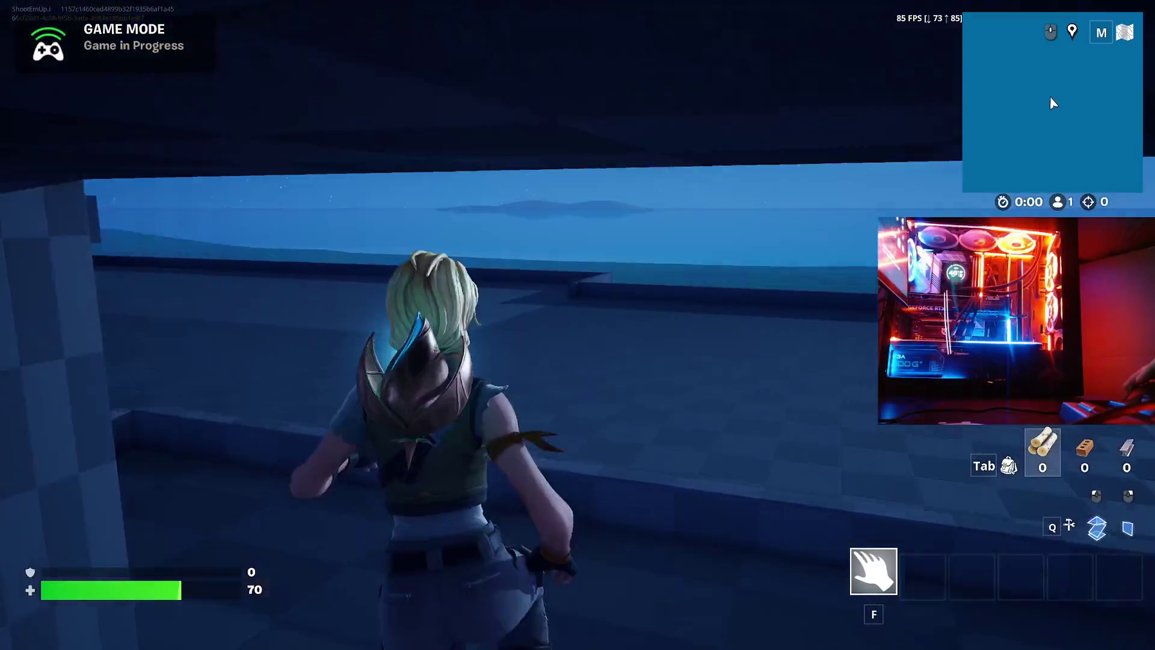
{"action": "key", "text": "w"}
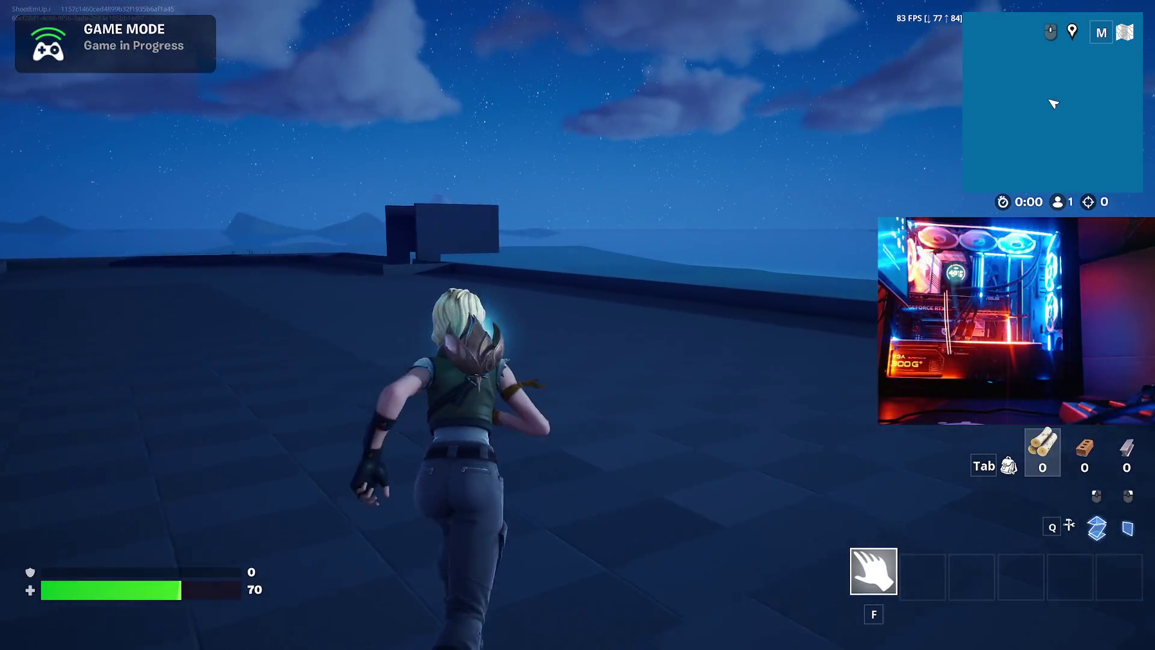
- Run along the rooftop ledge surveying the village and the moonlit sea
{"action": "key", "text": "w"}
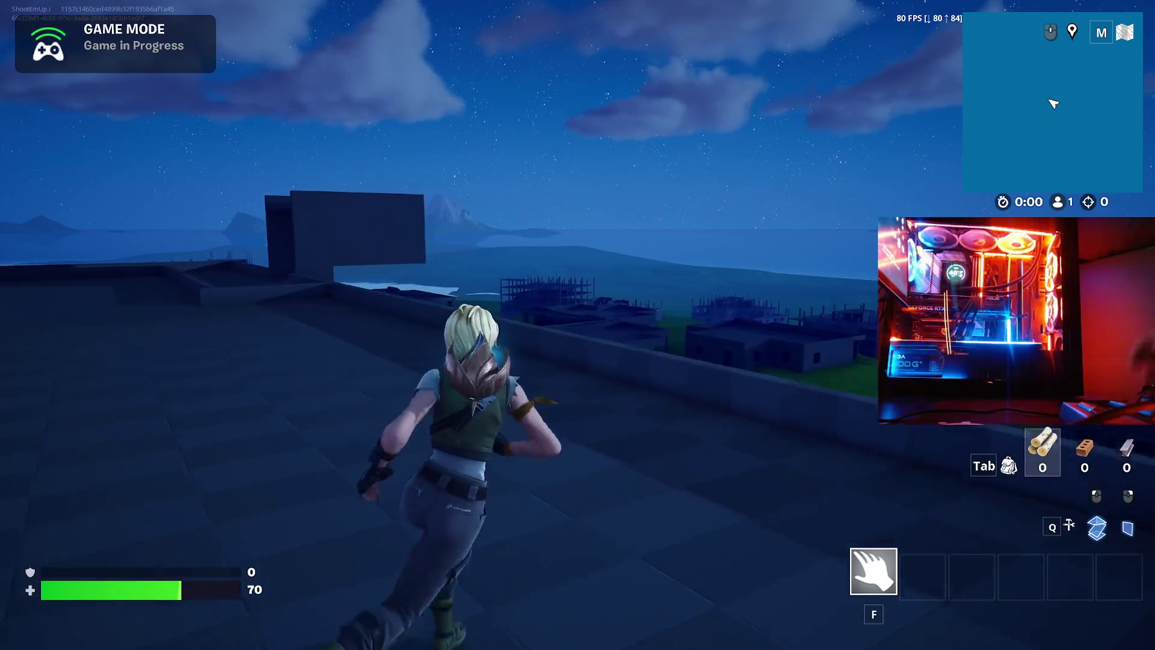
{"action": "key", "text": "w"}
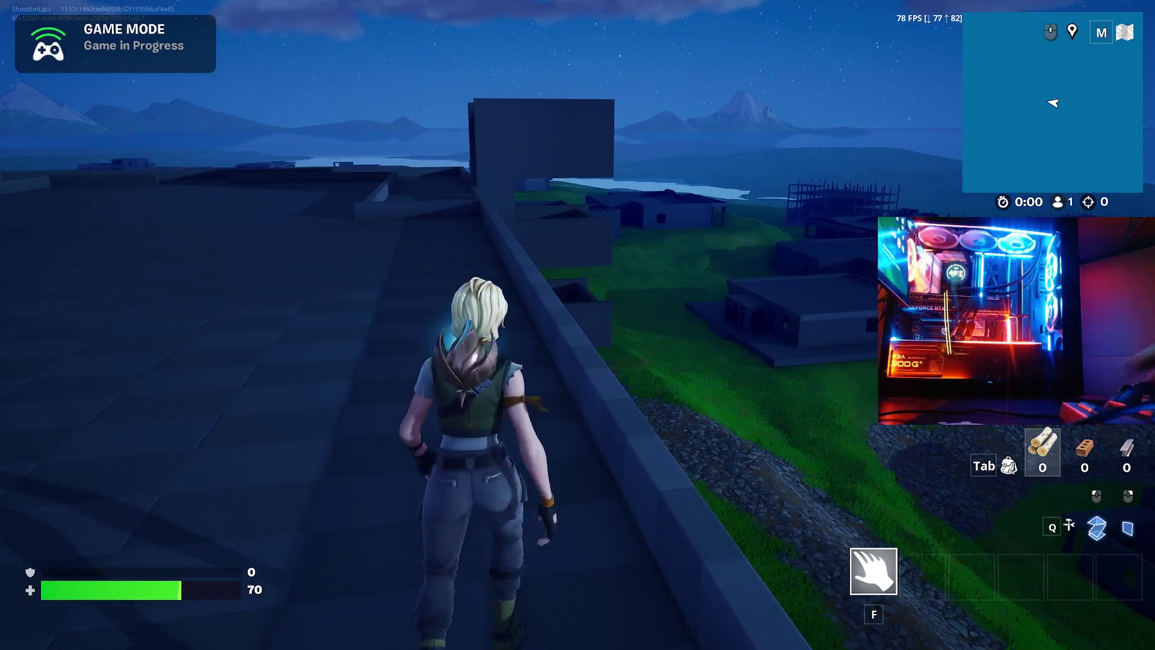
{"action": "key", "text": "w"}
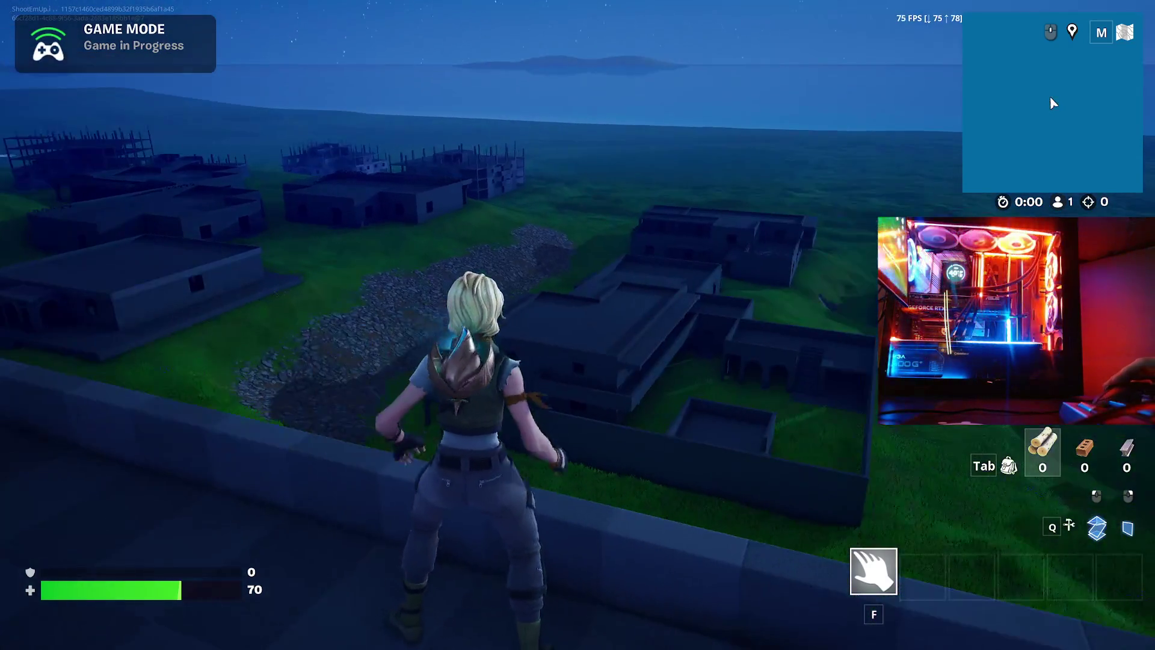
{"action": "key", "text": "w"}
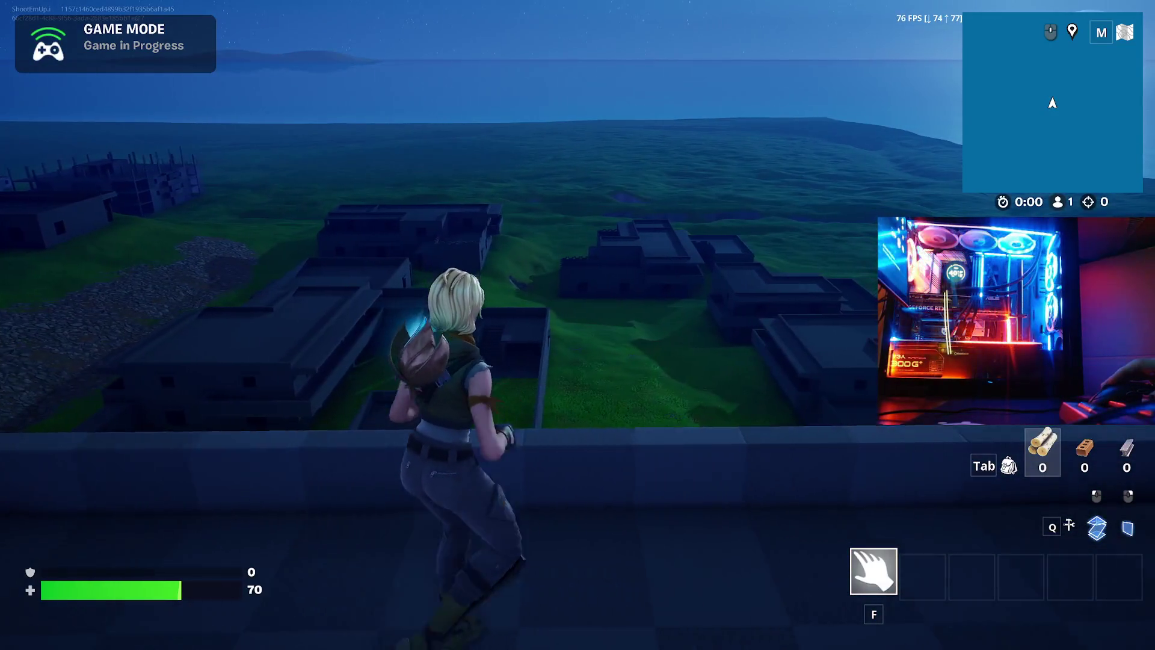
{"action": "key", "text": "w"}
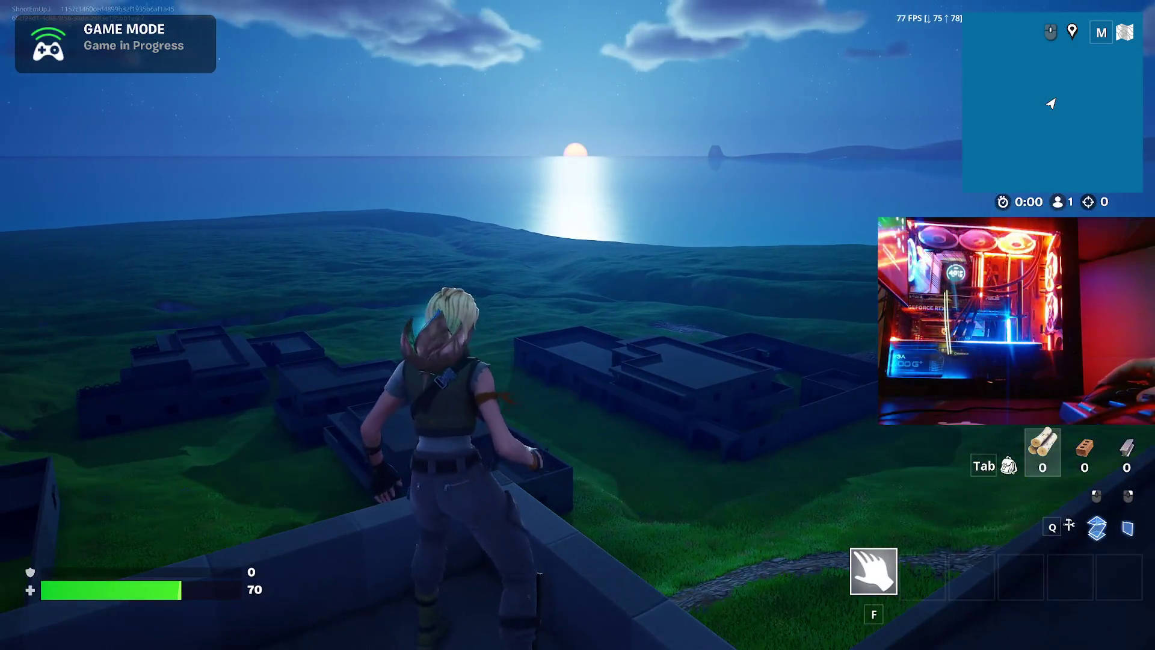
- Run back across the roof to the wall overlooking the town and hills
{"action": "key", "text": "w"}
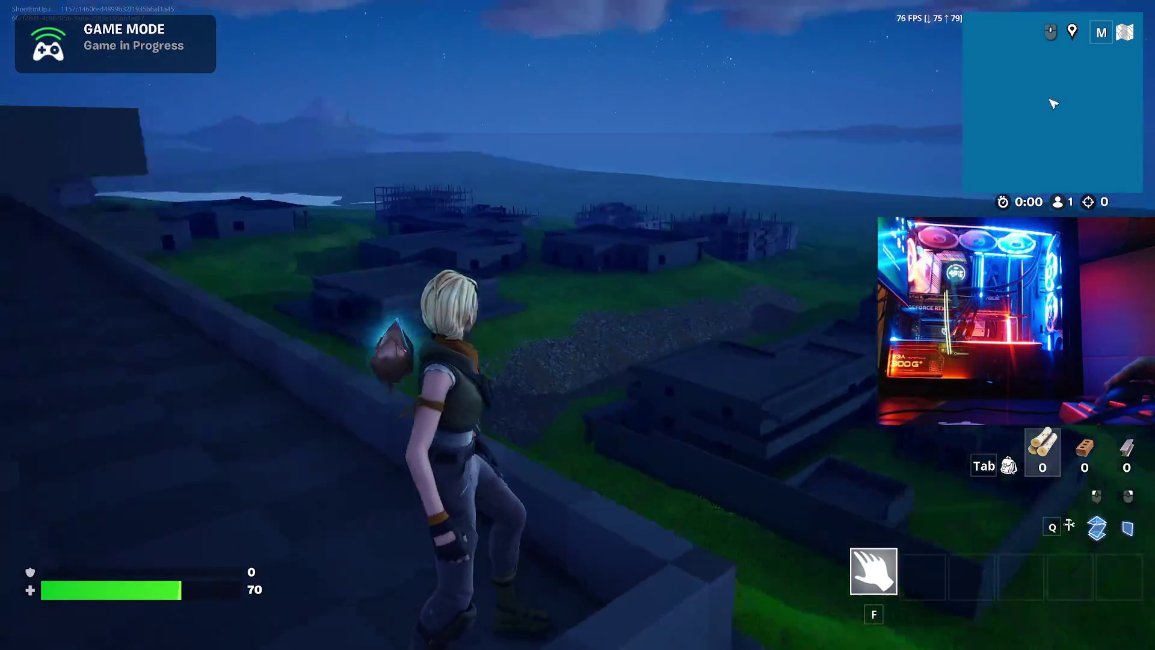
{"action": "key", "text": "w"}
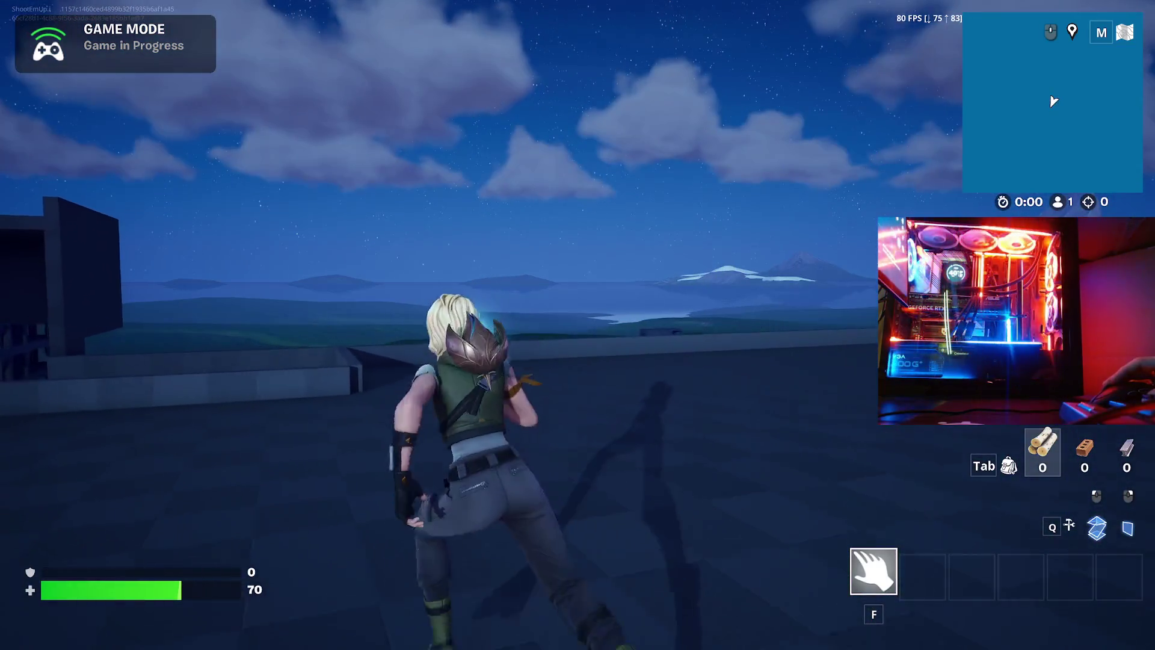
{"action": "key", "text": "w"}
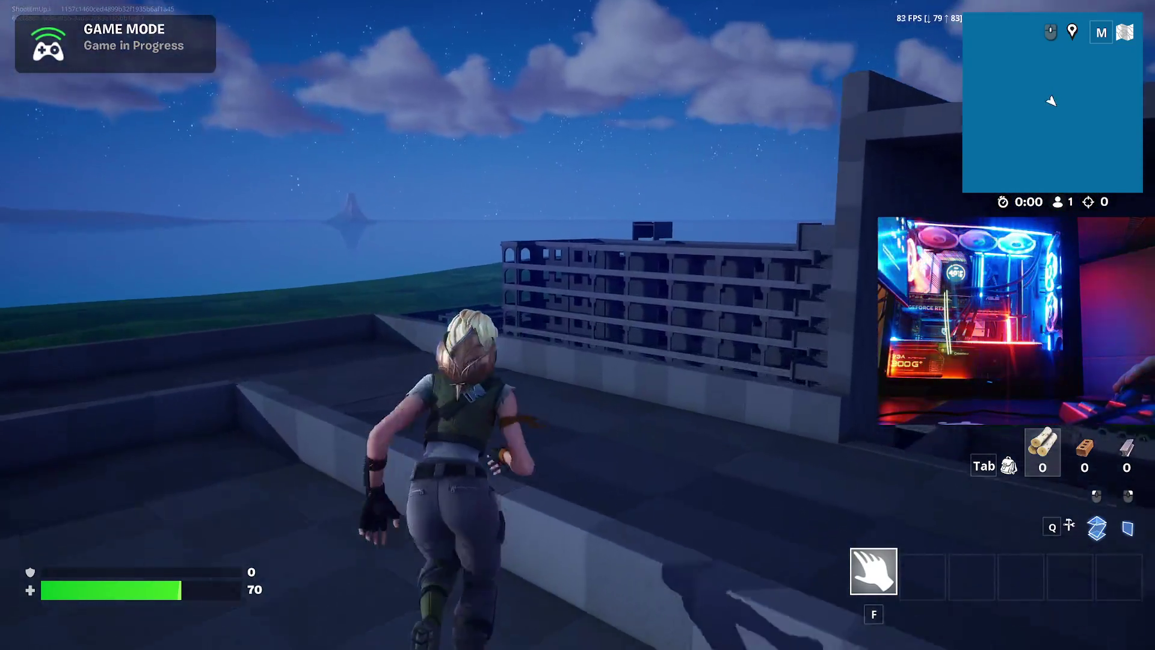
{"action": "key", "text": "w"}
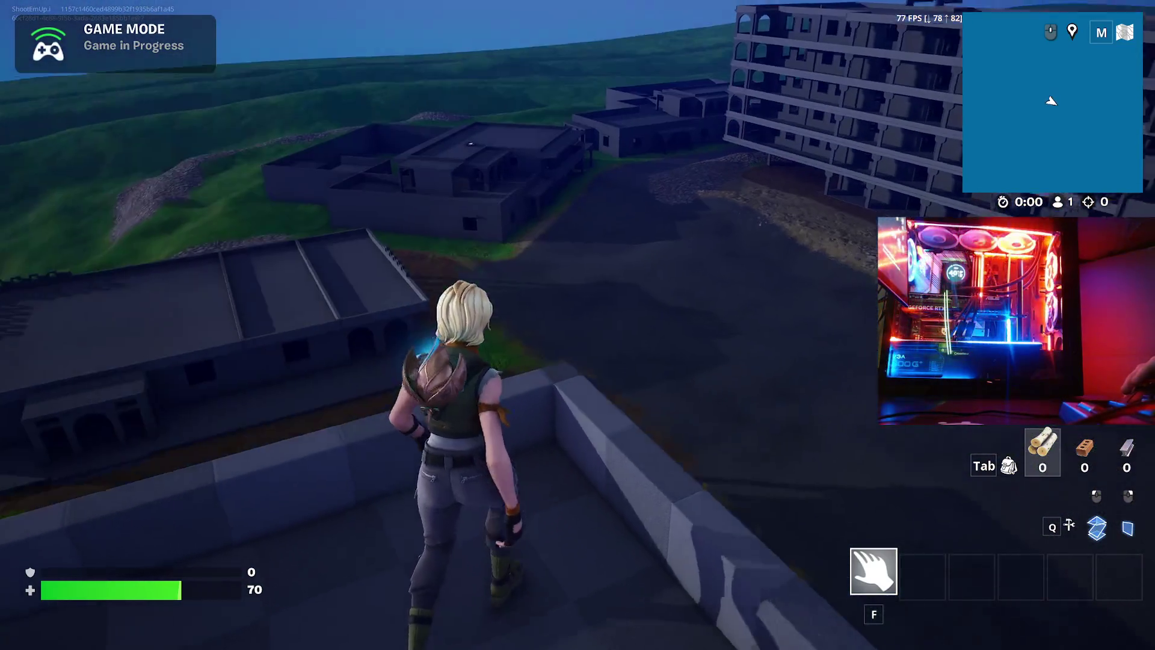
{"action": "key", "text": "w"}
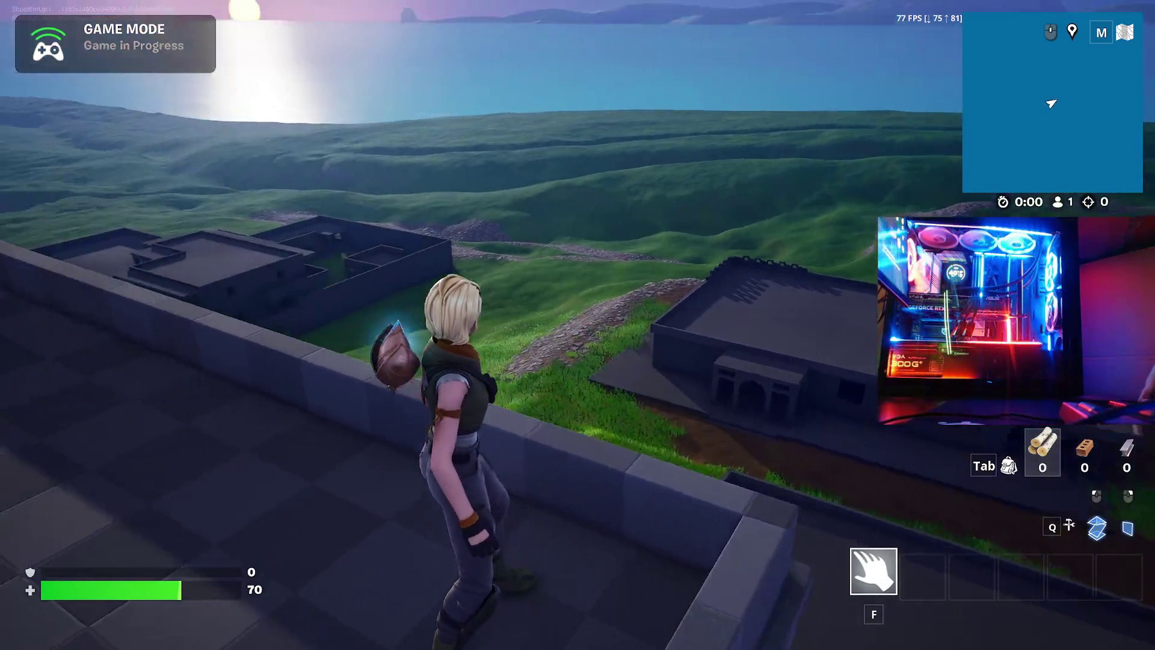
{"action": "key", "text": "w"}
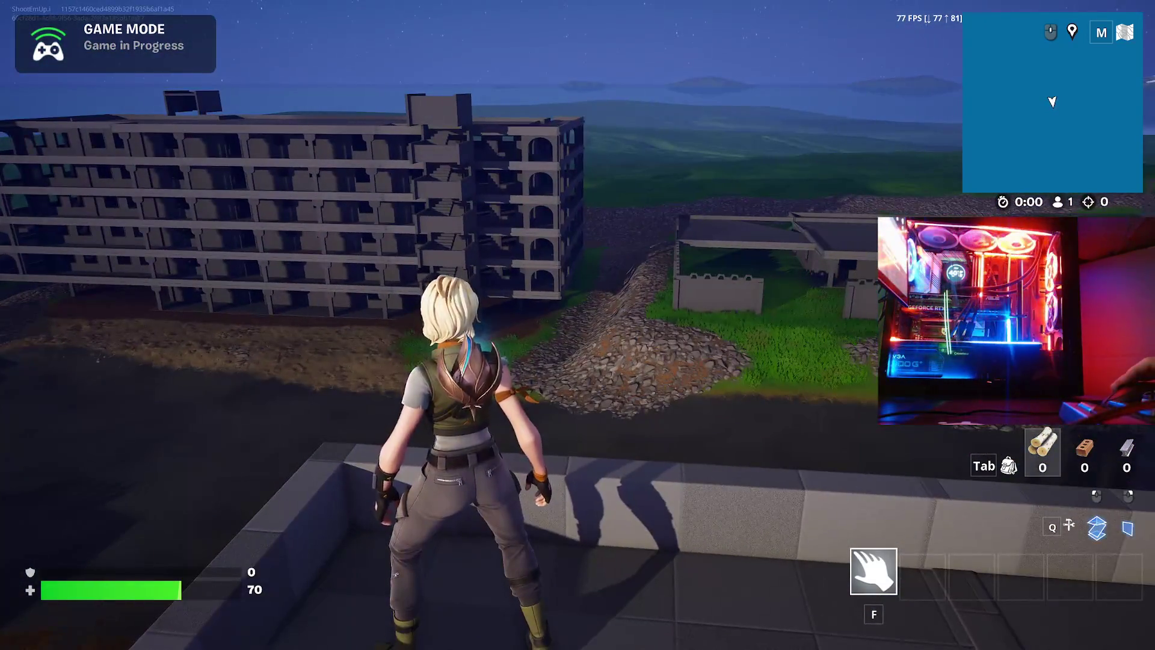
- Run along the parapet wall facing the tall apartment block
{"action": "key", "text": "w"}
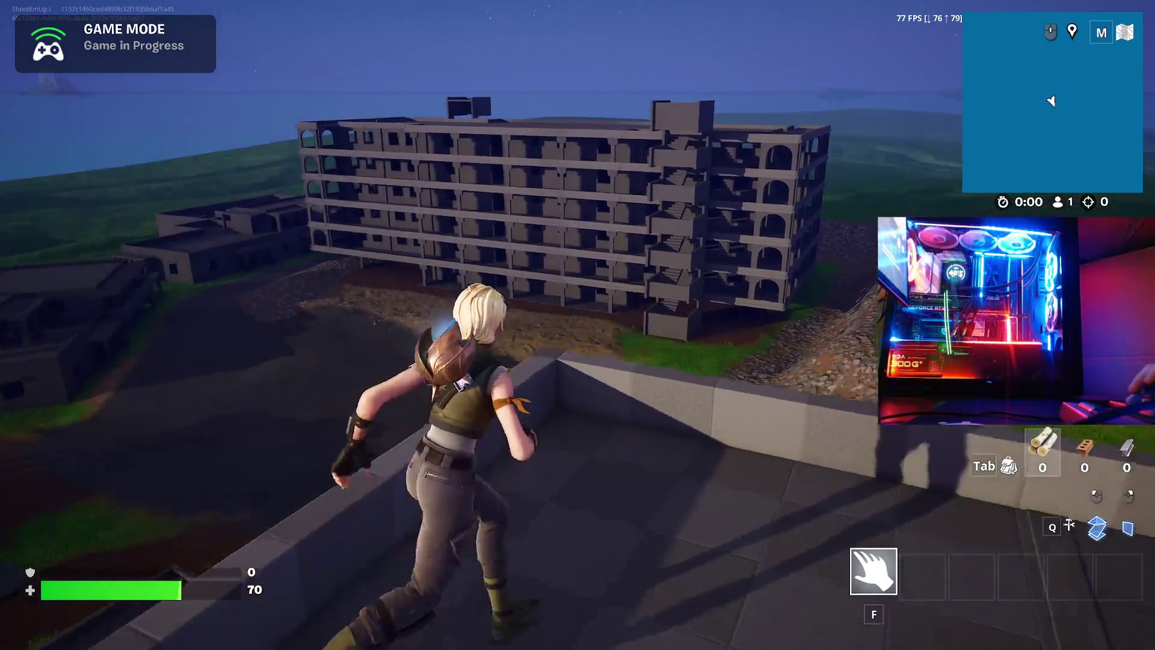
{"action": "key", "text": "w"}
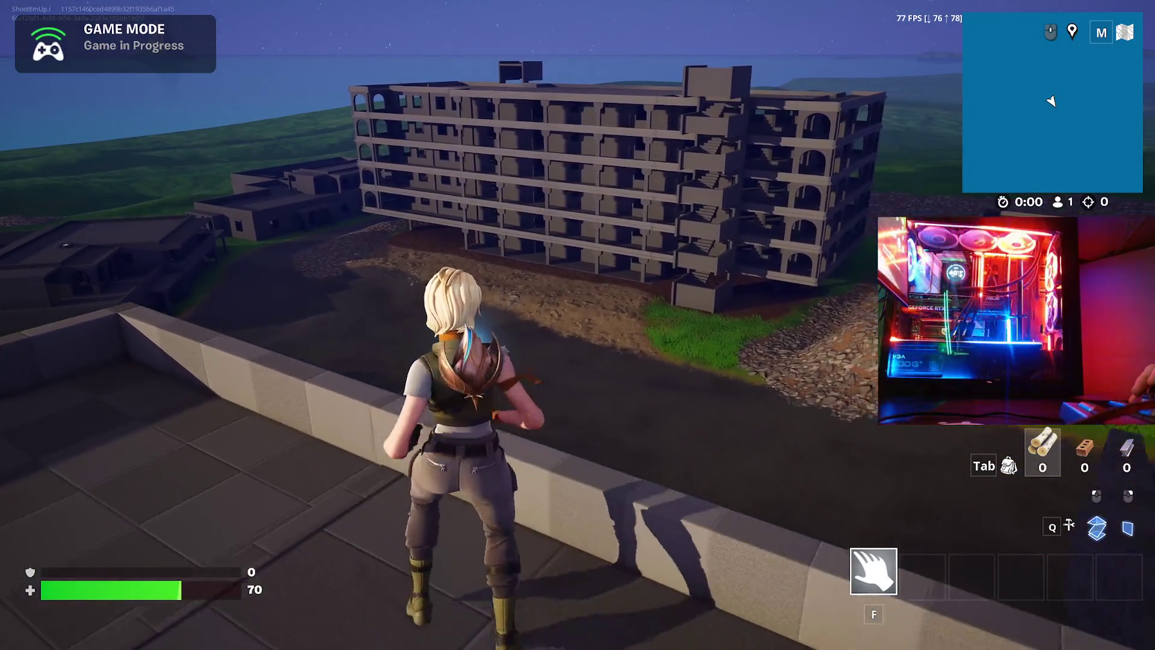
{"action": "key", "text": "w"}
{"action": "key", "text": "w"}
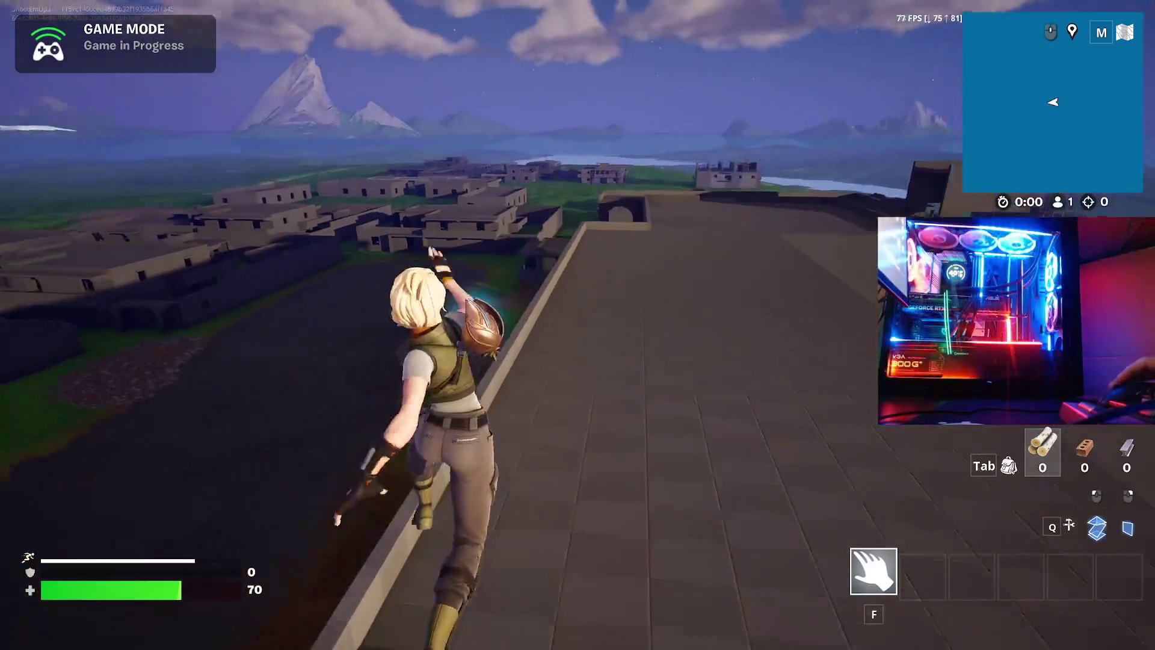
{"action": "key", "text": "w"}
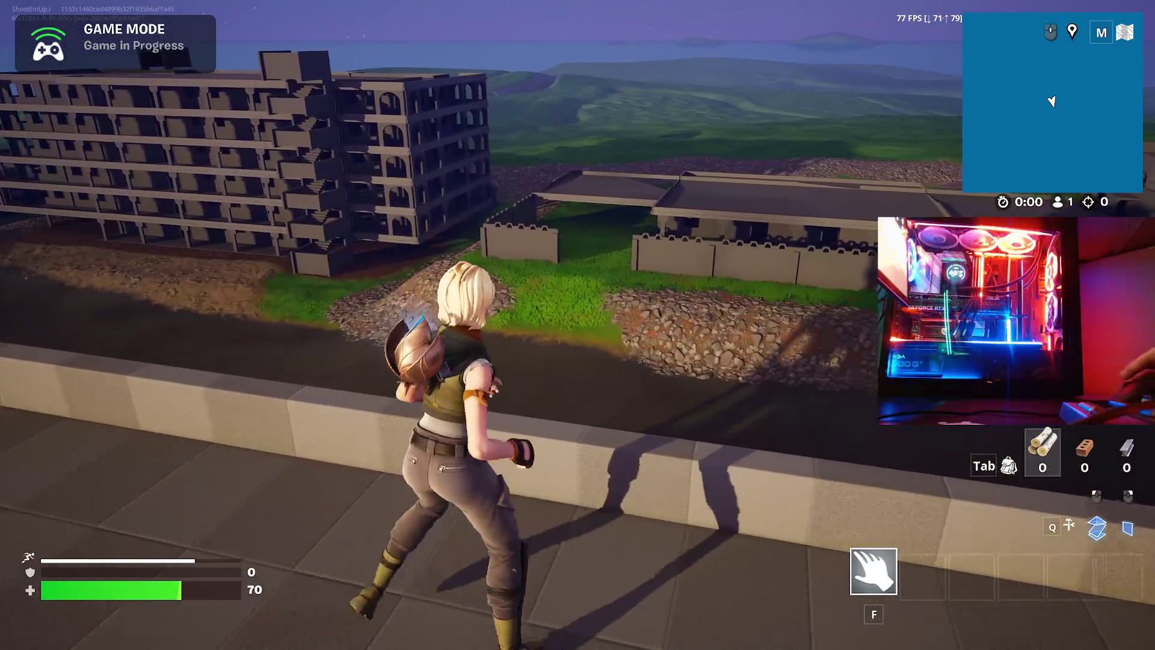
{"action": "key", "text": "w"}
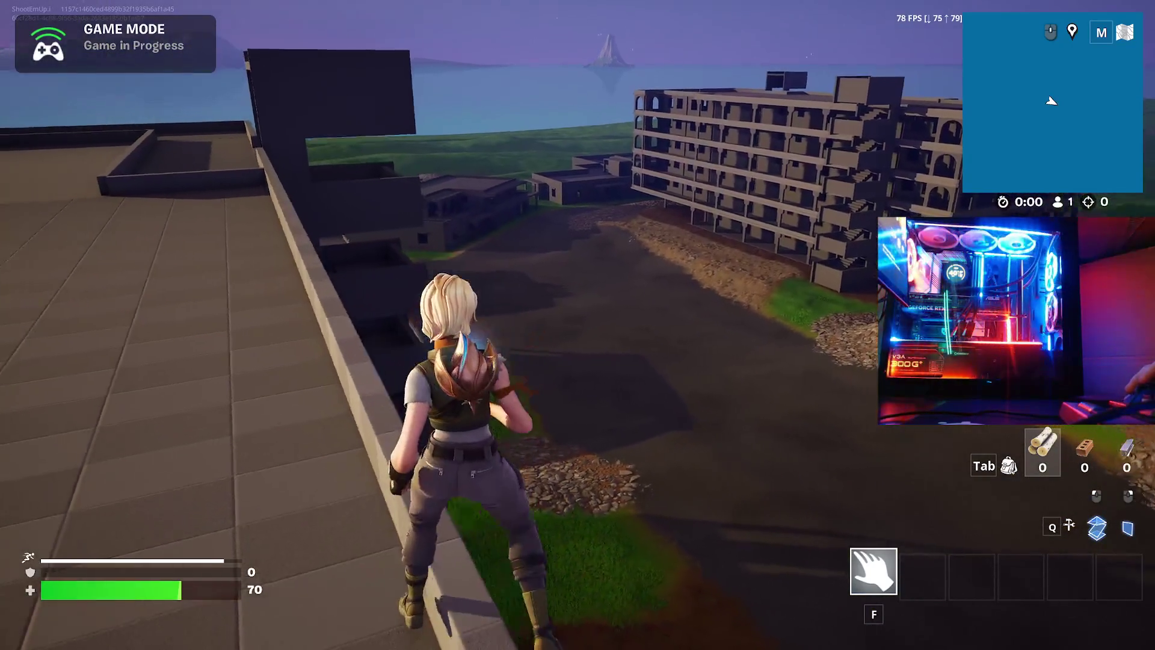
{"action": "key", "text": "w"}
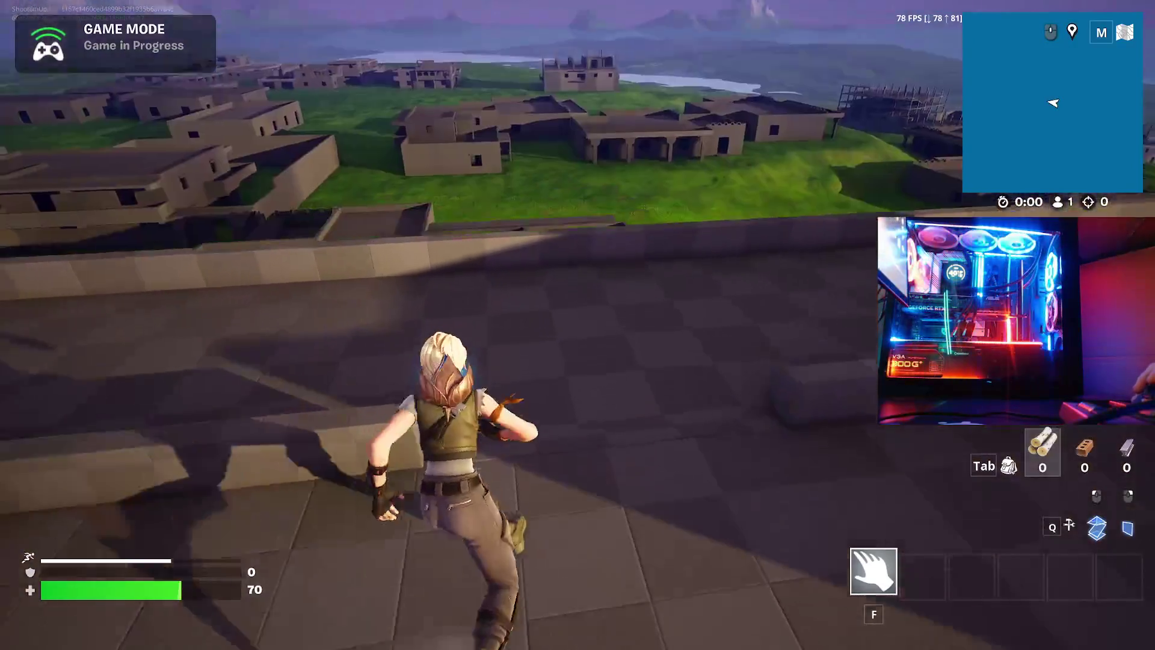
- Move along the ledge above the town, then cross the large flat rooftop
{"action": "key", "text": "w"}
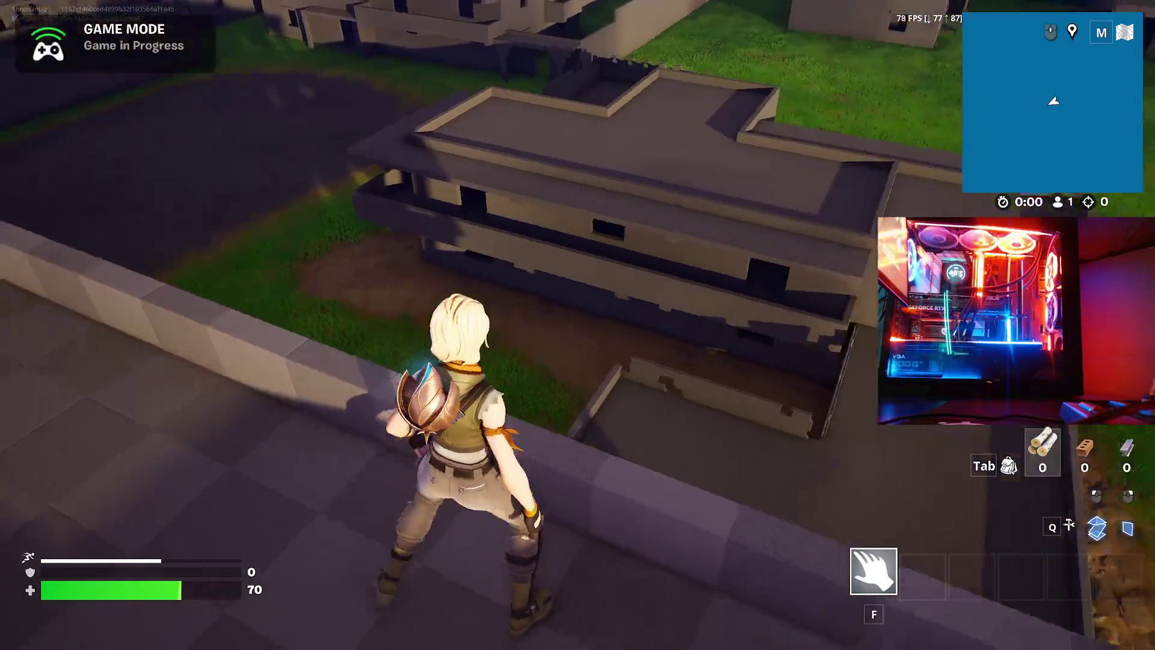
{"action": "key", "text": "w"}
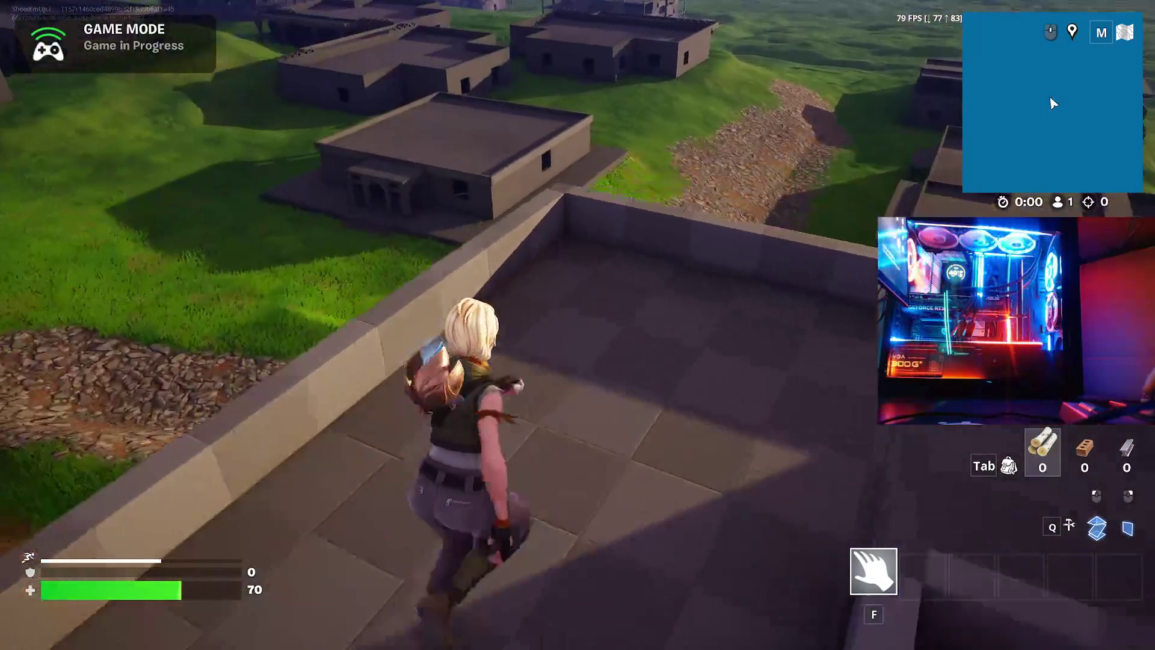
{"action": "key", "text": "w"}
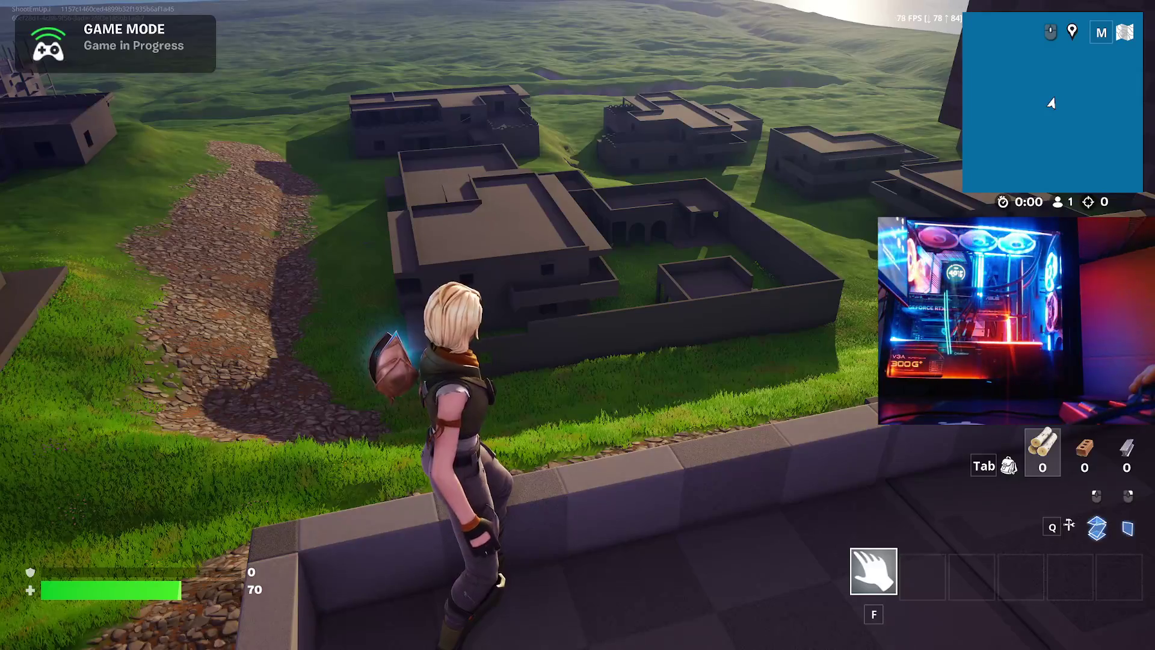
{"action": "key", "text": "w"}
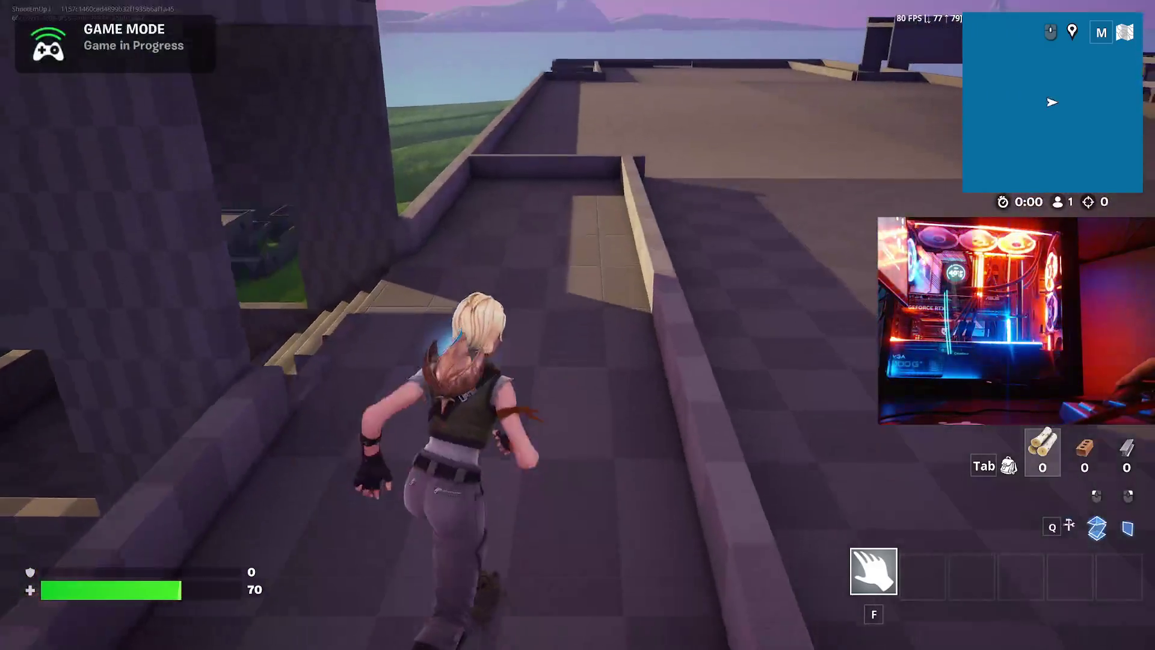
{"action": "key", "text": "w"}
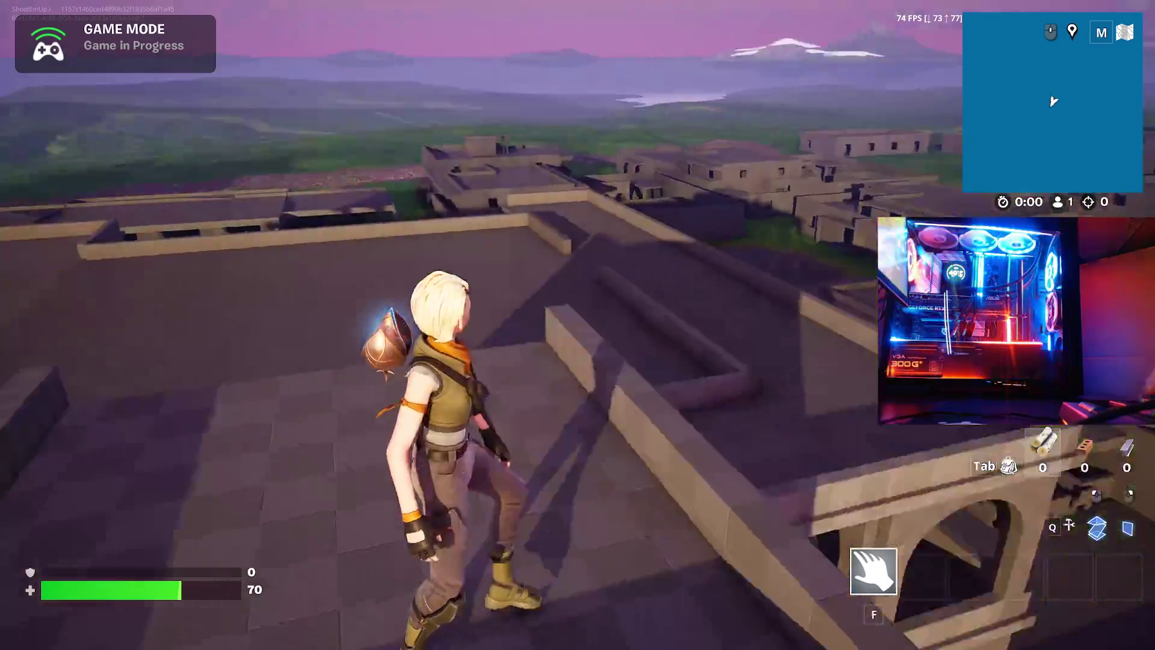
{"action": "key", "text": "w"}
{"action": "key", "text": "w"}
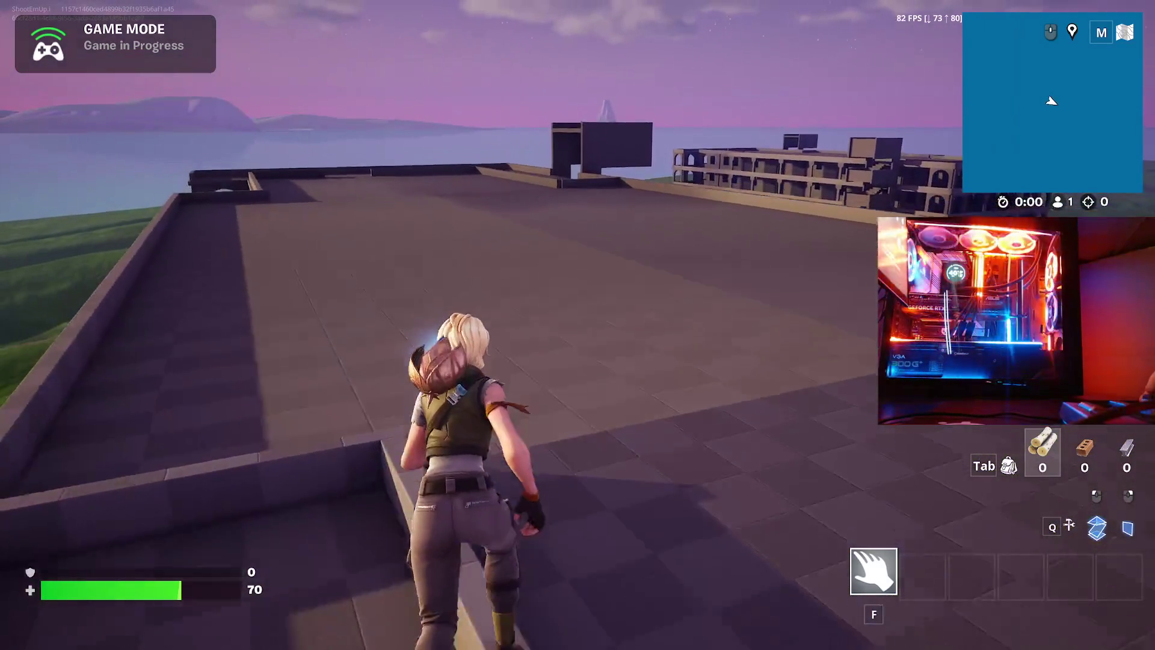
- Sprint to the roof edge, mantle the ledge and leap toward the apartment block
{"action": "key", "text": "shift"}
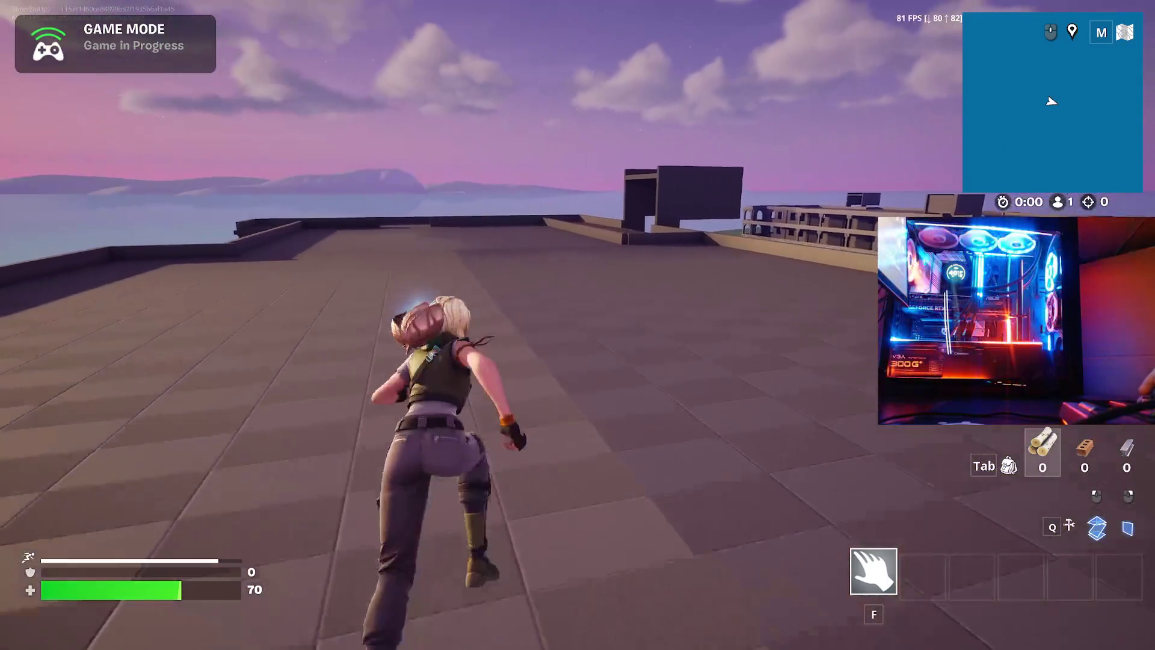
{"action": "key", "text": "w"}
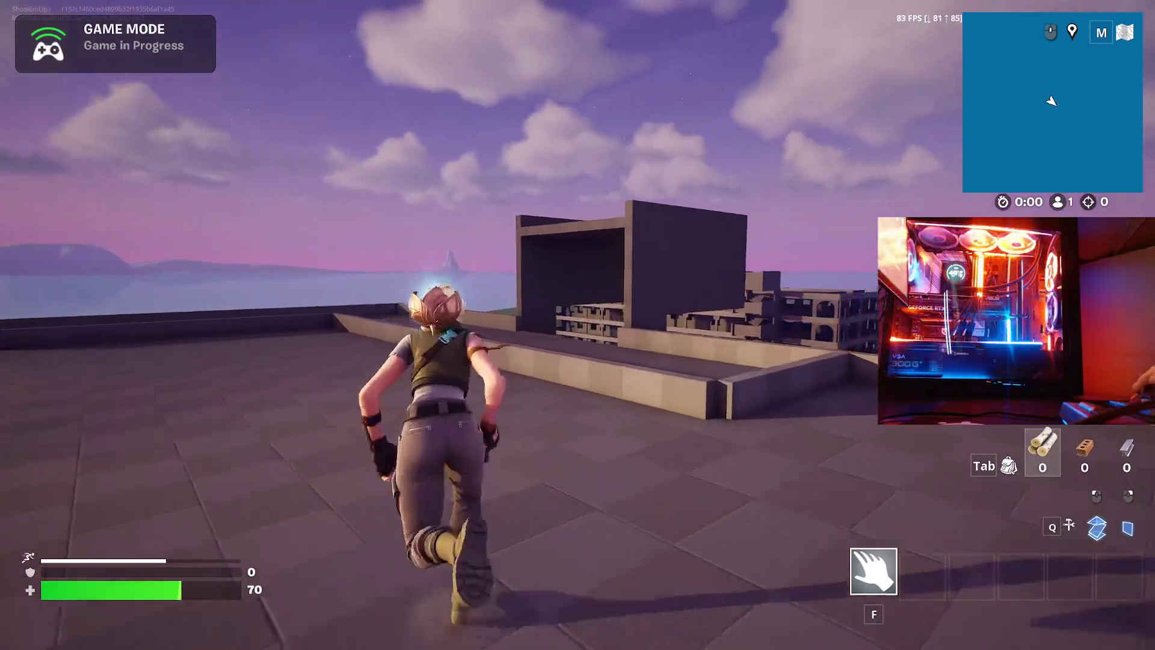
{"action": "key", "text": "space"}
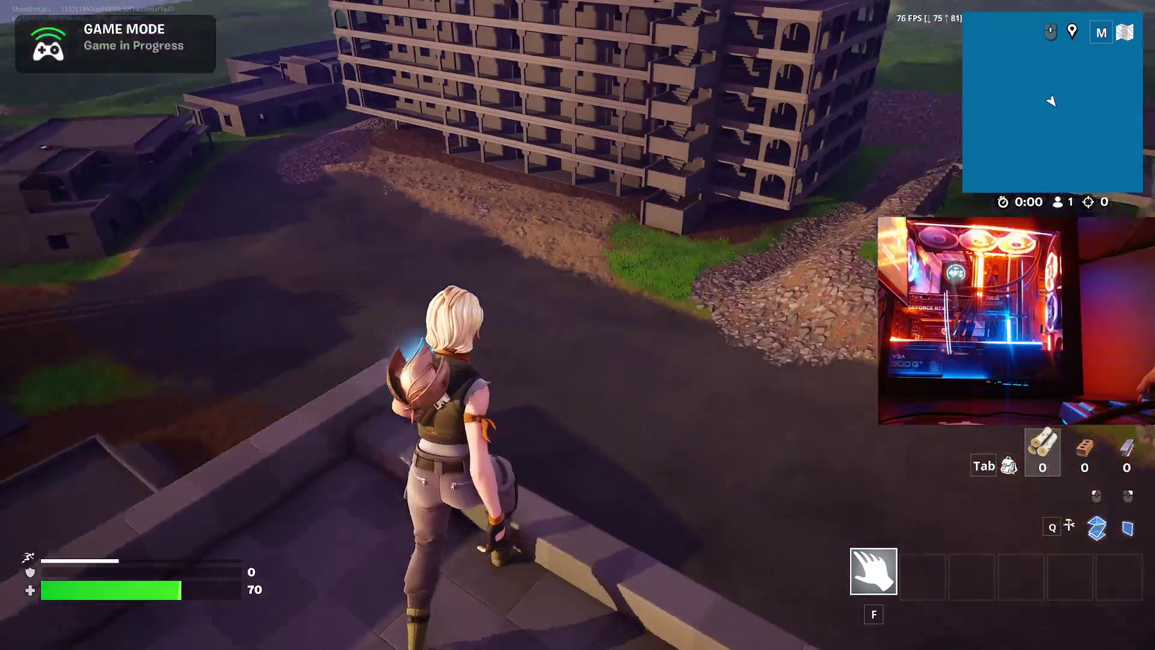
{"action": "key", "text": "space"}
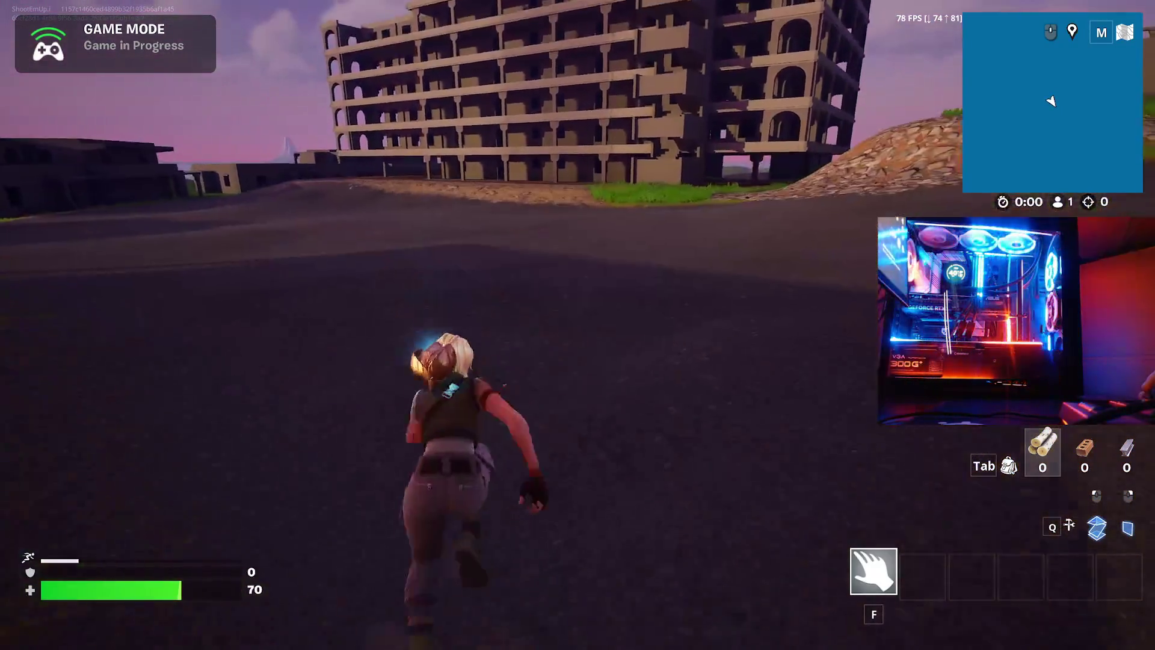
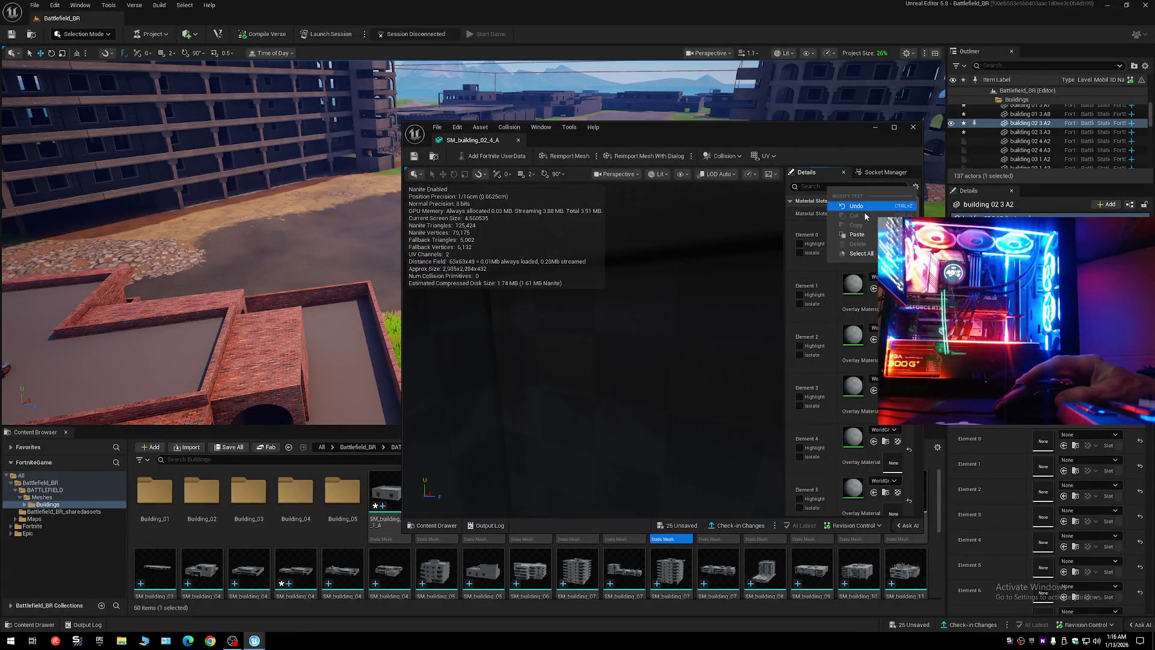
- Set SM_building_02_4_A's Nanite fallback target to Percent Triangles, apply, and save the mesh
{"action": "type", "text": "nan"}
{"action": "left_click", "coordinate": [862, 298]}
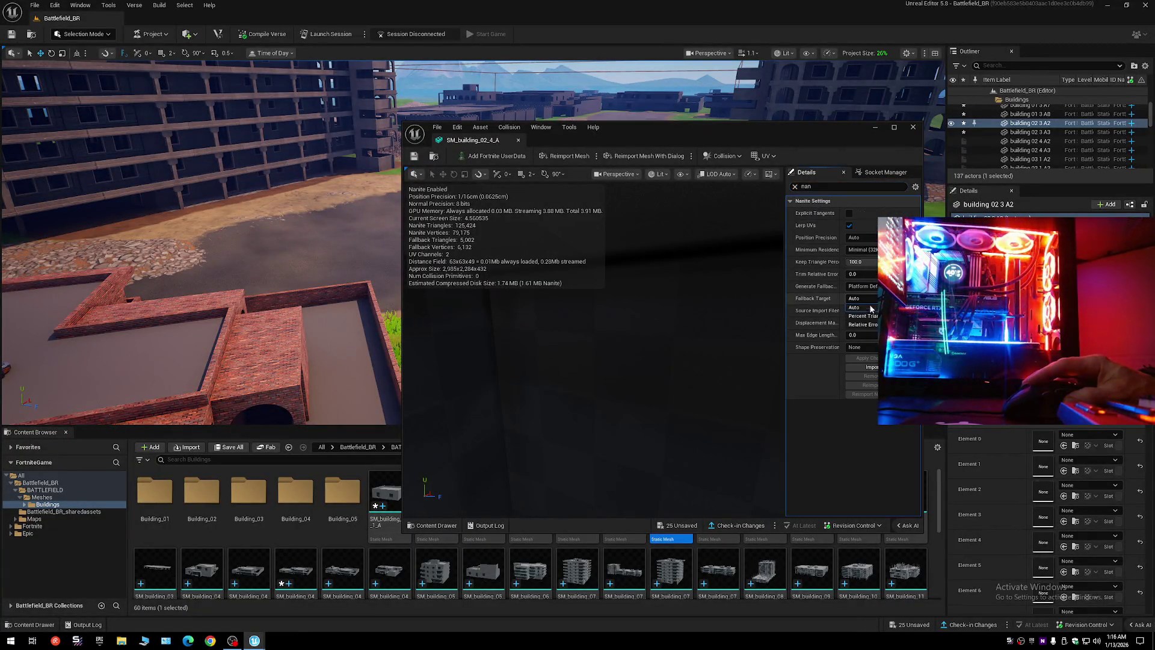
{"action": "left_click", "coordinate": [867, 321]}
{"action": "left_click", "coordinate": [871, 372]}
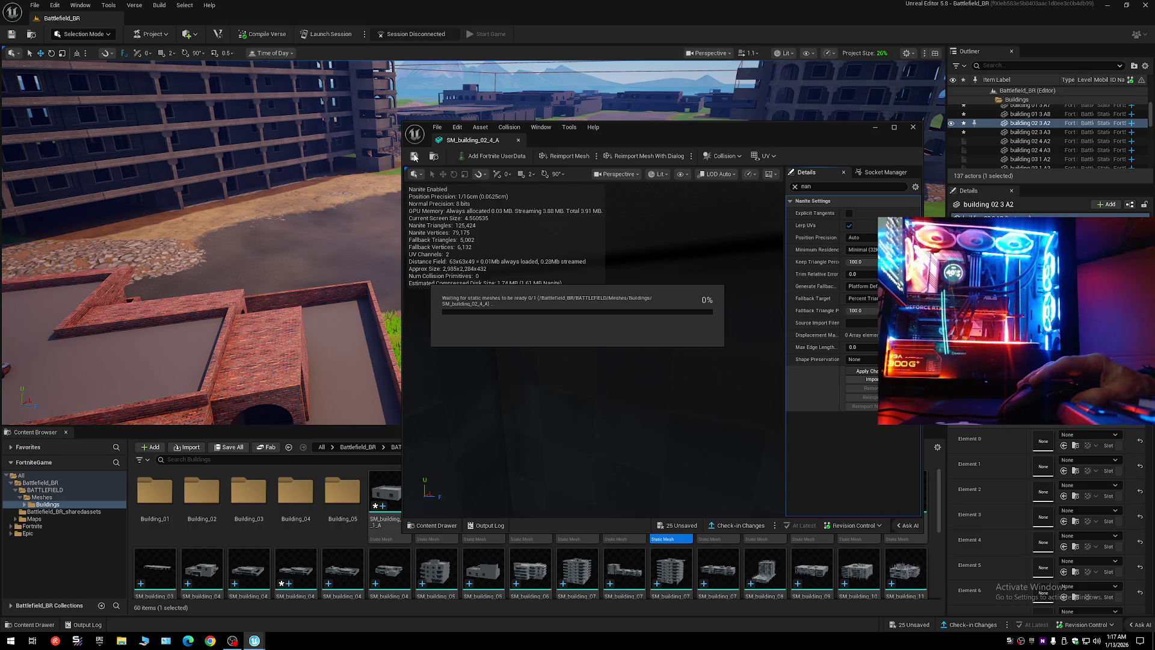
{"action": "left_click", "coordinate": [414, 157]}
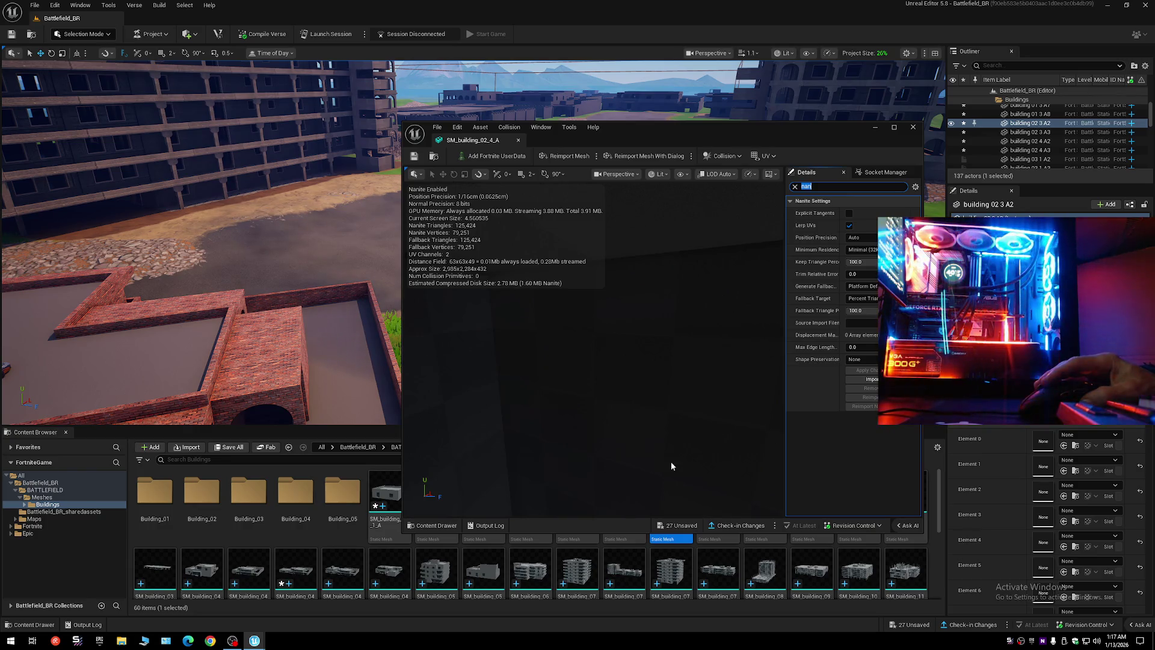
{"action": "left_click", "coordinate": [914, 127]}
- Give SM_building_03_1_A a Percent Triangles Nanite fallback target, apply, and save it
{"action": "left_click", "coordinate": [733, 491]}
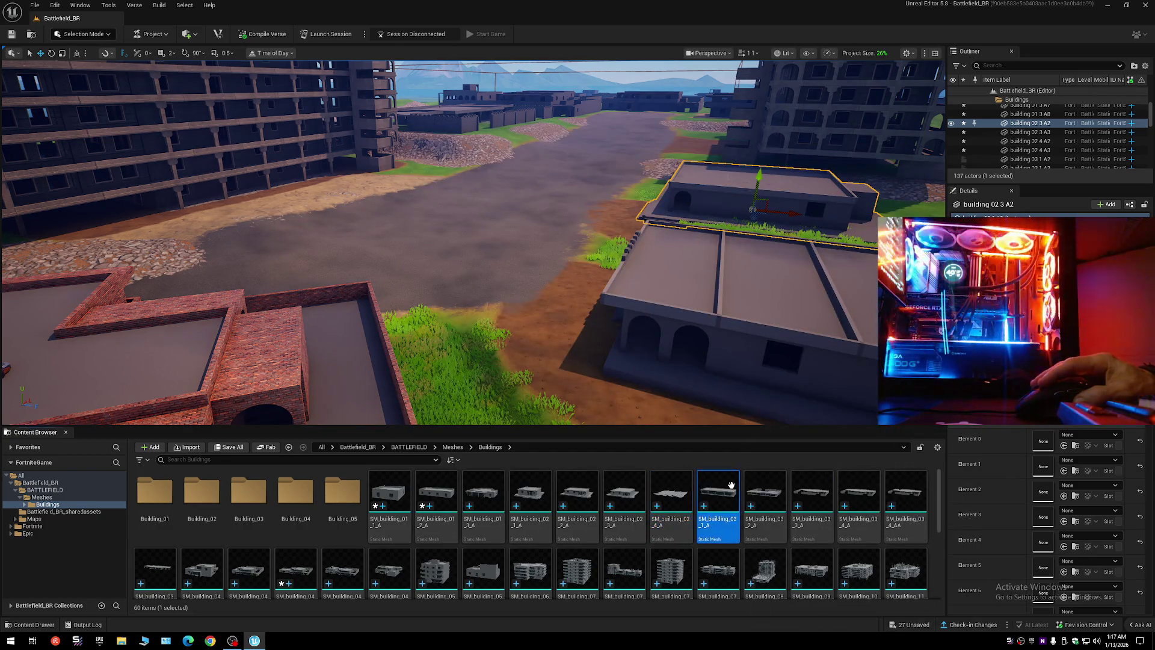
{"action": "double_click", "coordinate": [733, 490]}
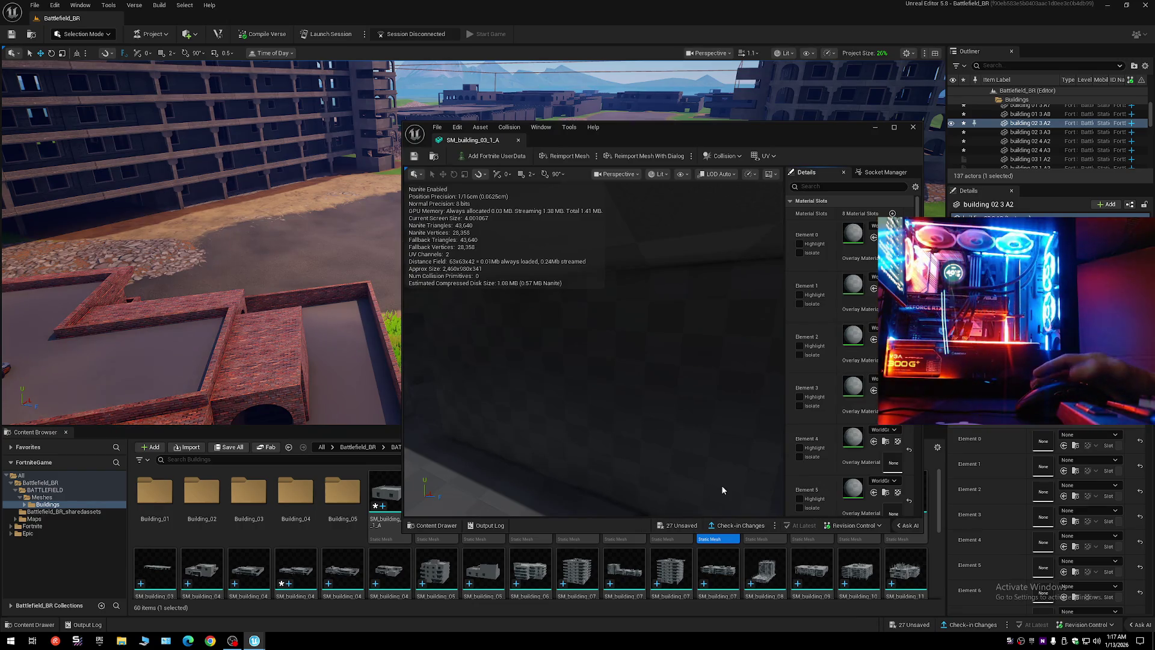
{"action": "left_click", "coordinate": [829, 186]}
{"action": "type", "text": "nan"}
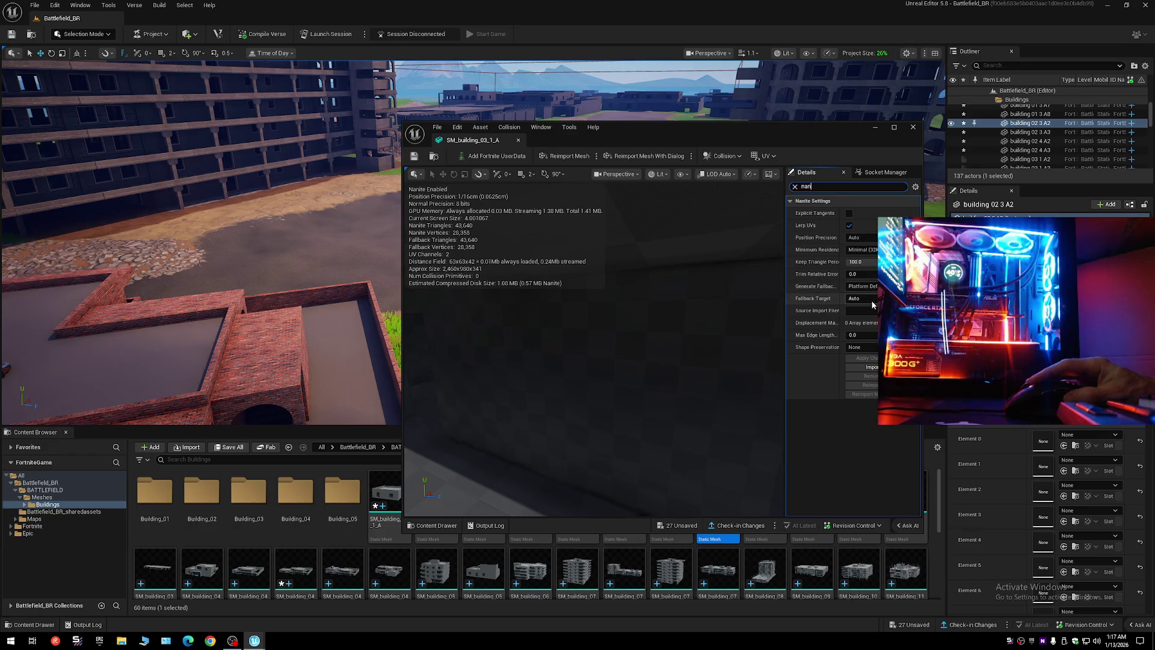
{"action": "left_click", "coordinate": [861, 298]}
{"action": "left_click", "coordinate": [869, 317]}
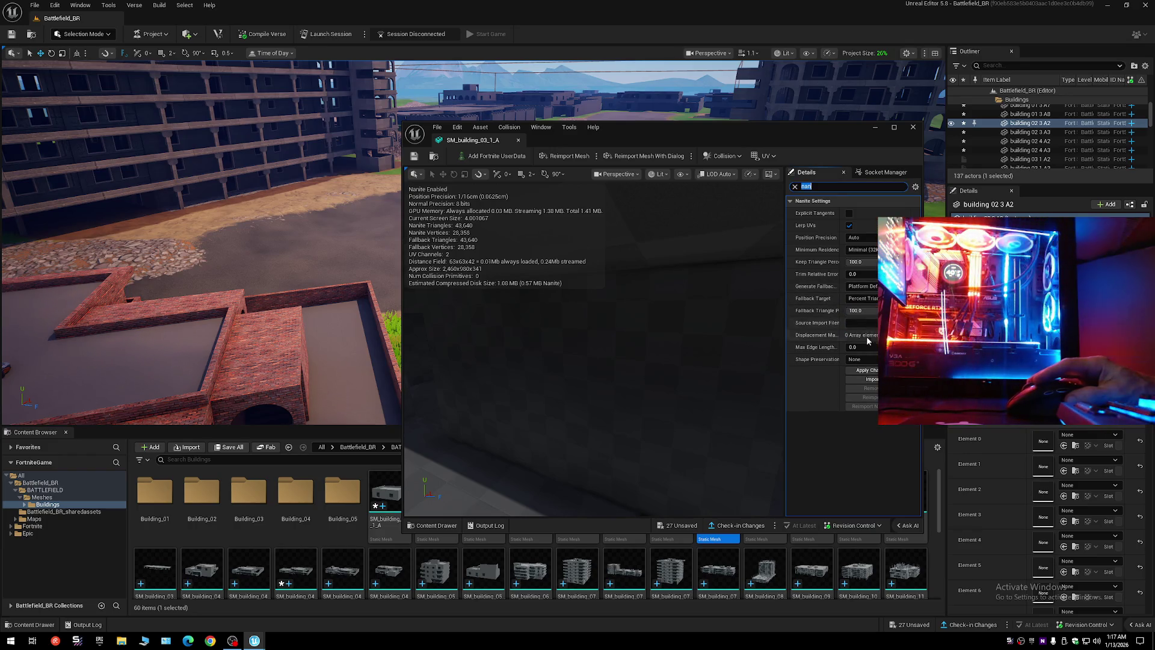
{"action": "left_click", "coordinate": [869, 371]}
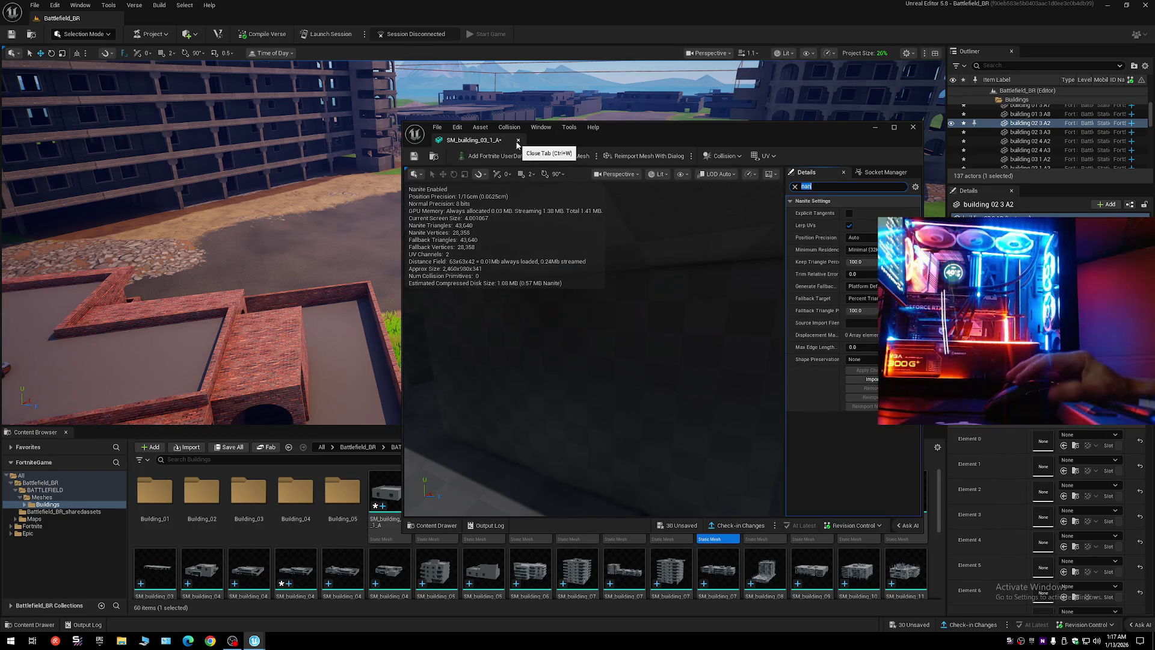
{"action": "left_click", "coordinate": [414, 157]}
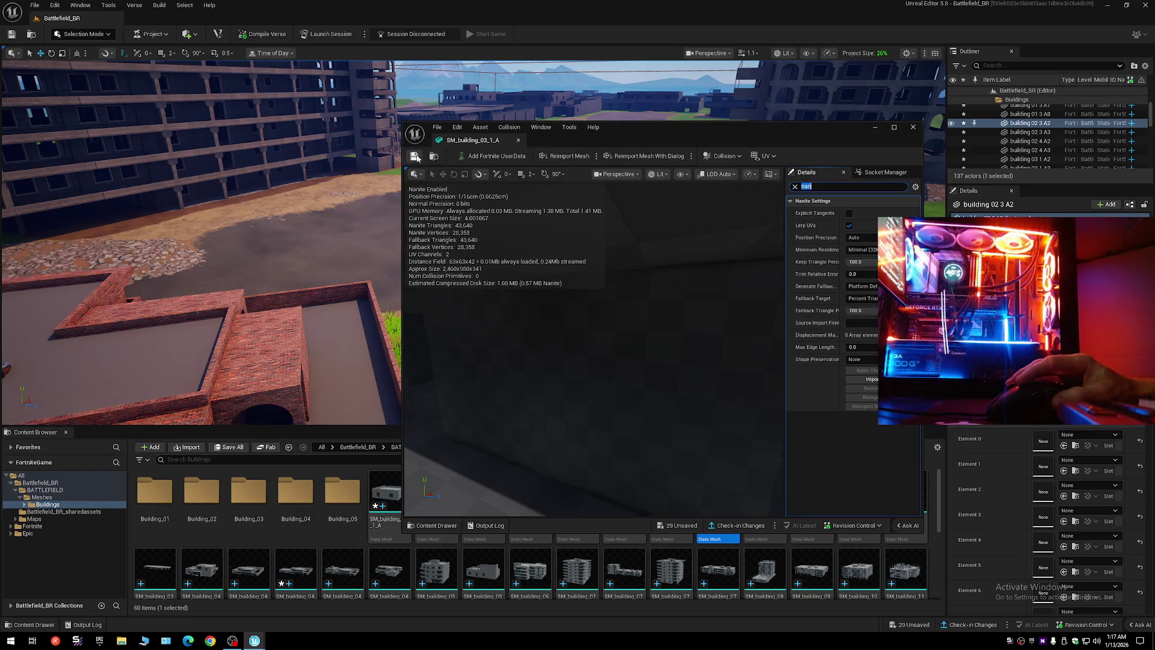
{"action": "left_click", "coordinate": [518, 140]}
{"action": "double_click", "coordinate": [765, 494]}
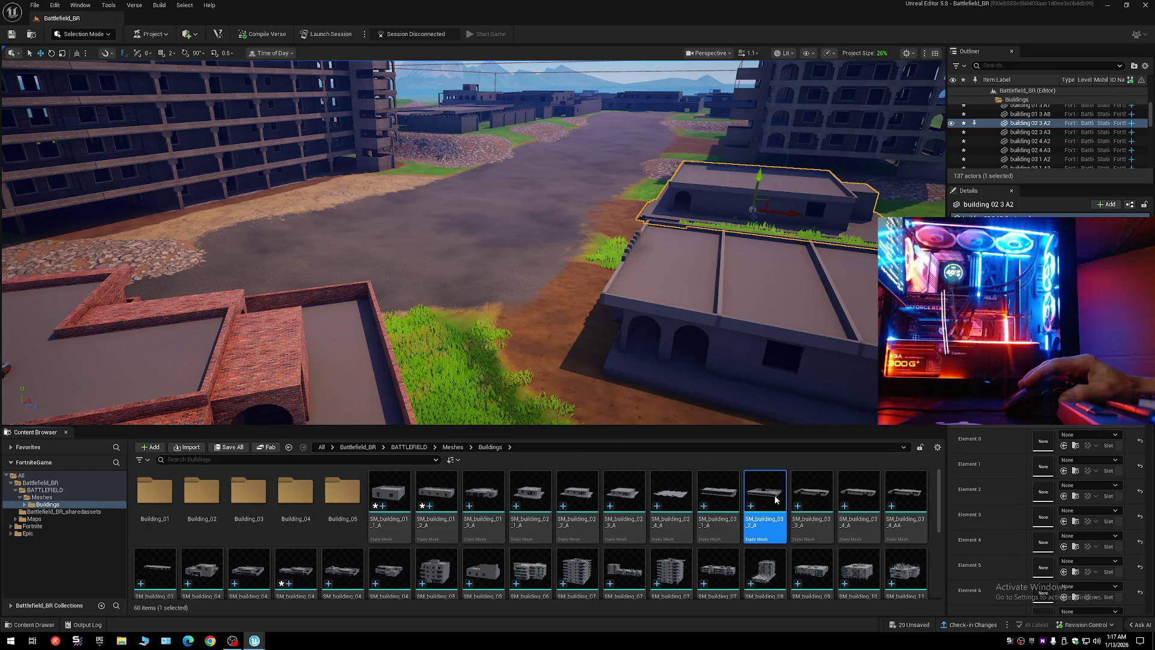
- Set SM_building_03_2_A's Nanite fallback target to Percent Triangles and save the mesh
{"action": "right_click", "coordinate": [841, 187]}
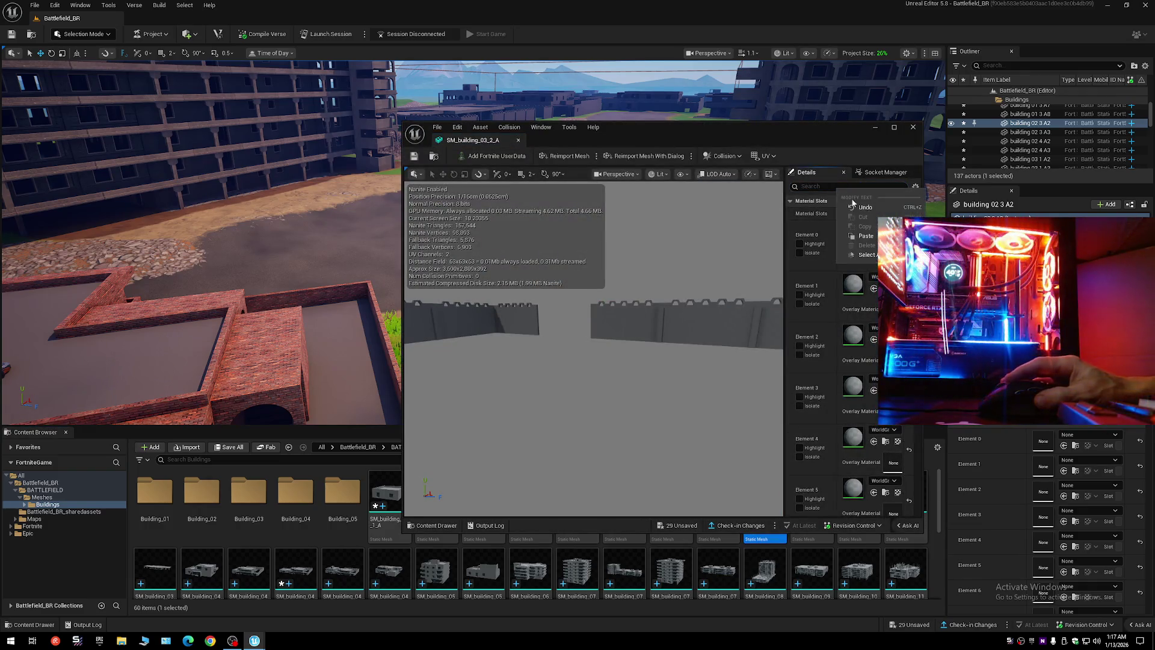
{"action": "left_click", "coordinate": [861, 237]}
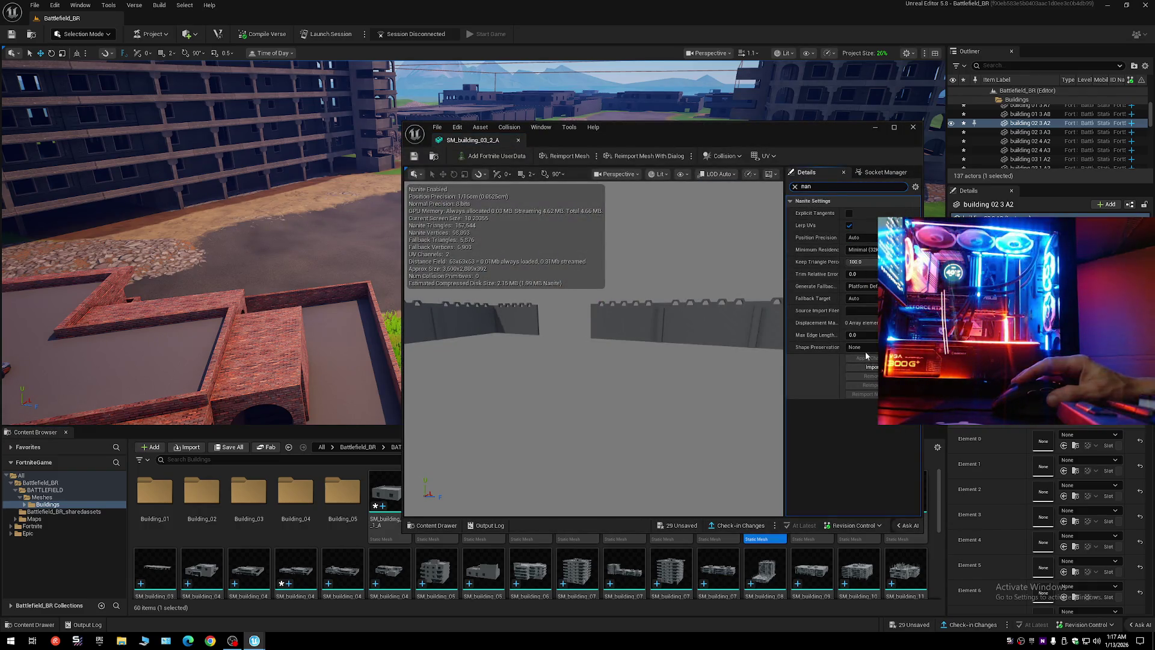
{"action": "left_click", "coordinate": [862, 299]}
{"action": "left_click", "coordinate": [862, 319]}
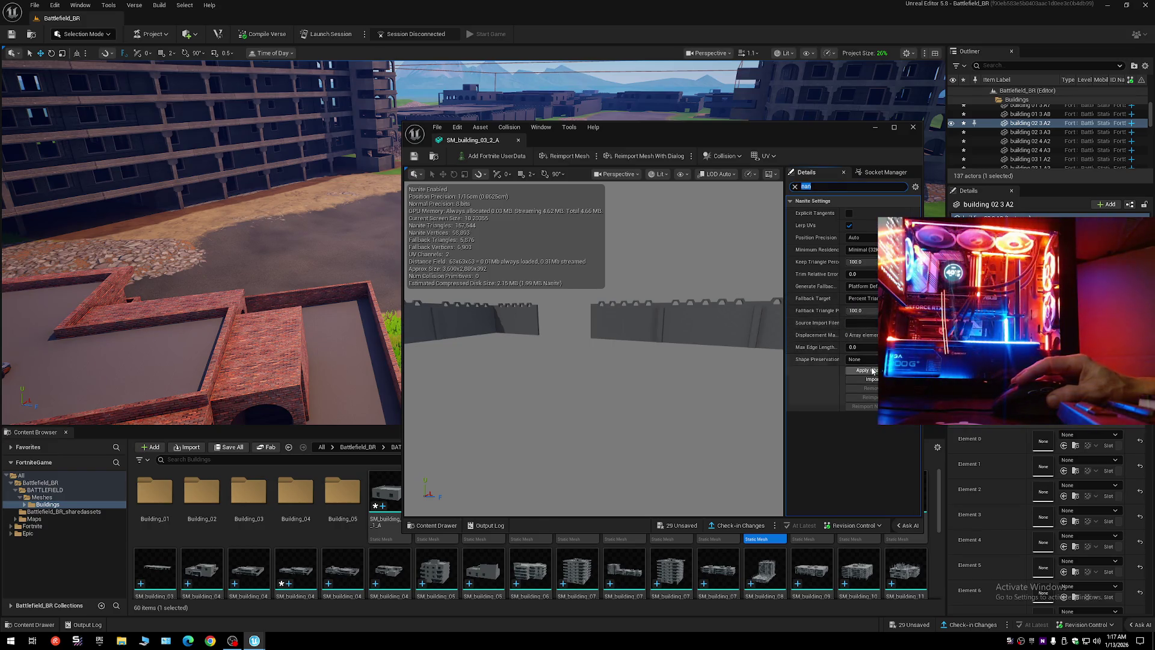
{"action": "left_click", "coordinate": [413, 157]}
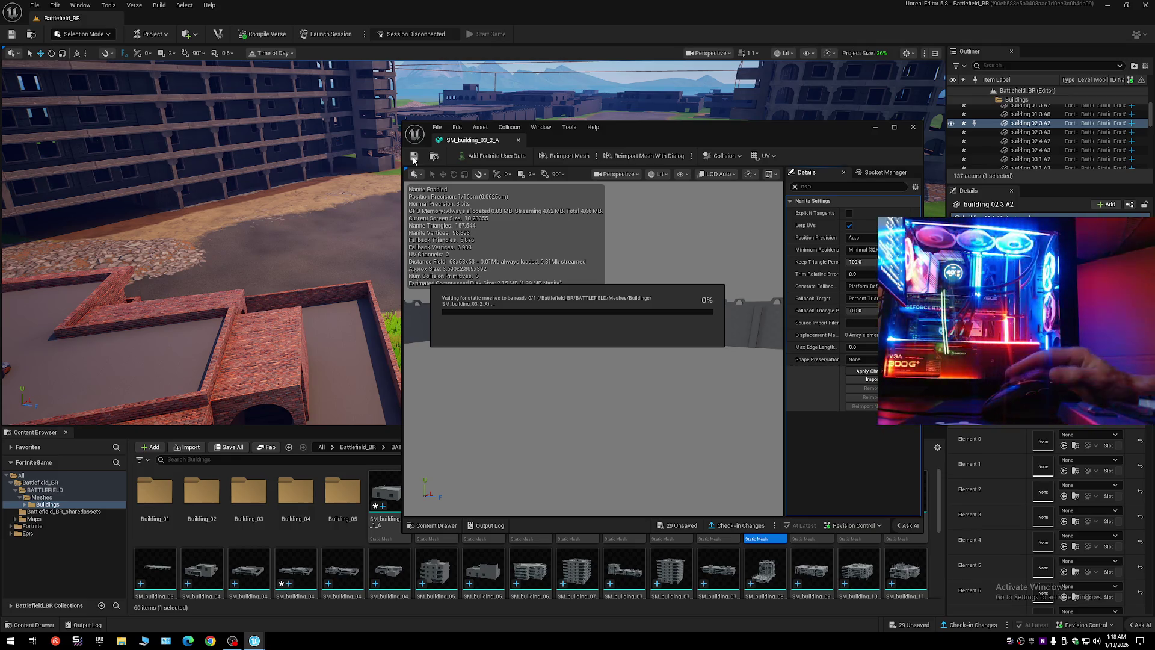
{"action": "left_click", "coordinate": [518, 141]}
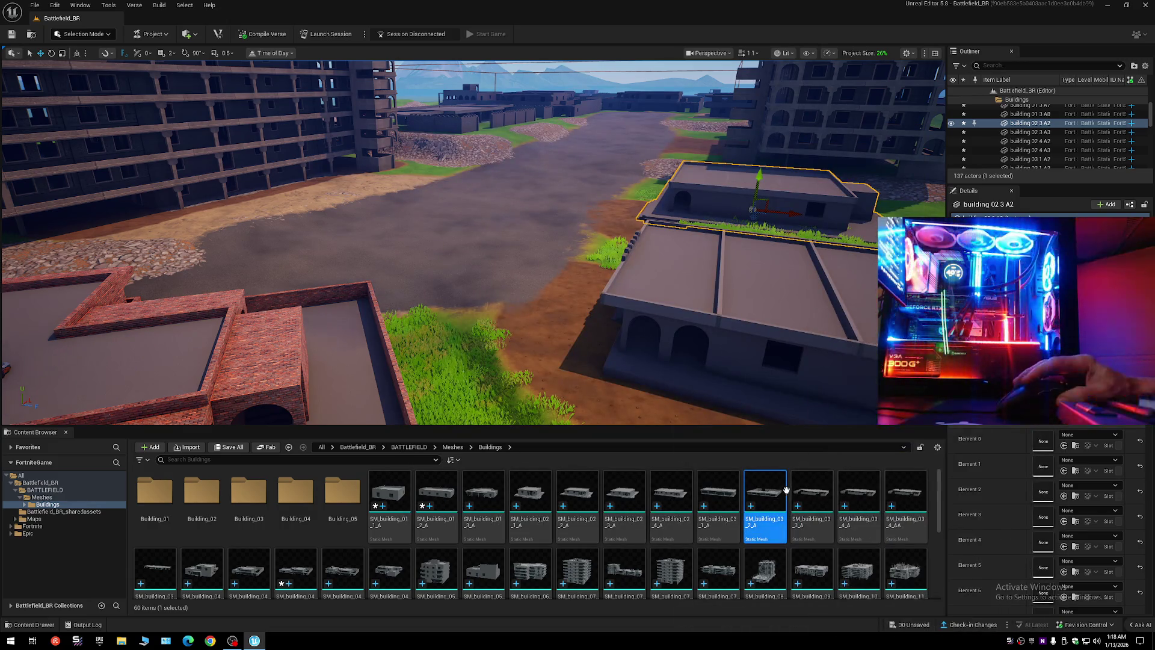
- Give SM_building_03_3_A a Percent Triangles Nanite fallback target and save it
{"action": "double_click", "coordinate": [812, 492]}
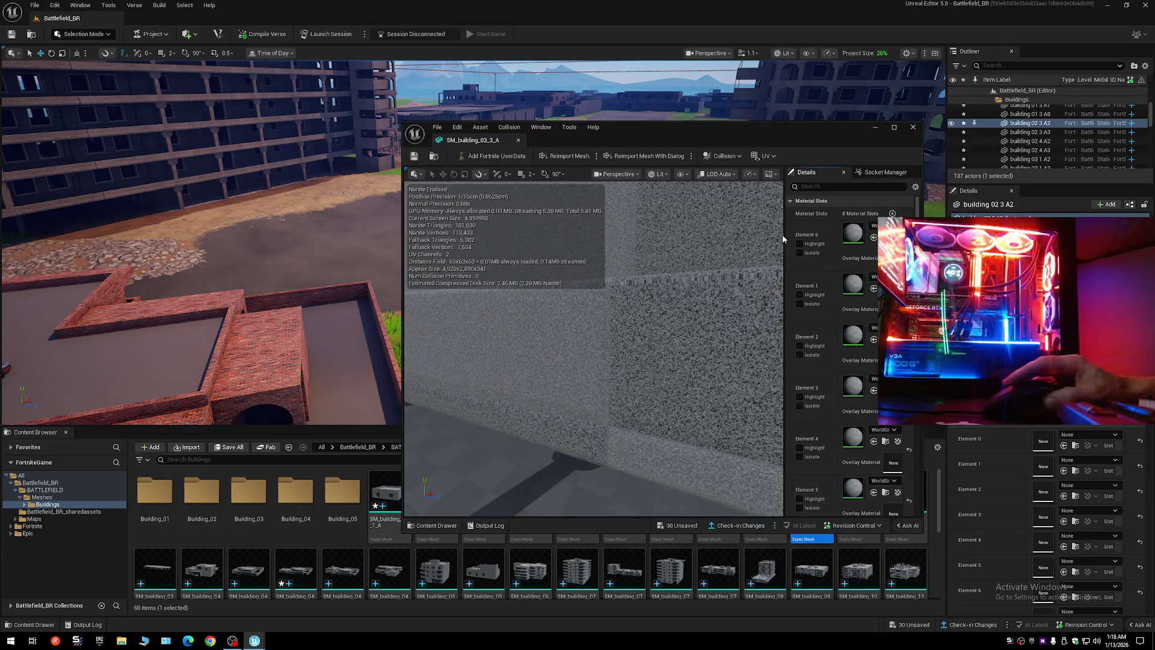
{"action": "type", "text": "nan"}
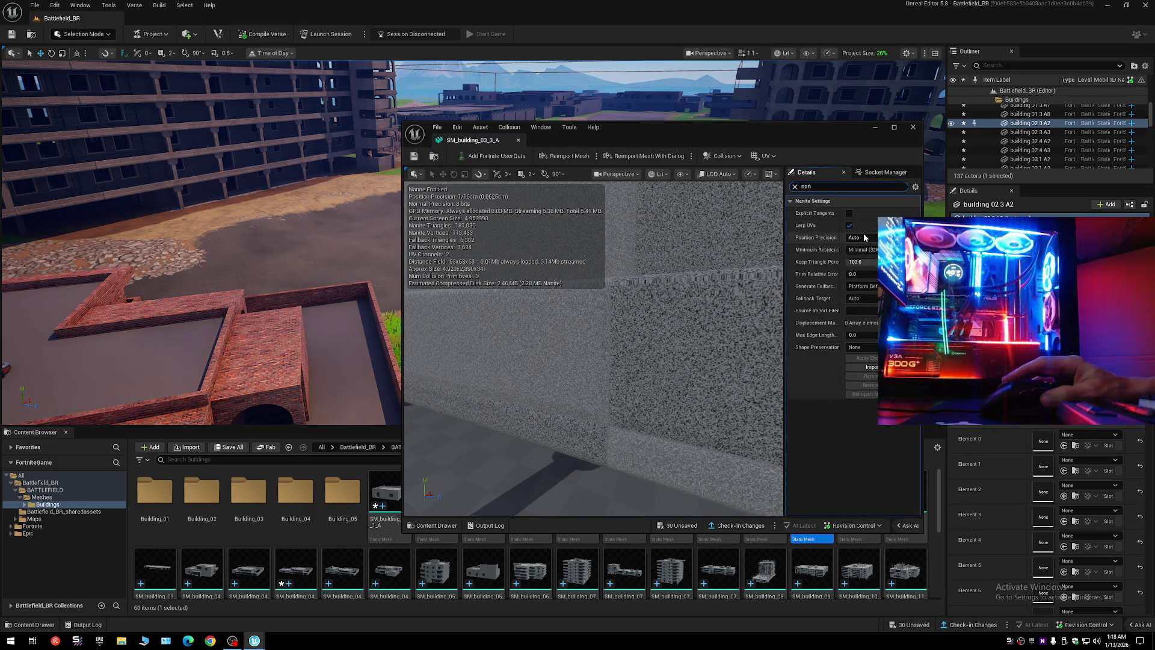
{"action": "left_click", "coordinate": [856, 299]}
{"action": "left_click", "coordinate": [866, 321]}
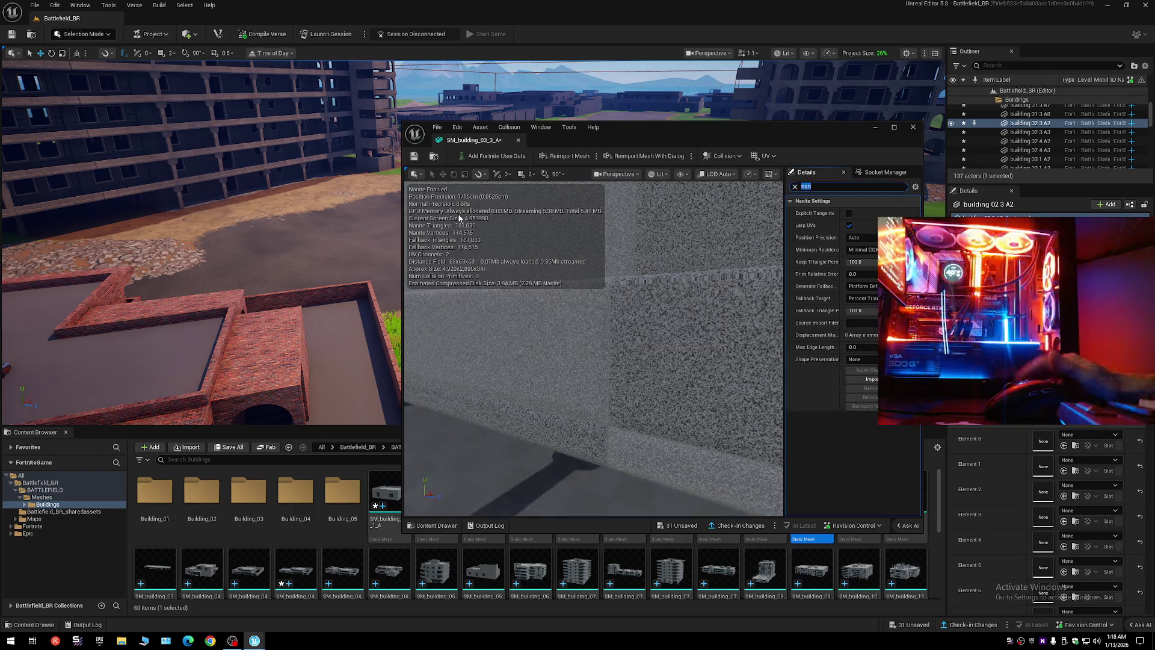
{"action": "left_click", "coordinate": [413, 156]}
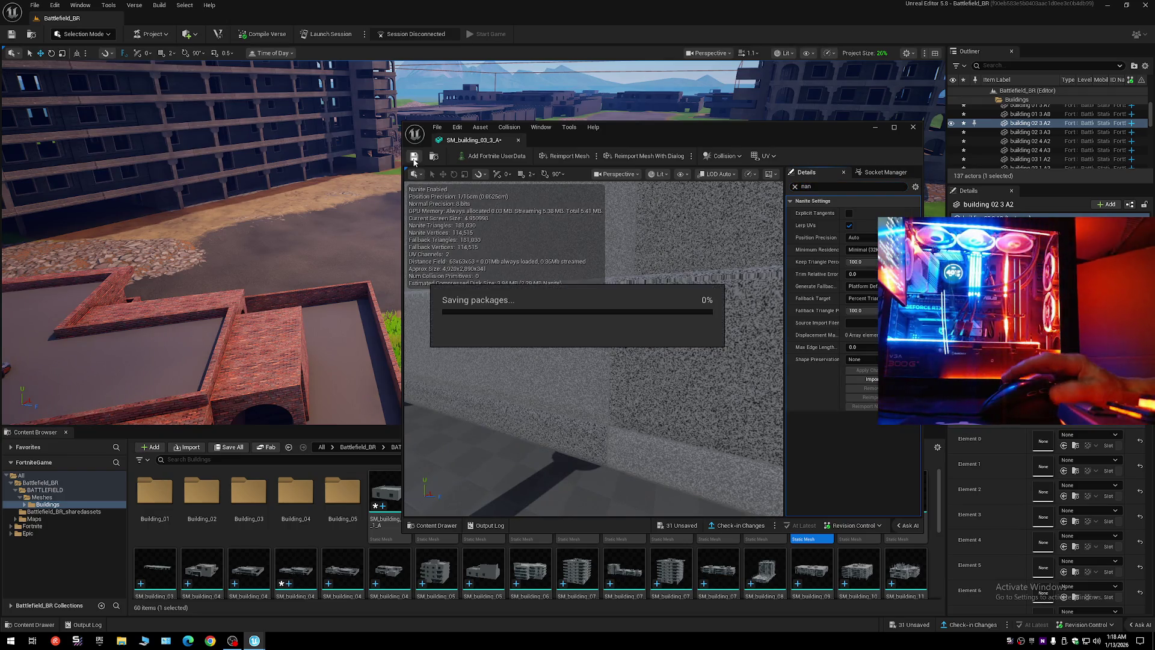
{"action": "left_click", "coordinate": [519, 141]}
{"action": "left_click", "coordinate": [861, 503]}
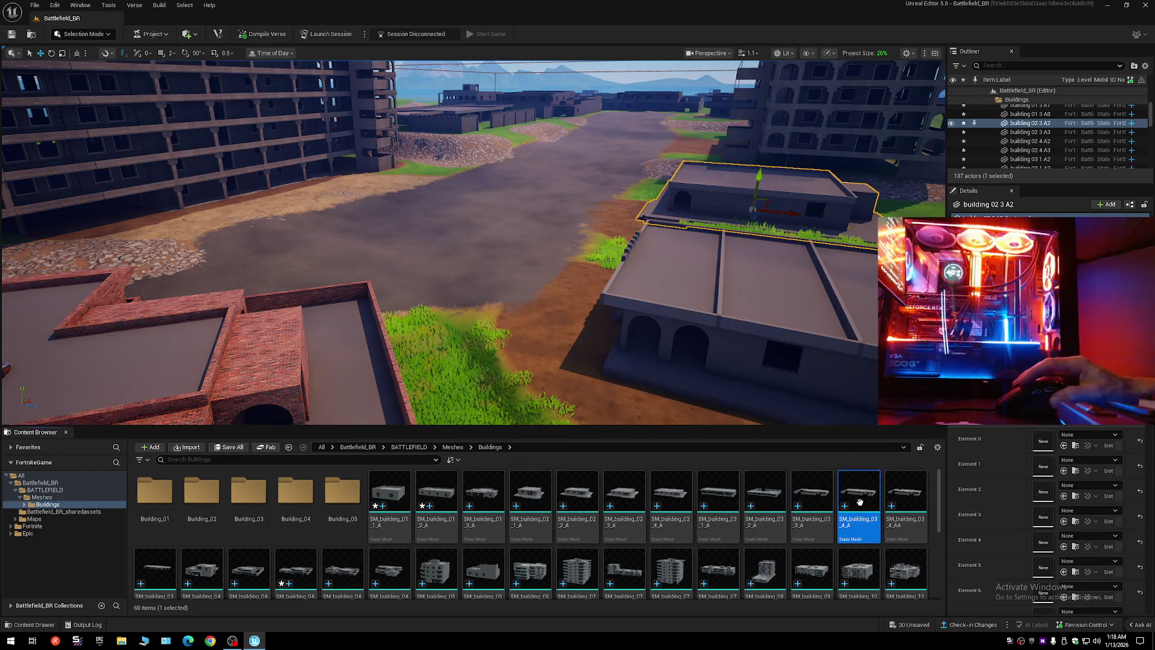
- Set SM_building_03_4_A's Nanite fallback target to Percent Triangles and apply the change
{"action": "double_click", "coordinate": [860, 502]}
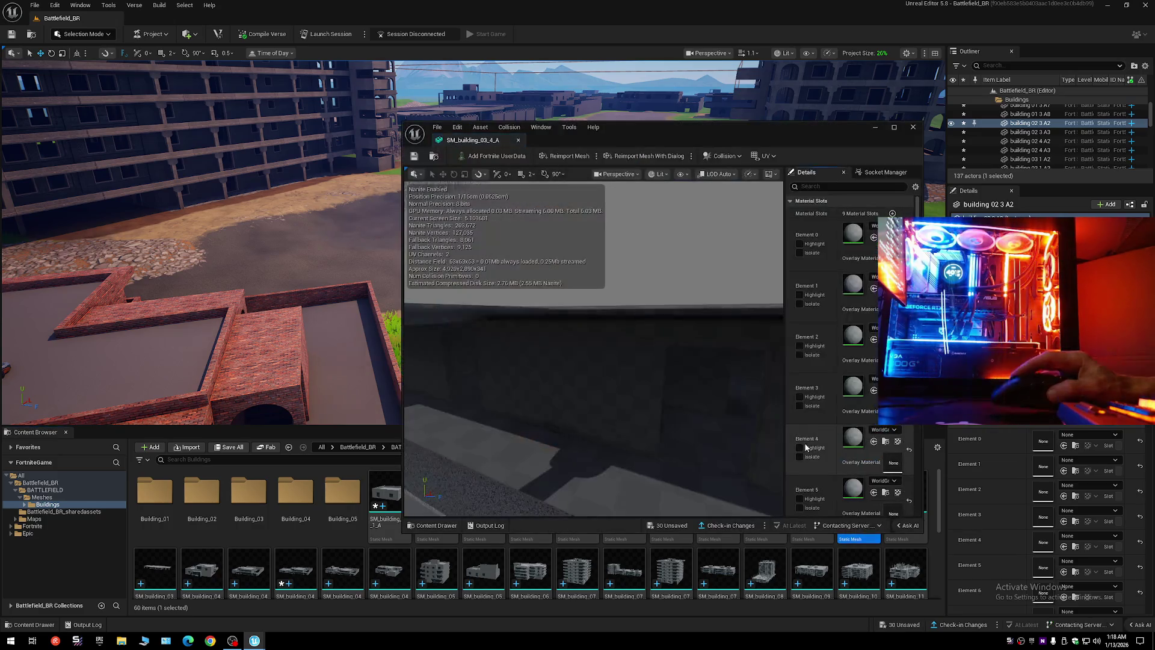
{"action": "right_click", "coordinate": [842, 191]}
{"action": "type", "text": "nan"}
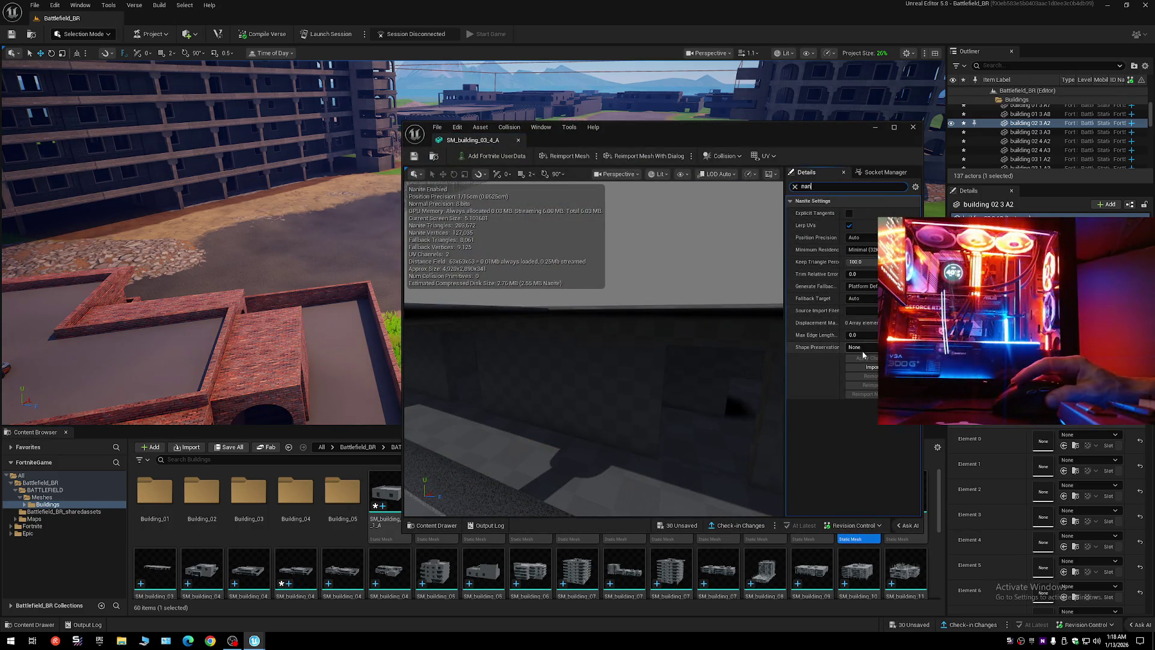
{"action": "left_click", "coordinate": [861, 298]}
{"action": "left_click", "coordinate": [867, 320]}
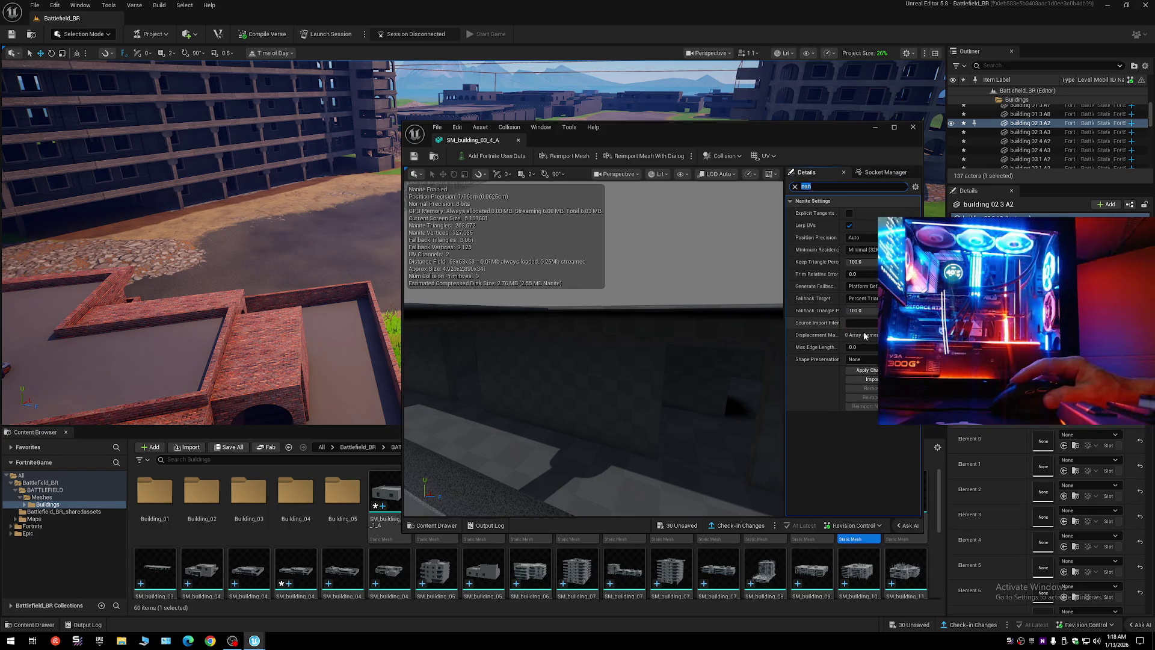
{"action": "left_click", "coordinate": [866, 371]}
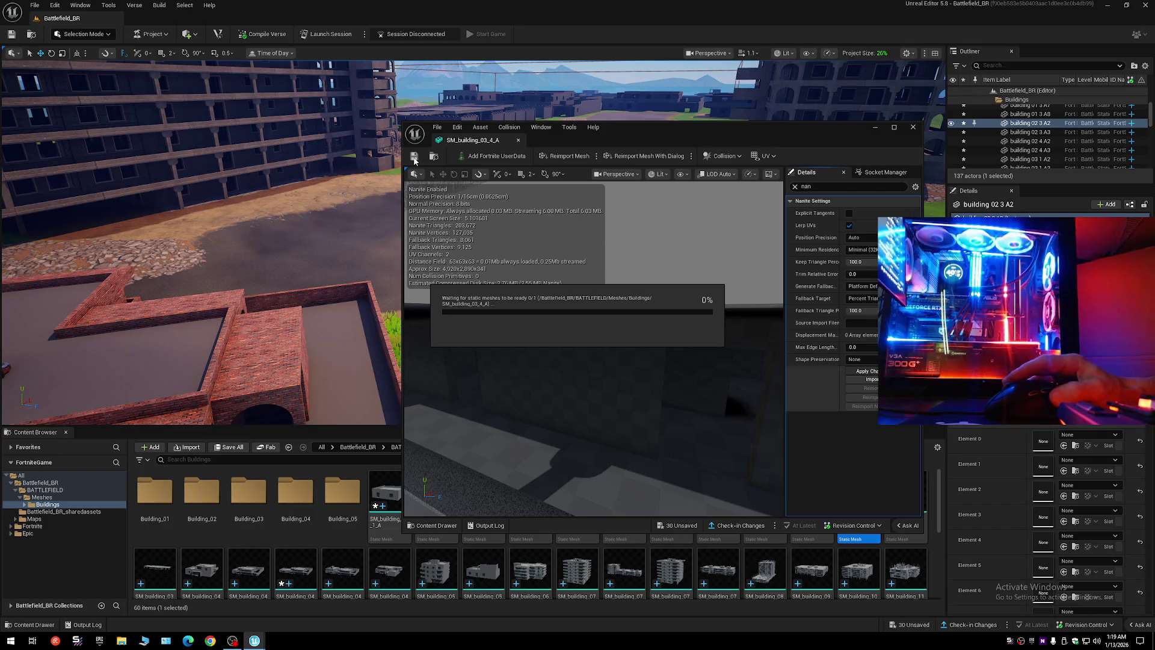
{"action": "left_click", "coordinate": [914, 127]}
- Set SM_building_03_4_AA's Nanite fallback target to Percent Triangles, checking the shape preservation options
{"action": "left_click", "coordinate": [909, 515]}
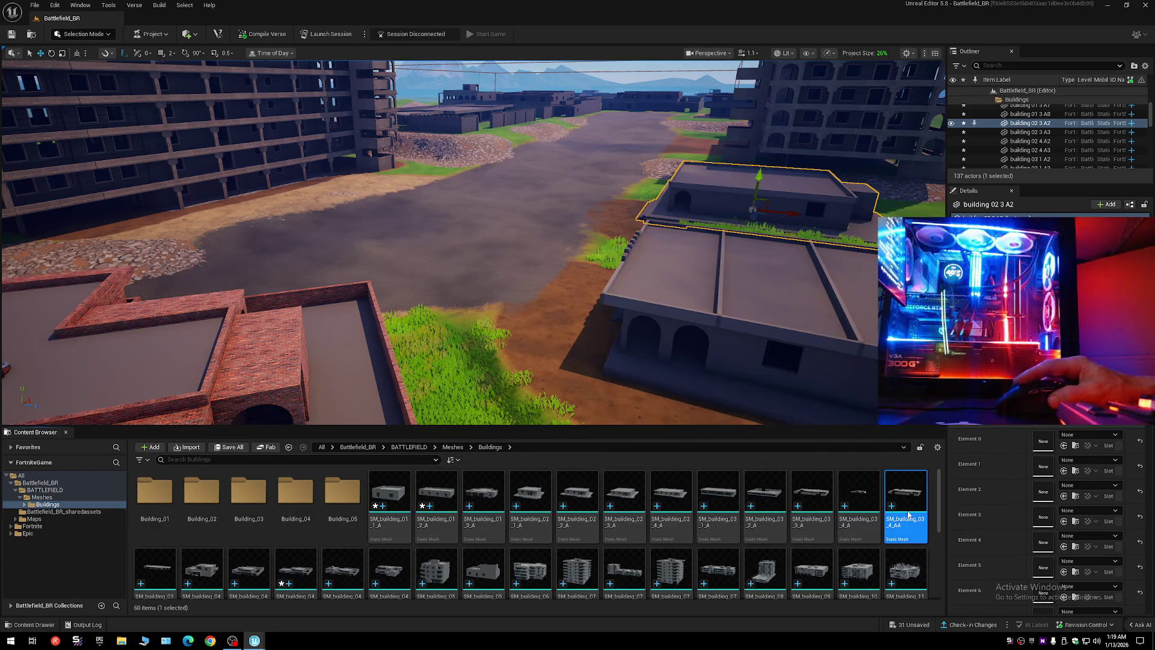
{"action": "double_click", "coordinate": [909, 515]}
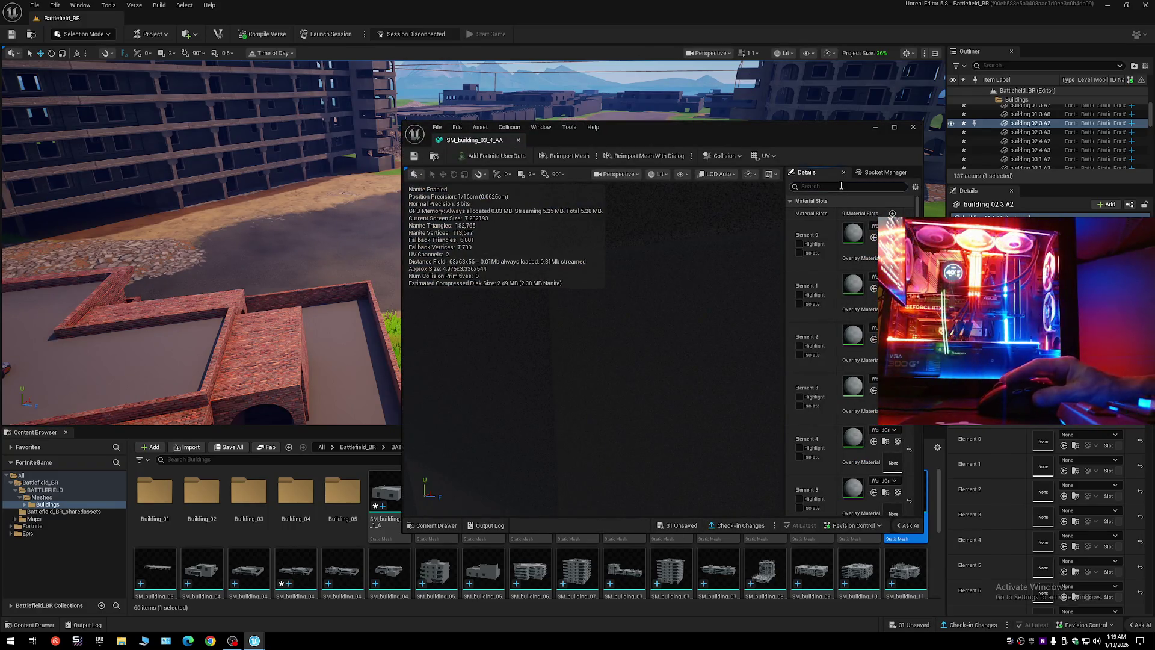
{"action": "type", "text": "nan"}
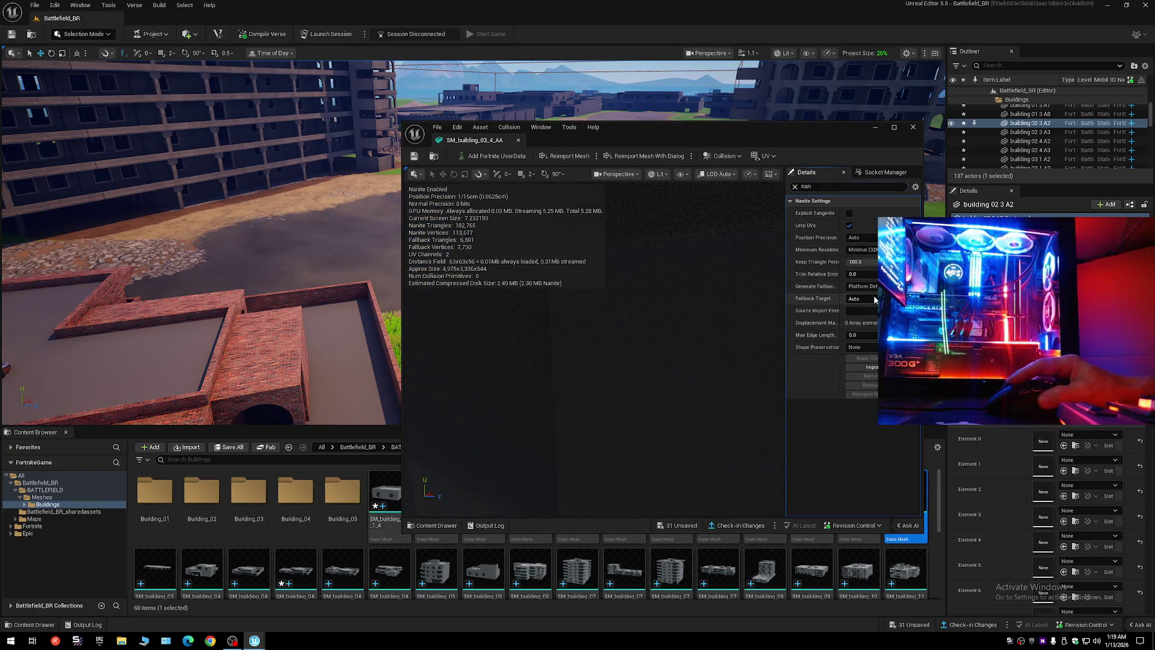
{"action": "left_click", "coordinate": [861, 298]}
{"action": "left_click", "coordinate": [872, 317]}
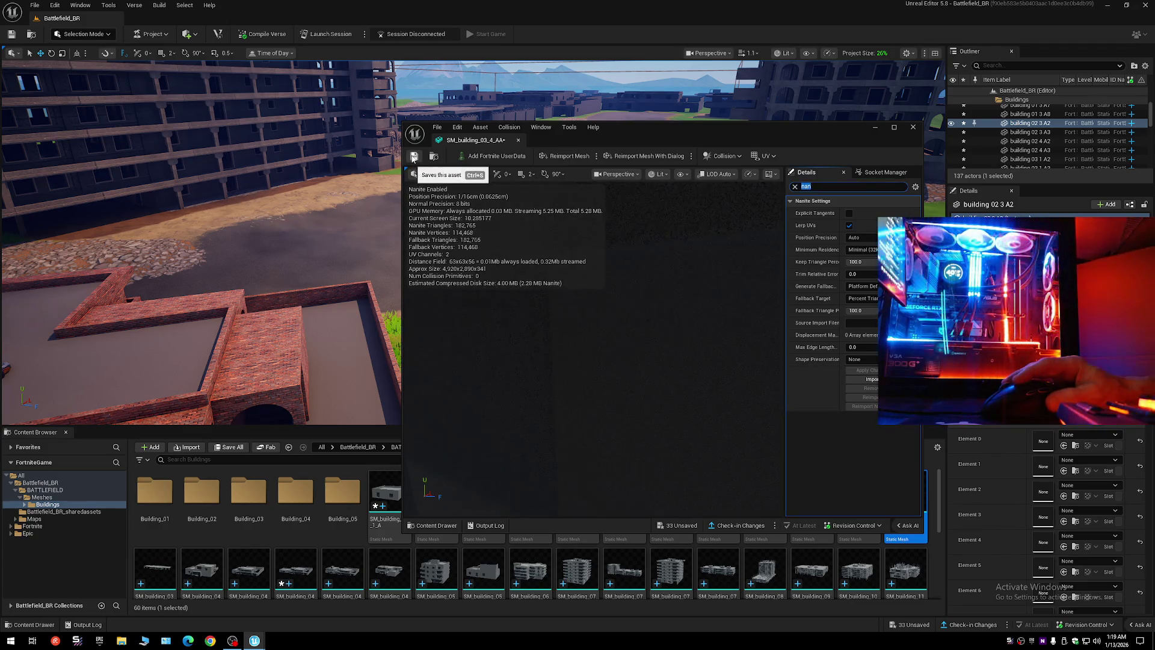
{"action": "left_click", "coordinate": [860, 360]}
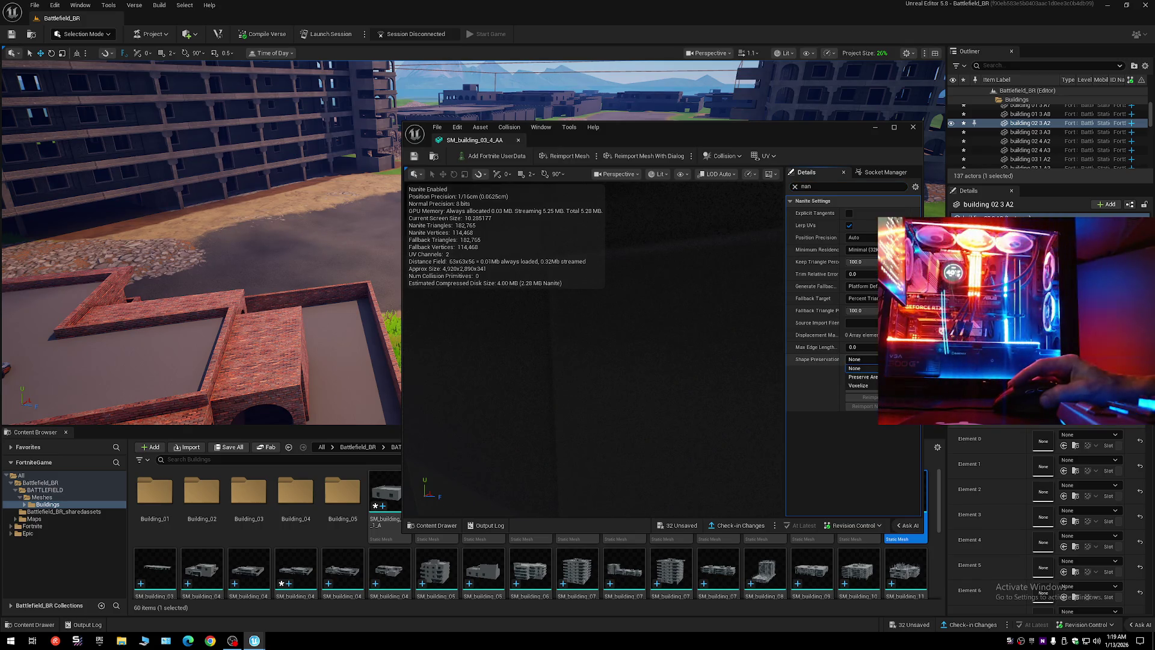
{"action": "left_click", "coordinate": [913, 128]}
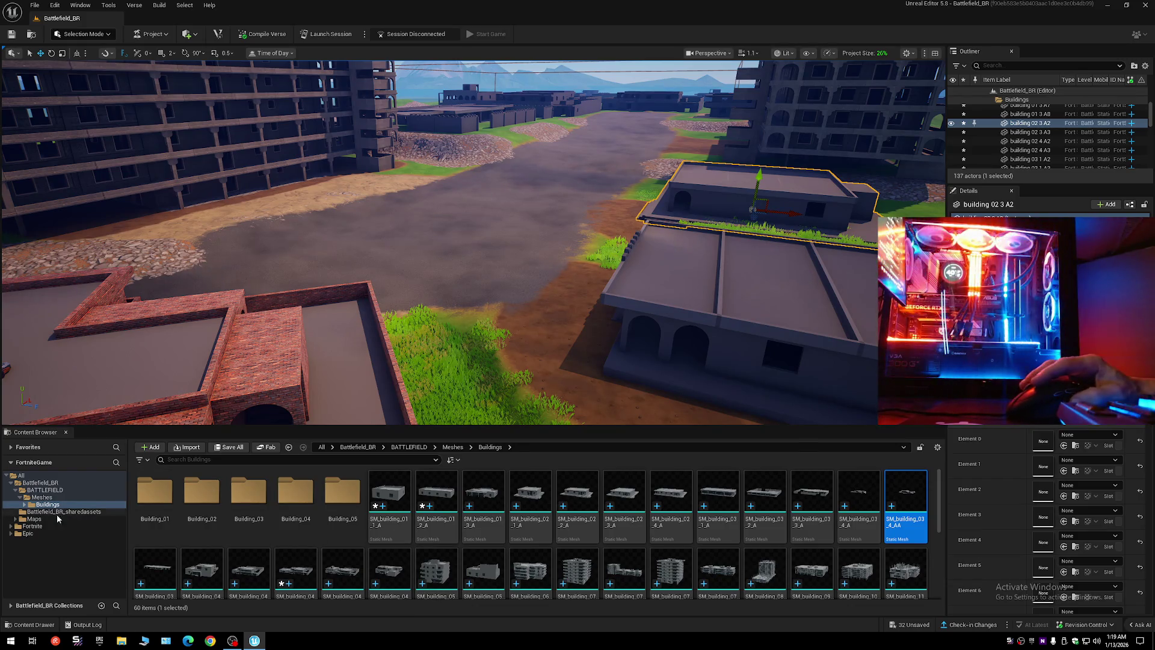
- Apply a Percent Triangles Nanite fallback to Full_Building_Complete and save it with Ctrl+S
{"action": "left_click", "coordinate": [34, 519]}
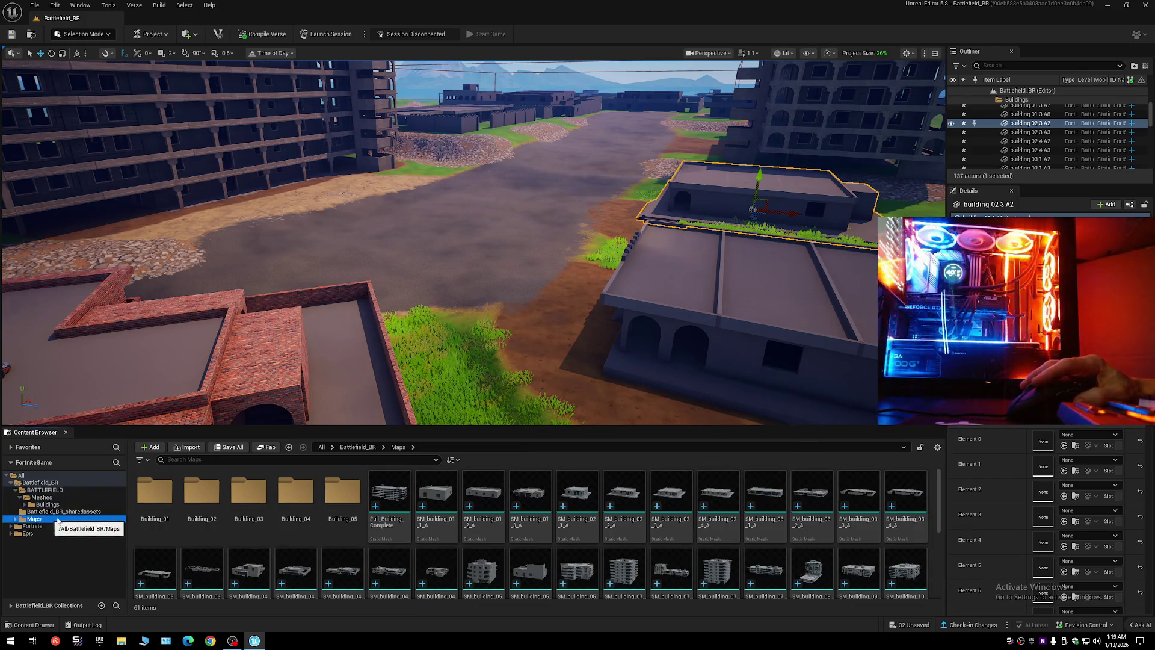
{"action": "left_click", "coordinate": [391, 511]}
{"action": "double_click", "coordinate": [392, 510]}
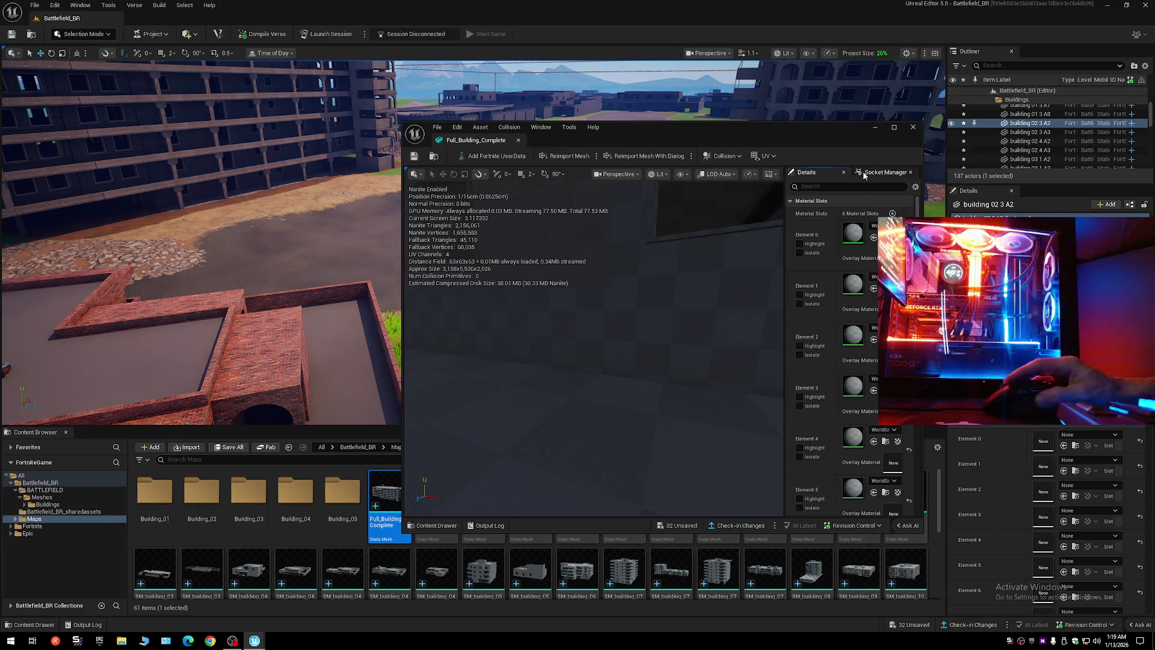
{"action": "type", "text": "nan"}
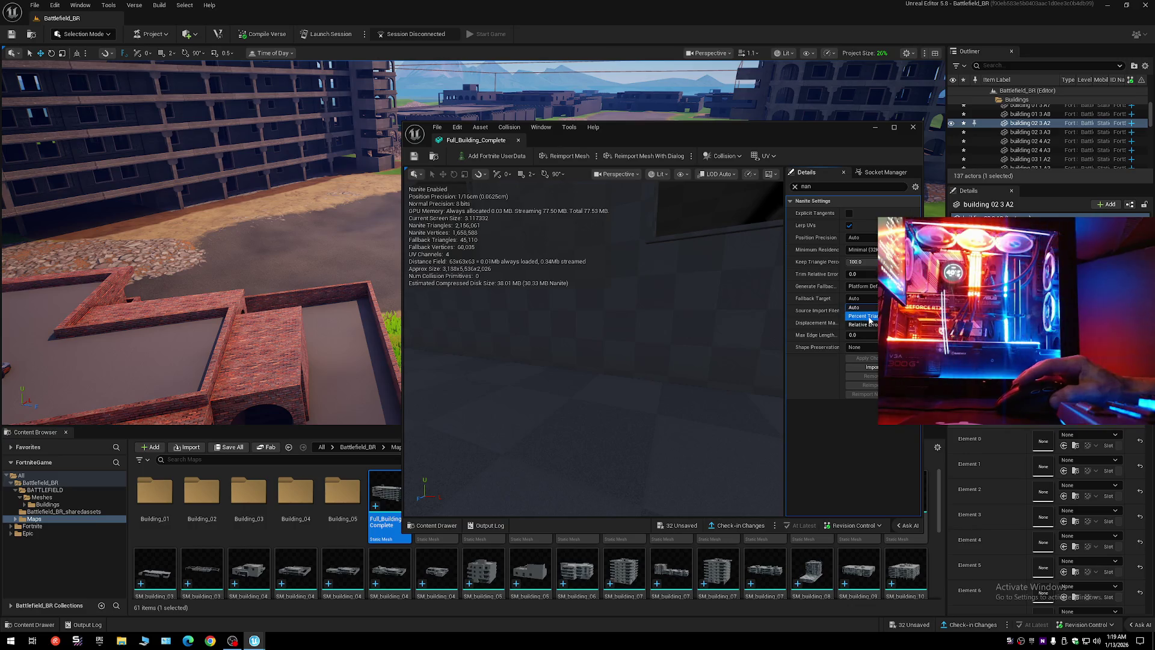
{"action": "left_click", "coordinate": [873, 371]}
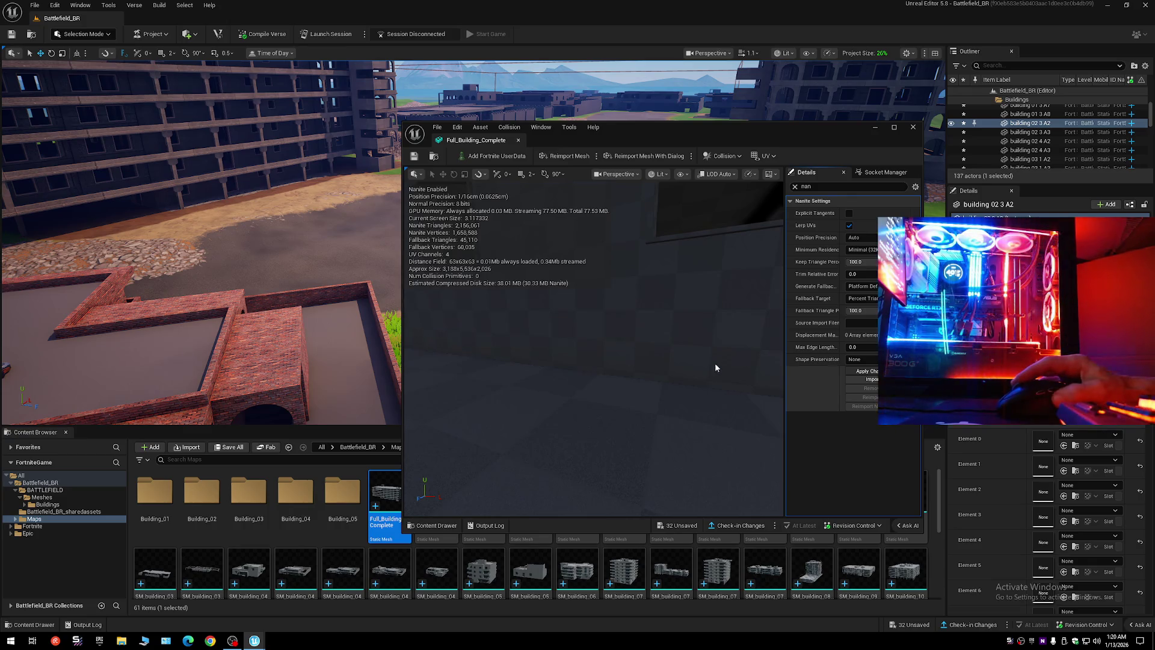
{"action": "key", "text": "ctrl+s"}
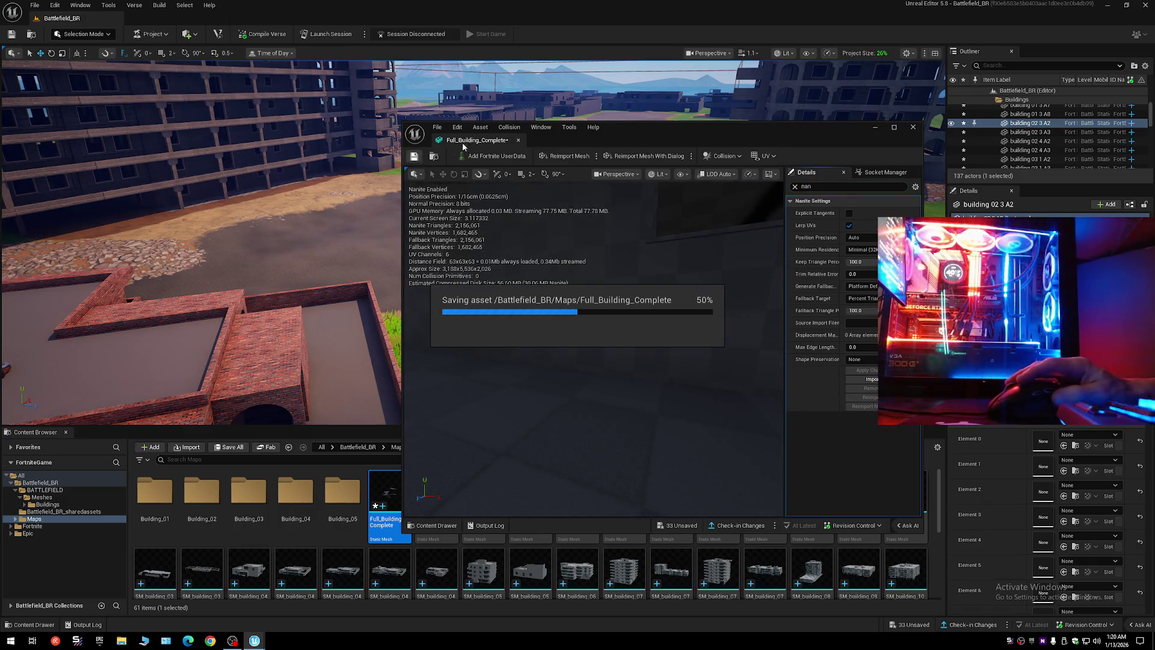
{"action": "left_click", "coordinate": [518, 140]}
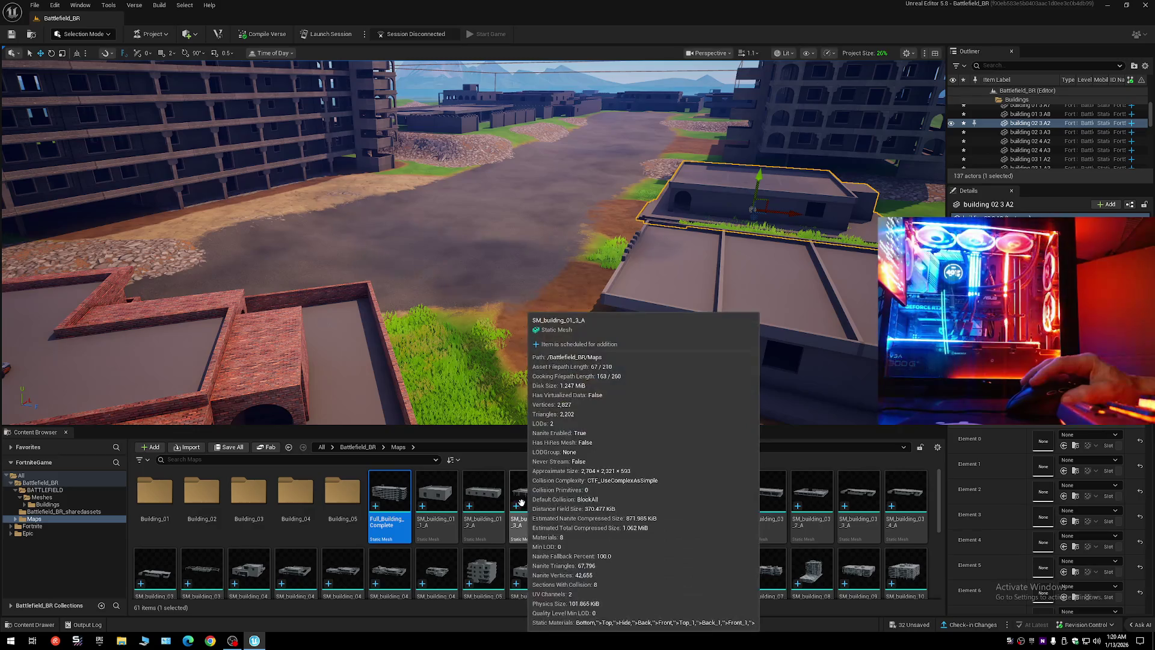
- Trial-place SM_building_01_3_A and an SM_building_04 mesh, remove them, then place SM_building_04_2_A
{"action": "mouse_move", "coordinate": [521, 502]}
{"action": "left_mouse_down"}
{"action": "mouse_move", "coordinate": [505, 240]}
{"action": "mouse_move", "coordinate": [481, 219]}
{"action": "left_mouse_up"}
{"action": "key", "text": "ctrl+z"}
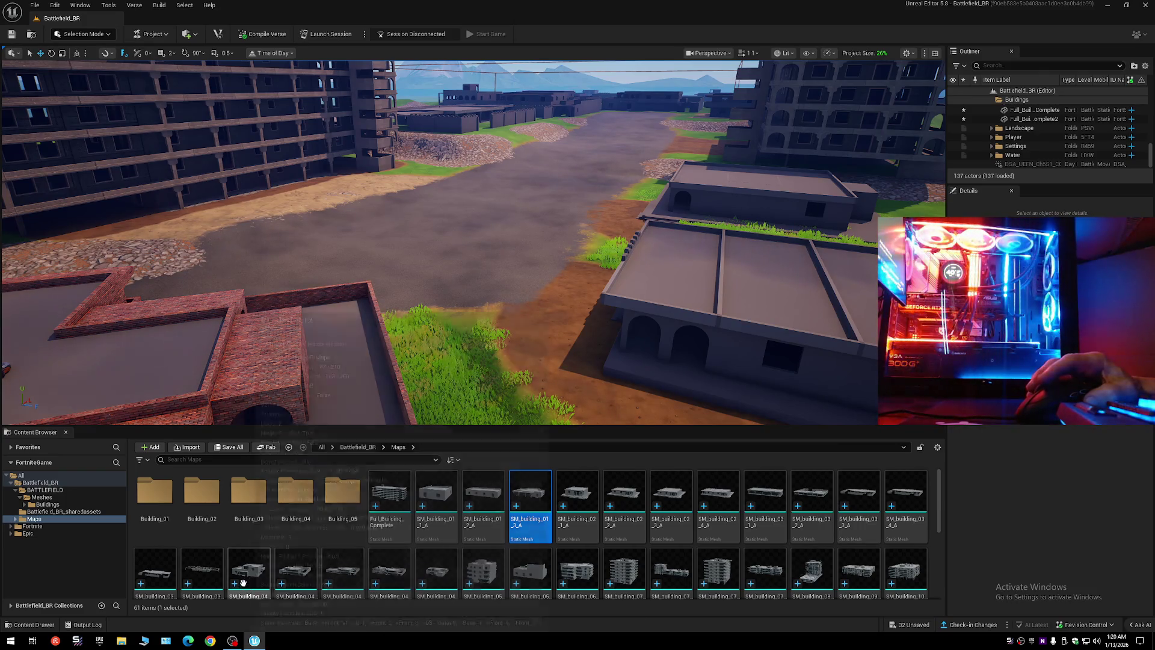
{"action": "mouse_move", "coordinate": [260, 588]}
{"action": "left_mouse_down"}
{"action": "mouse_move", "coordinate": [498, 265]}
{"action": "mouse_move", "coordinate": [469, 178]}
{"action": "mouse_move", "coordinate": [470, 217]}
{"action": "left_mouse_up"}
{"action": "scroll", "coordinate": [490, 250], "scroll_direction": "down", "scroll_amount": 3}
{"action": "key", "text": "Delete"}
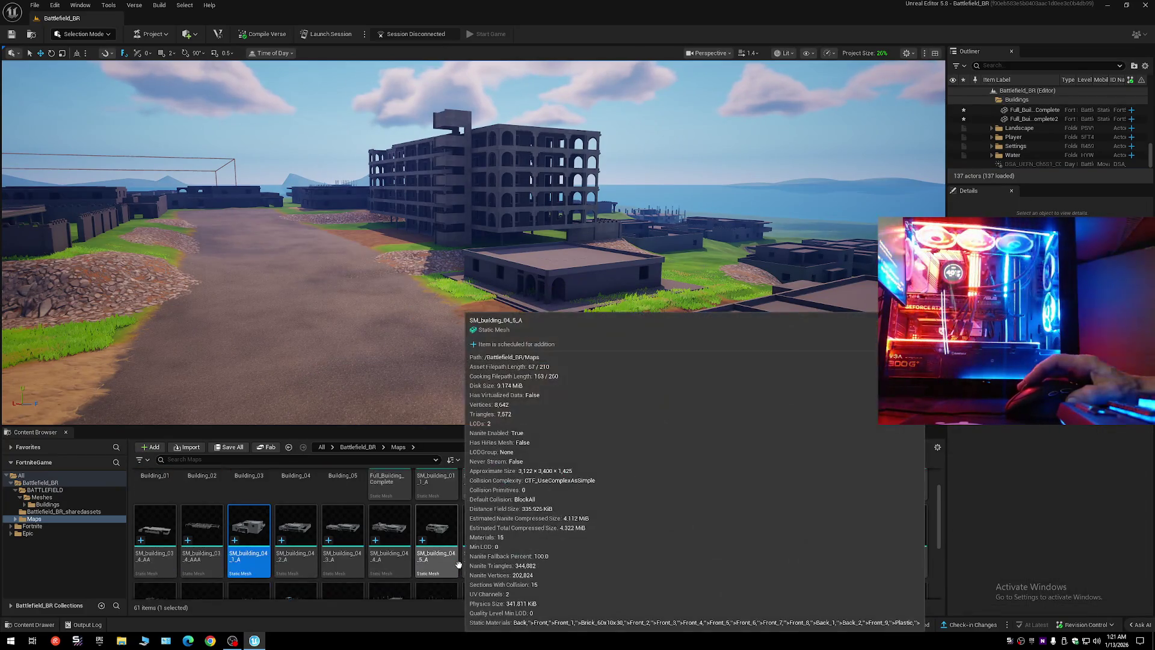
{"action": "scroll", "coordinate": [451, 559], "scroll_direction": "down", "scroll_amount": 1}
{"action": "left_click", "coordinate": [295, 529]}
{"action": "mouse_move", "coordinate": [295, 530]}
{"action": "left_mouse_down"}
{"action": "mouse_move", "coordinate": [386, 370]}
{"action": "mouse_move", "coordinate": [345, 348]}
{"action": "mouse_move", "coordinate": [354, 397]}
{"action": "left_mouse_up"}
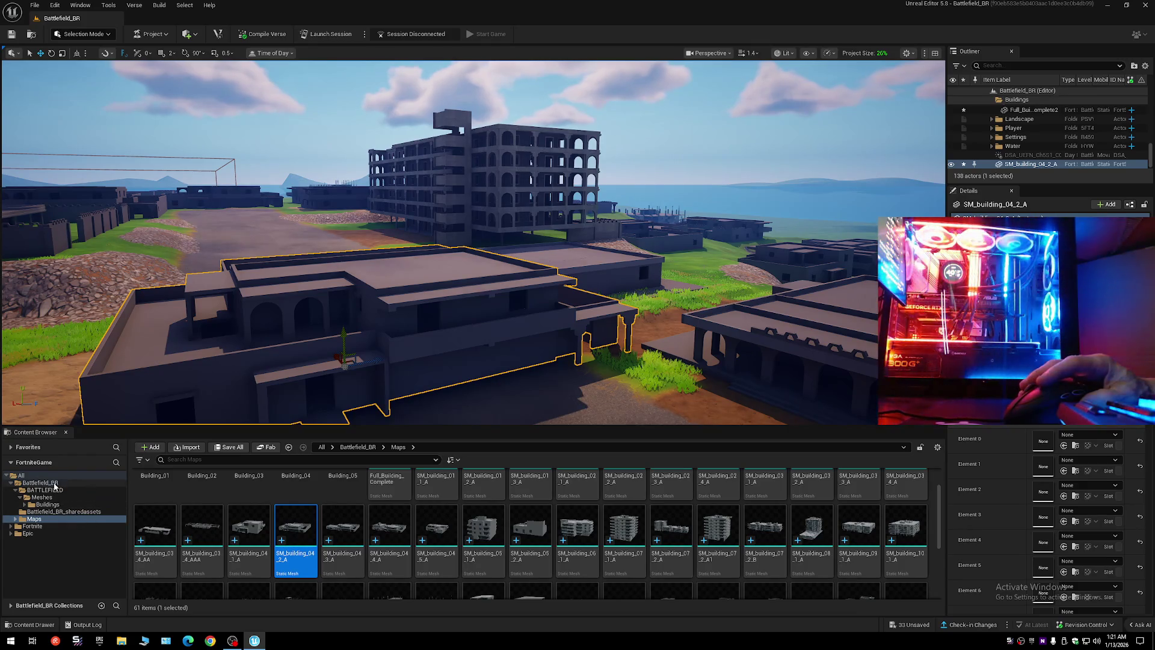
- Try M_Barrier_BoundsSolid on Element 0, undo it, and delete the placed SM_building_04_2_A
{"action": "left_click", "coordinate": [21, 475]}
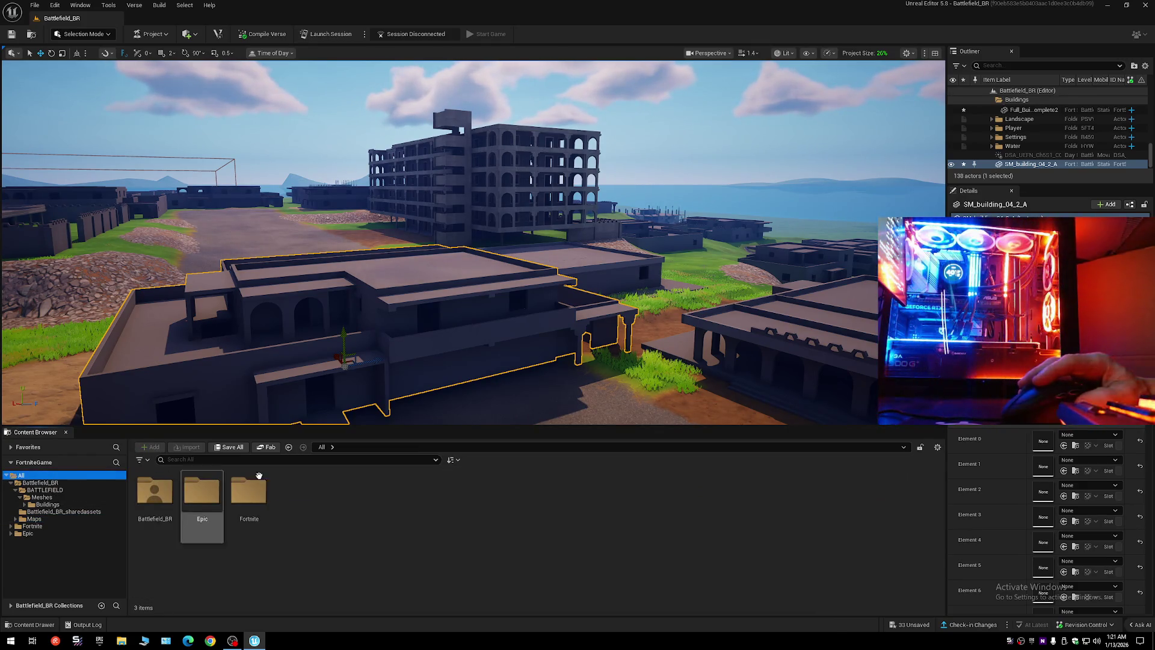
{"action": "left_click", "coordinate": [1089, 434]}
{"action": "left_click", "coordinate": [1077, 482]}
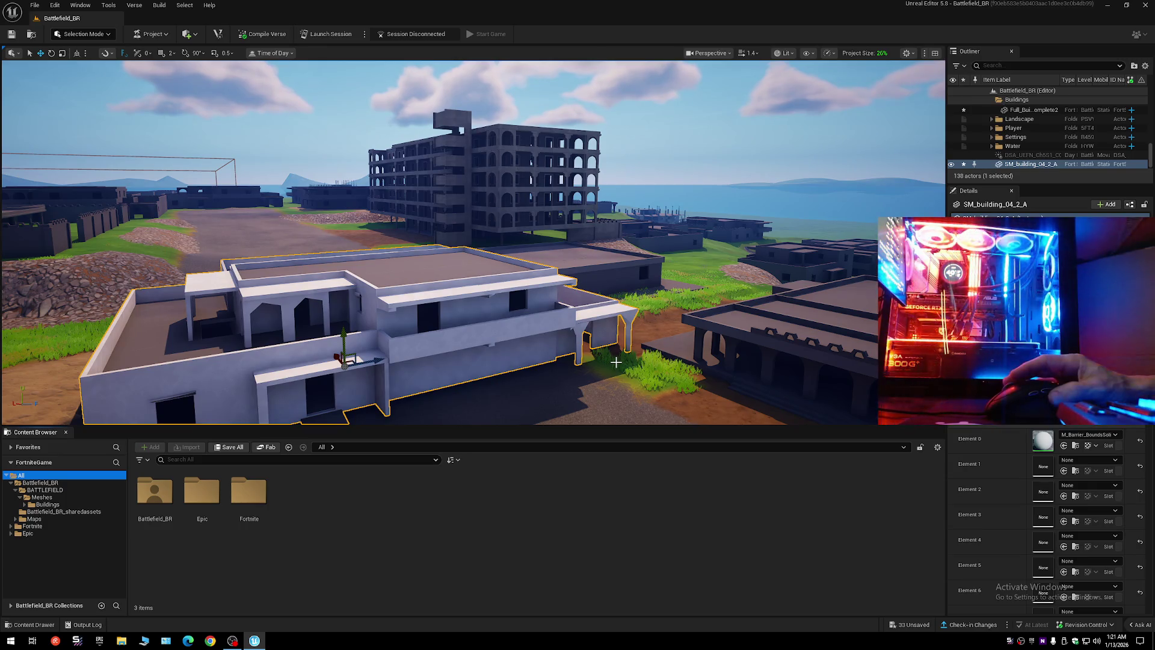
{"action": "key", "text": "ctrl+z"}
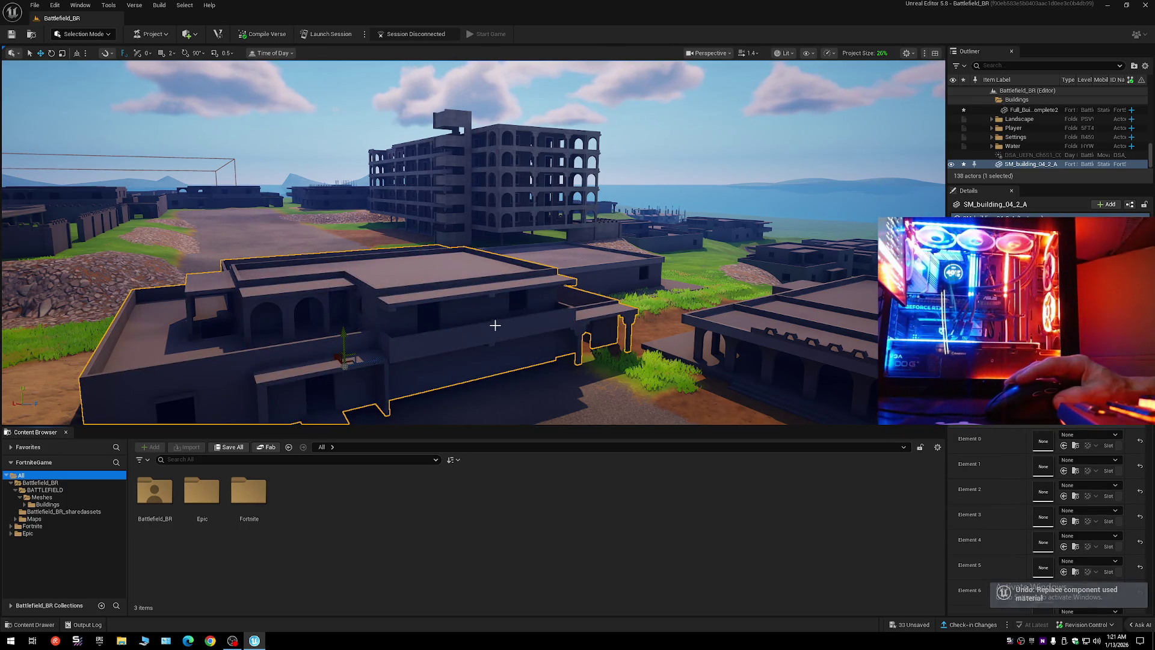
{"action": "key", "text": "Delete"}
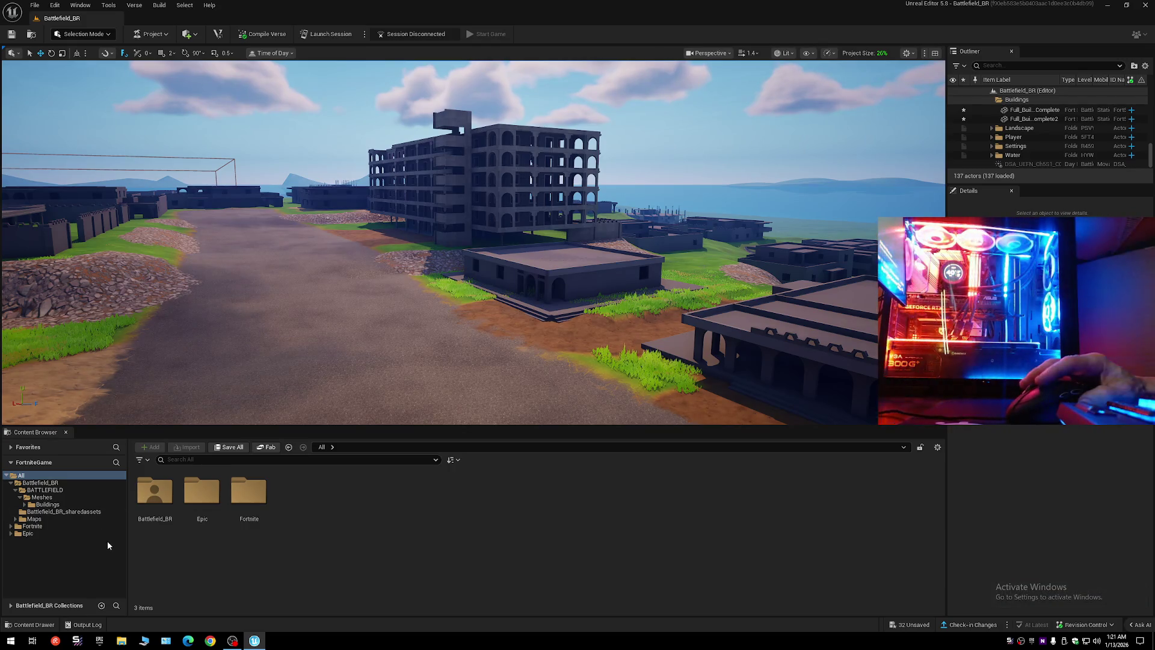
- Select all building meshes in the folder except the Building_01–05 subfolders and Full_Building_Complete
{"action": "left_click", "coordinate": [45, 521]}
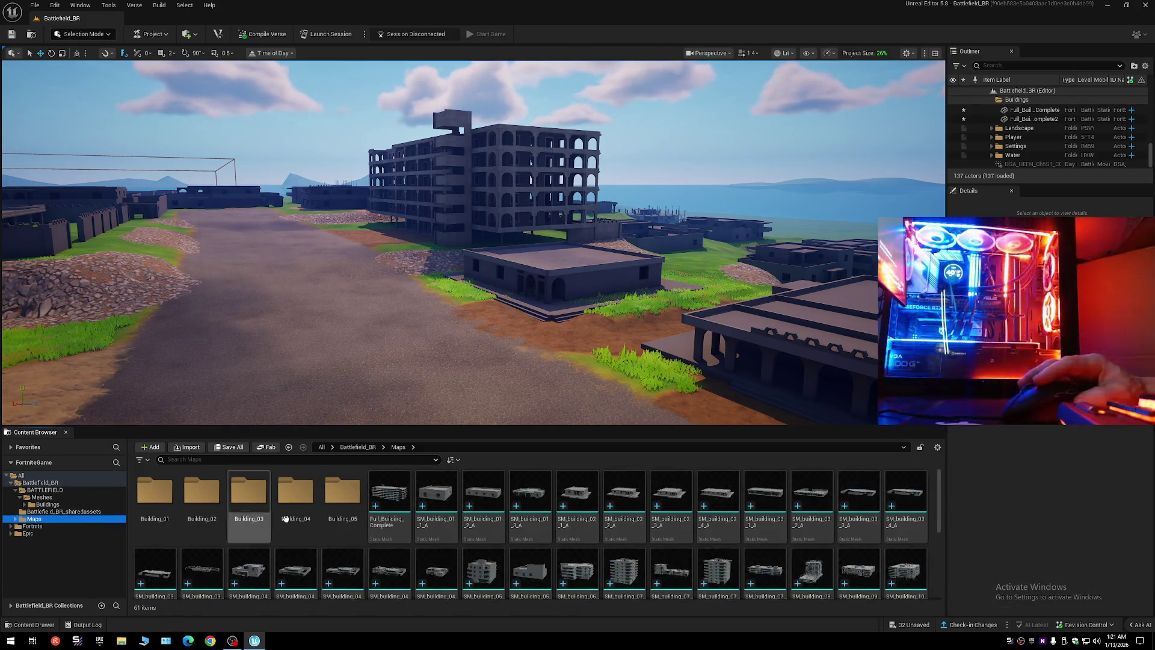
{"action": "mouse_move", "coordinate": [394, 505]}
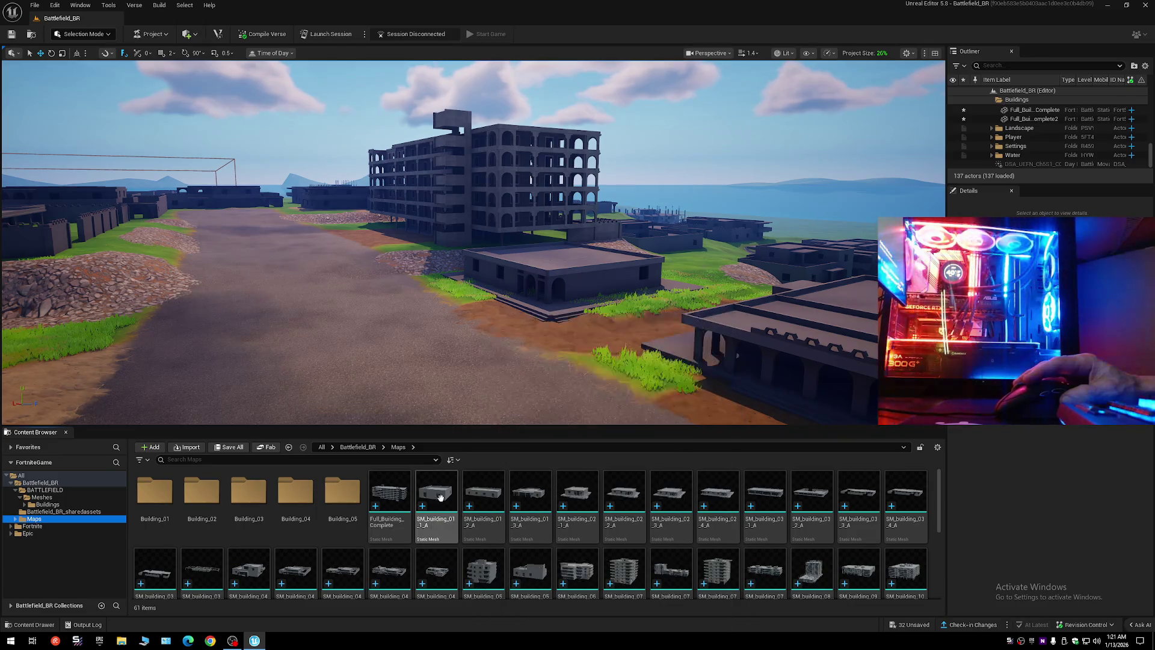
{"action": "left_click", "coordinate": [427, 499]}
{"action": "key", "text": "ctrl+a"}
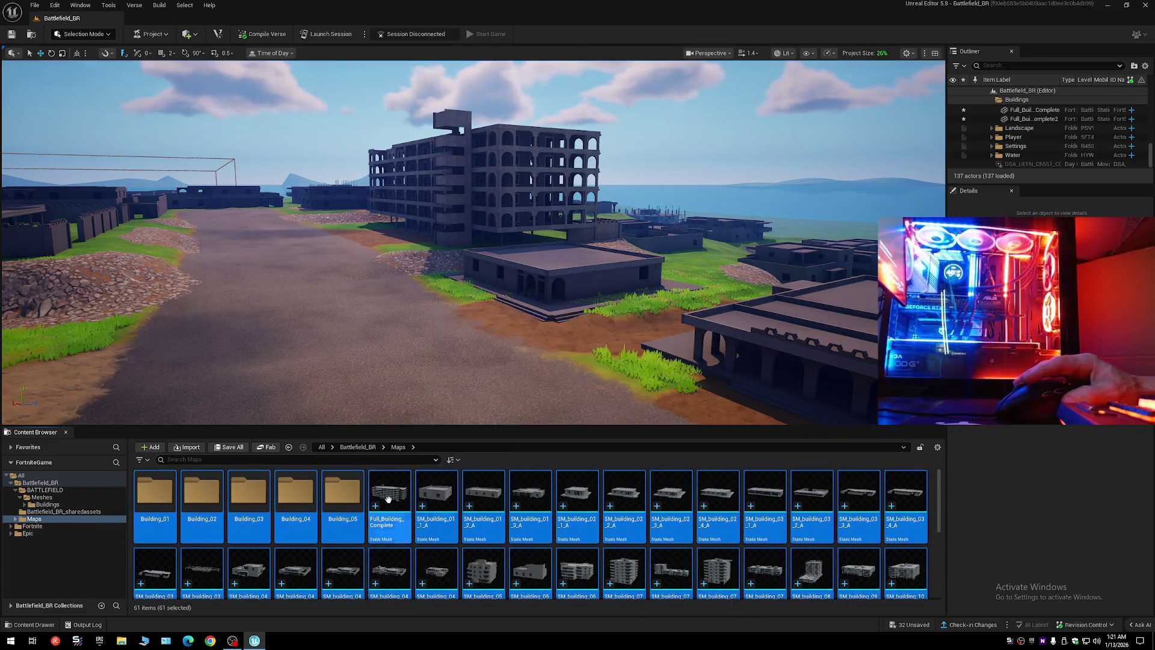
{"action": "left_click", "coordinate": [323, 499], "text": "ctrl"}
{"action": "left_click", "coordinate": [296, 498], "text": "ctrl"}
{"action": "left_click", "coordinate": [249, 498], "text": "ctrl"}
{"action": "left_click", "coordinate": [202, 498], "text": "ctrl"}
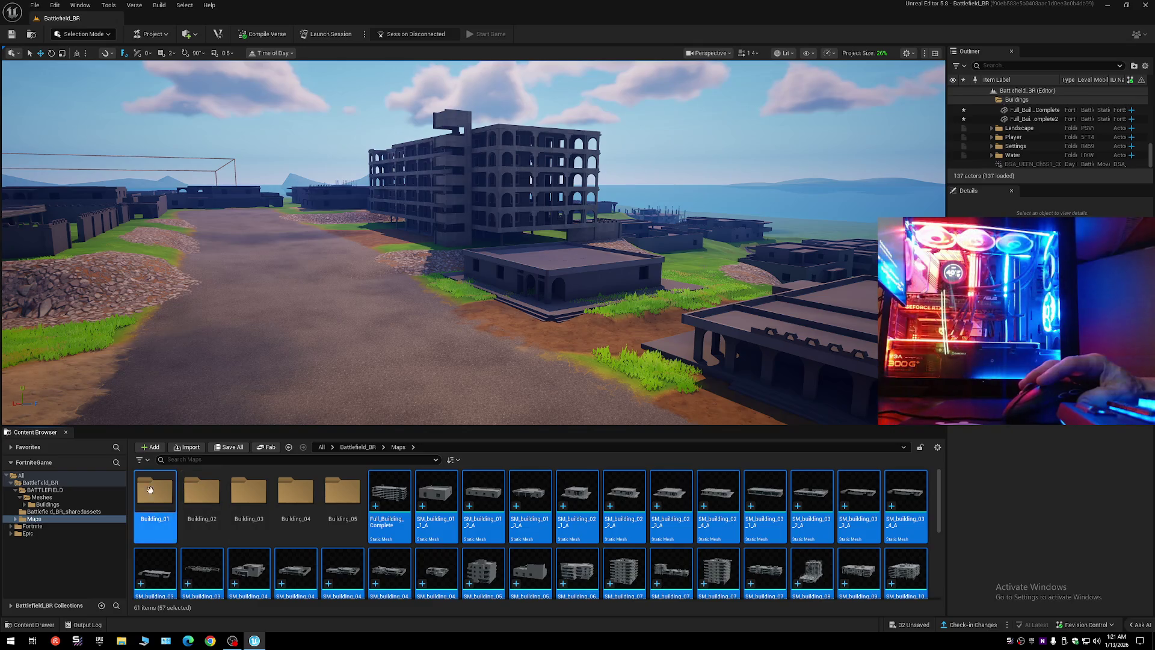
{"action": "left_click", "coordinate": [155, 498], "text": "ctrl"}
{"action": "left_click", "coordinate": [397, 498], "text": "ctrl"}
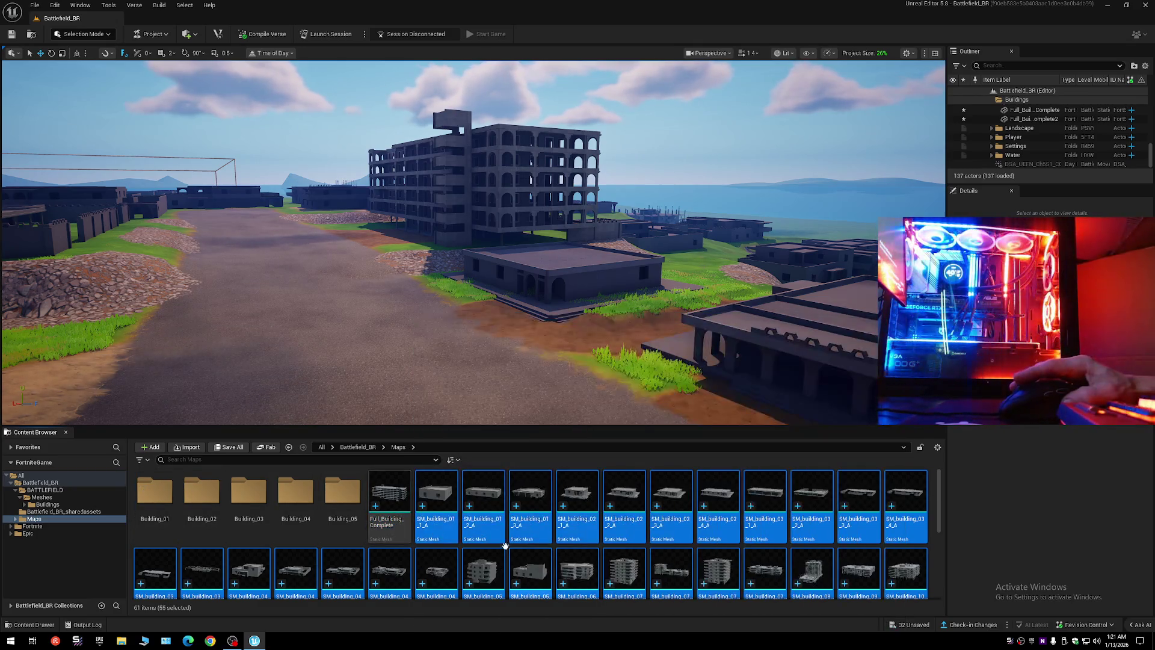
{"action": "scroll", "coordinate": [505, 548], "scroll_direction": "down", "scroll_amount": 2}
{"action": "scroll", "coordinate": [505, 547], "scroll_direction": "up", "scroll_amount": 2}
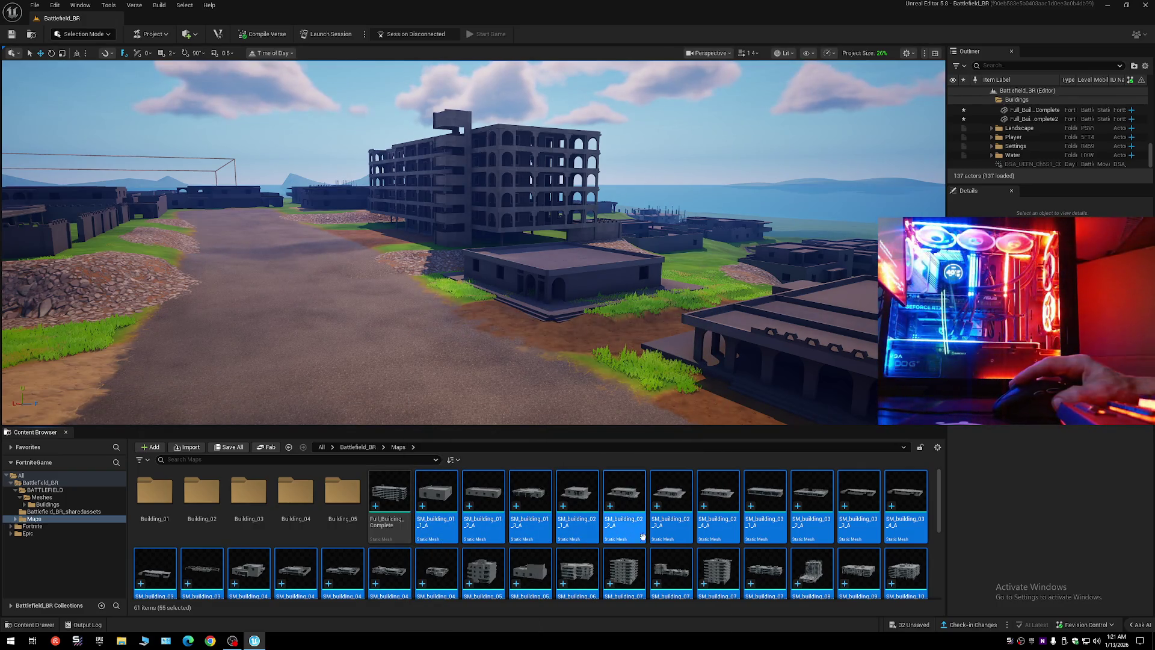
- Open and close Full_Building_Complete, then fly the view down the road toward the buildings
{"action": "double_click", "coordinate": [389, 499]}
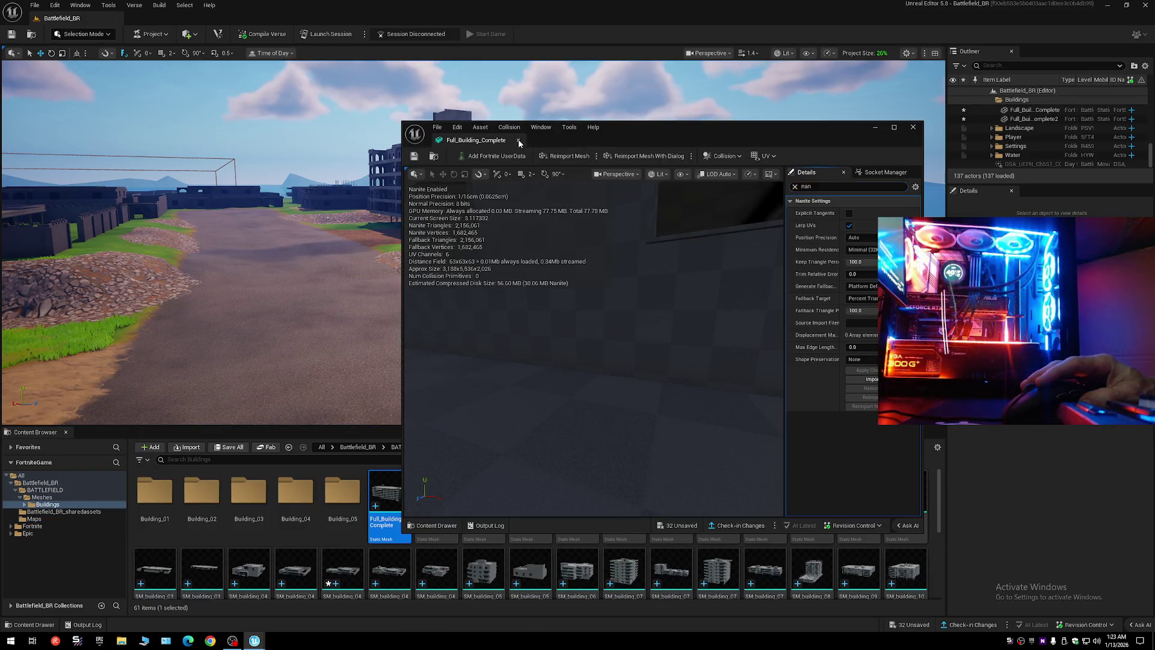
{"action": "left_click", "coordinate": [472, 204]}
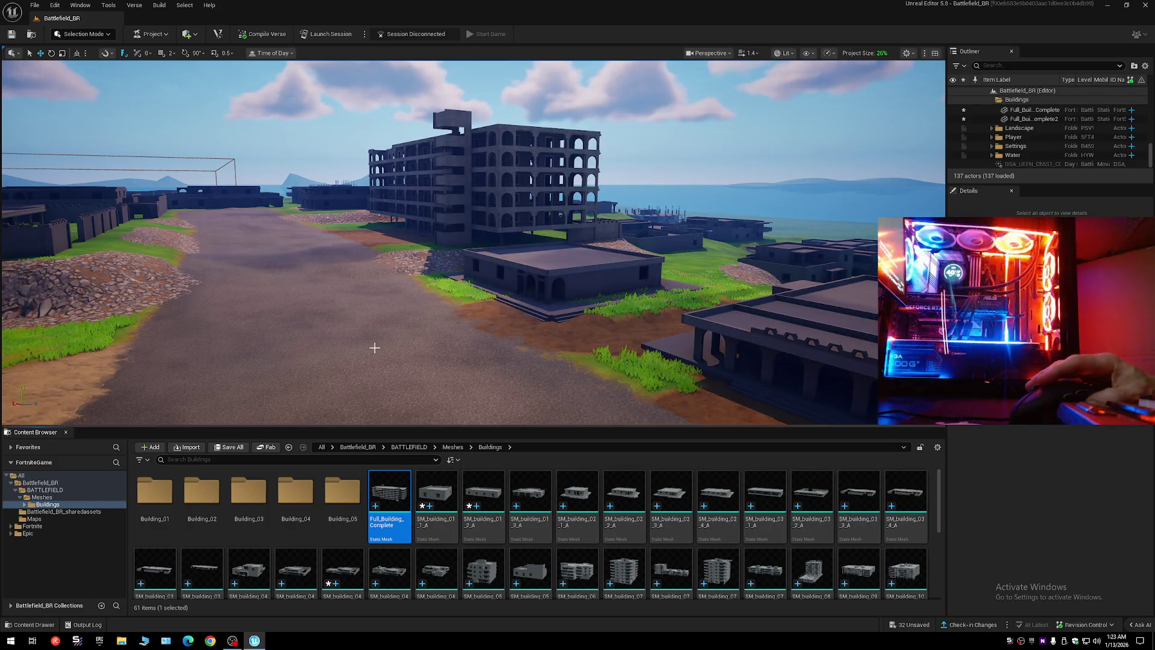
{"action": "mouse_move", "coordinate": [559, 371]}
{"action": "left_mouse_down"}
{"action": "mouse_move", "coordinate": [505, 313]}
{"action": "mouse_move", "coordinate": [571, 374]}
{"action": "left_mouse_up"}
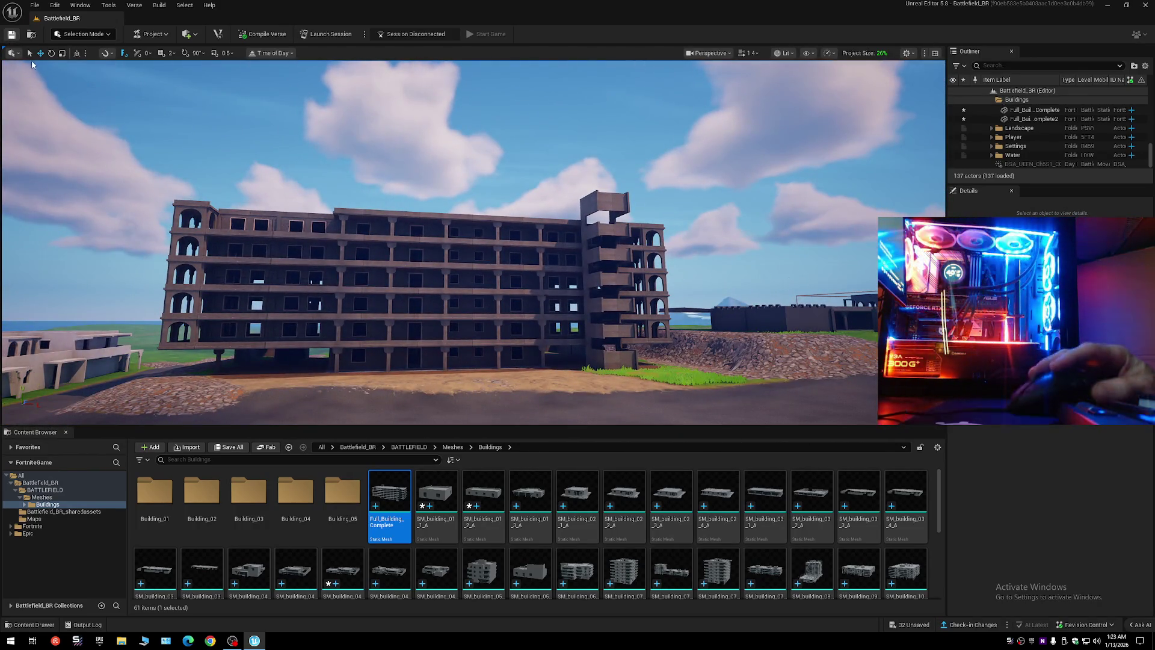
- Save all outstanding asset changes with Save All
{"action": "left_click", "coordinate": [34, 5]}
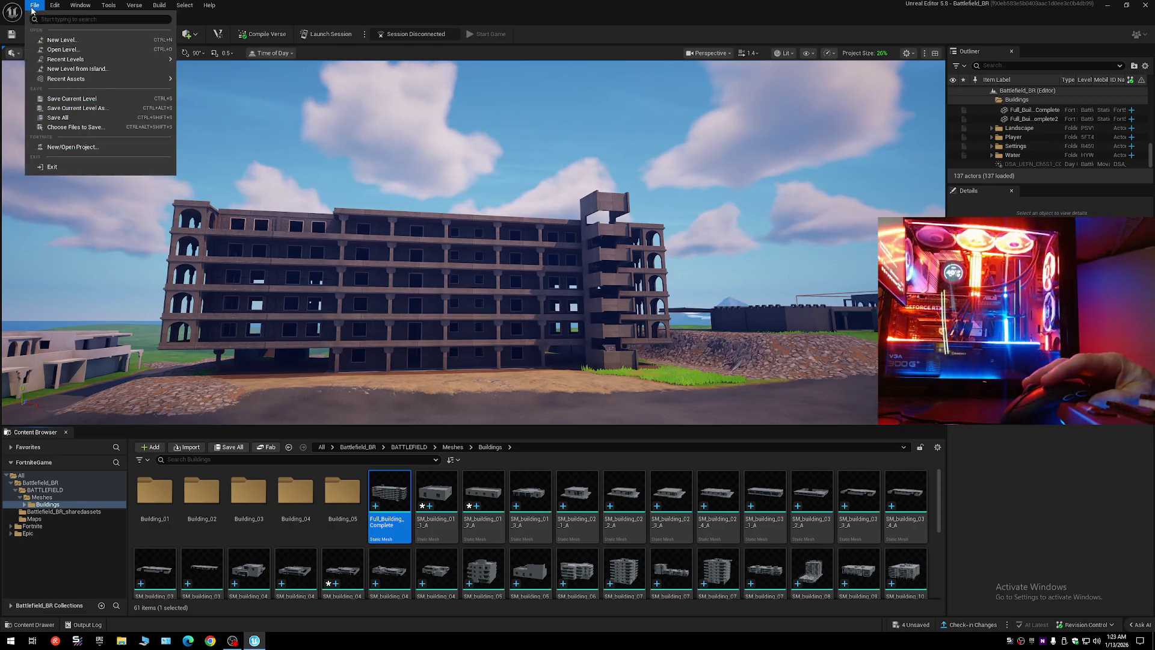
{"action": "left_click", "coordinate": [74, 99]}
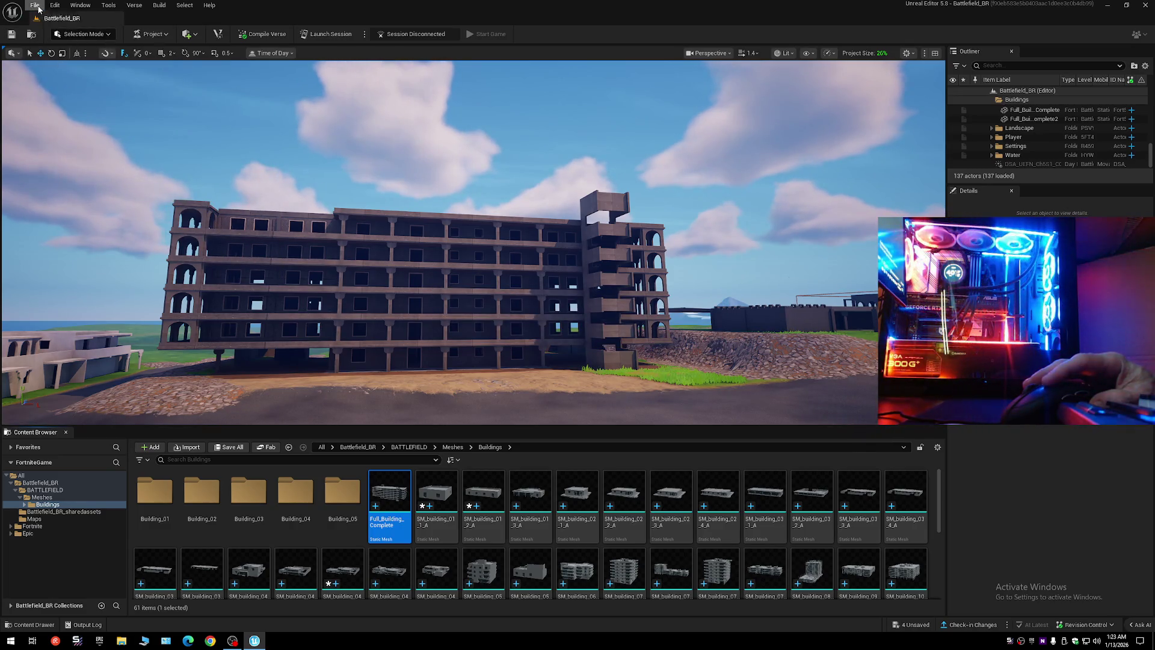
{"action": "left_click", "coordinate": [38, 8]}
{"action": "left_click", "coordinate": [68, 122]}
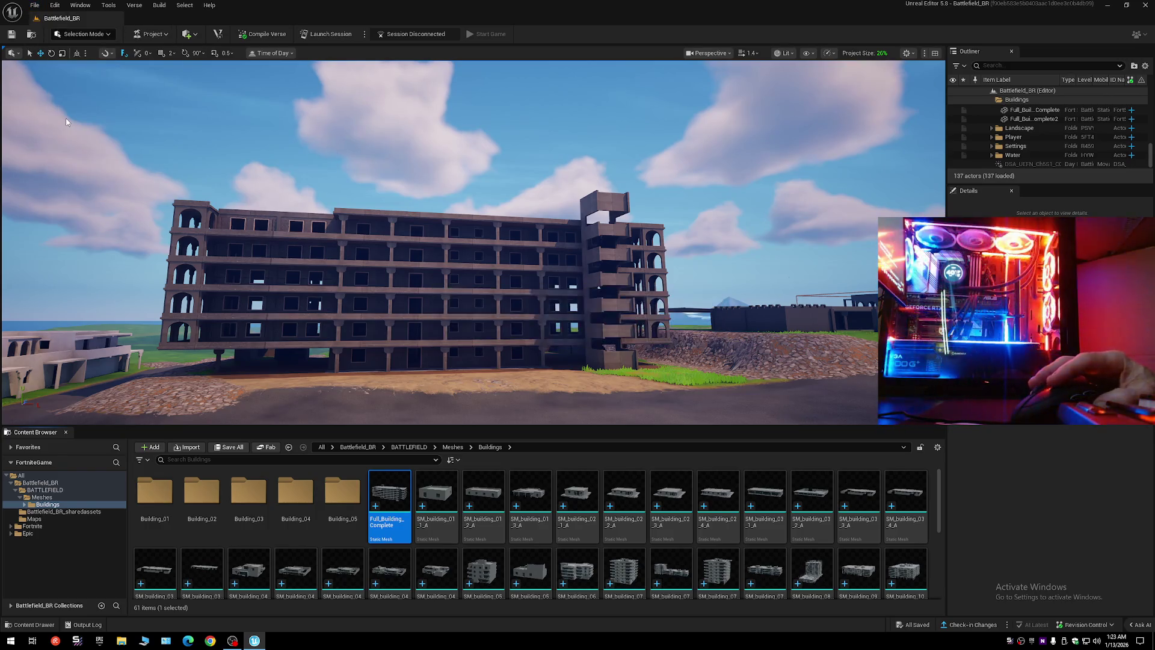
- Save the current level over the existing Battlefield_BR level, confirming the replacement
{"action": "left_click", "coordinate": [35, 5]}
{"action": "left_click", "coordinate": [86, 113]}
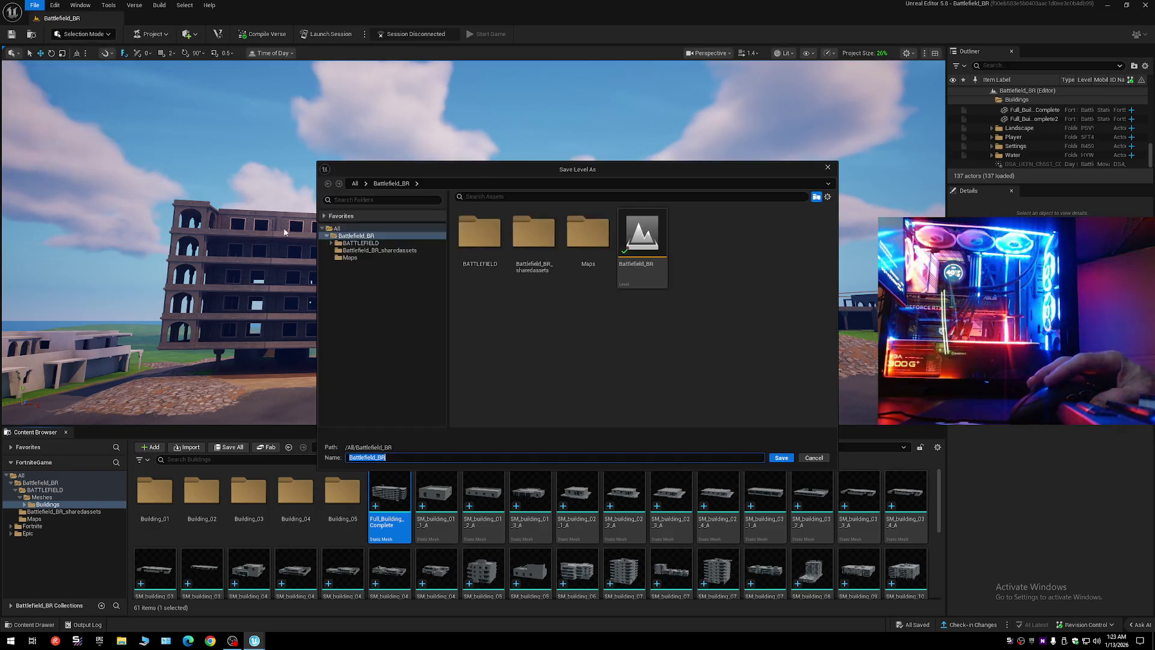
{"action": "double_click", "coordinate": [650, 243]}
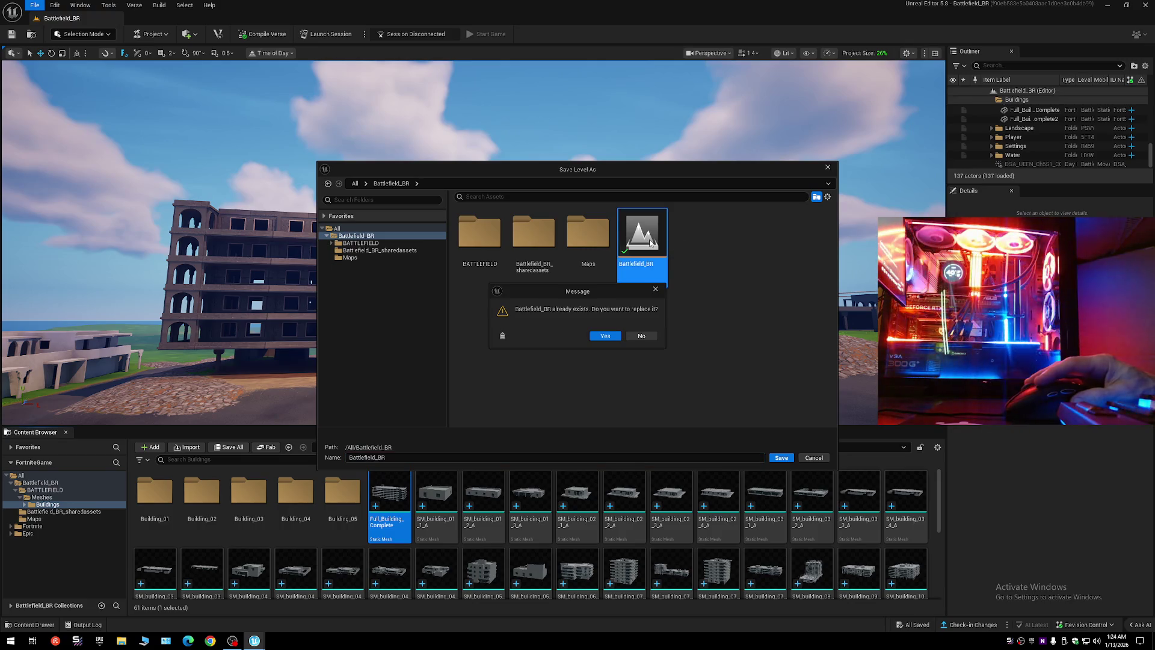
{"action": "left_click", "coordinate": [598, 336]}
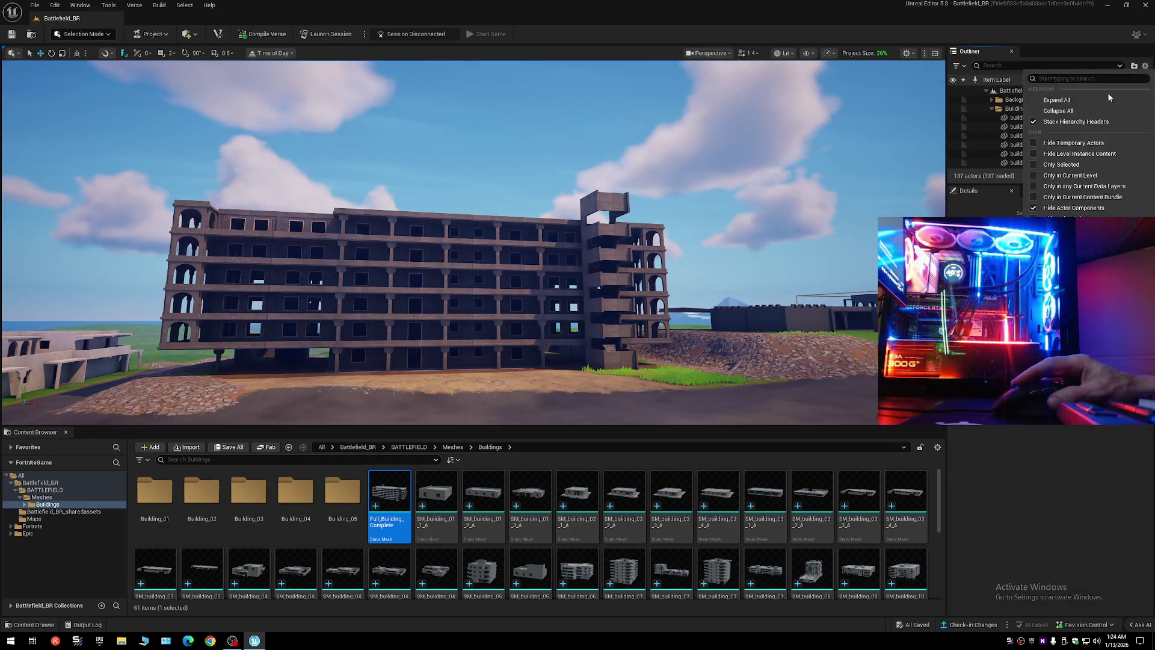
- Expand the Outliner folders and select the Full_Building_Complete building in the level
{"action": "left_click", "coordinate": [987, 91]}
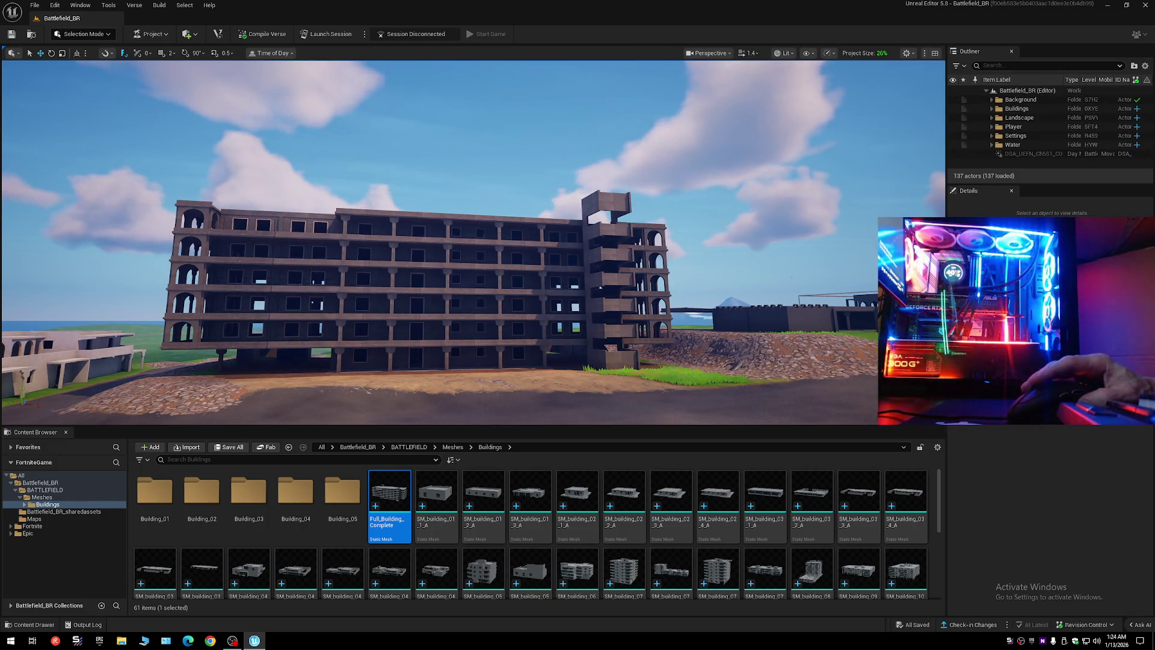
{"action": "scroll", "coordinate": [281, 245], "scroll_direction": "up", "scroll_amount": 3}
{"action": "scroll", "coordinate": [329, 274], "scroll_direction": "up", "scroll_amount": 5}
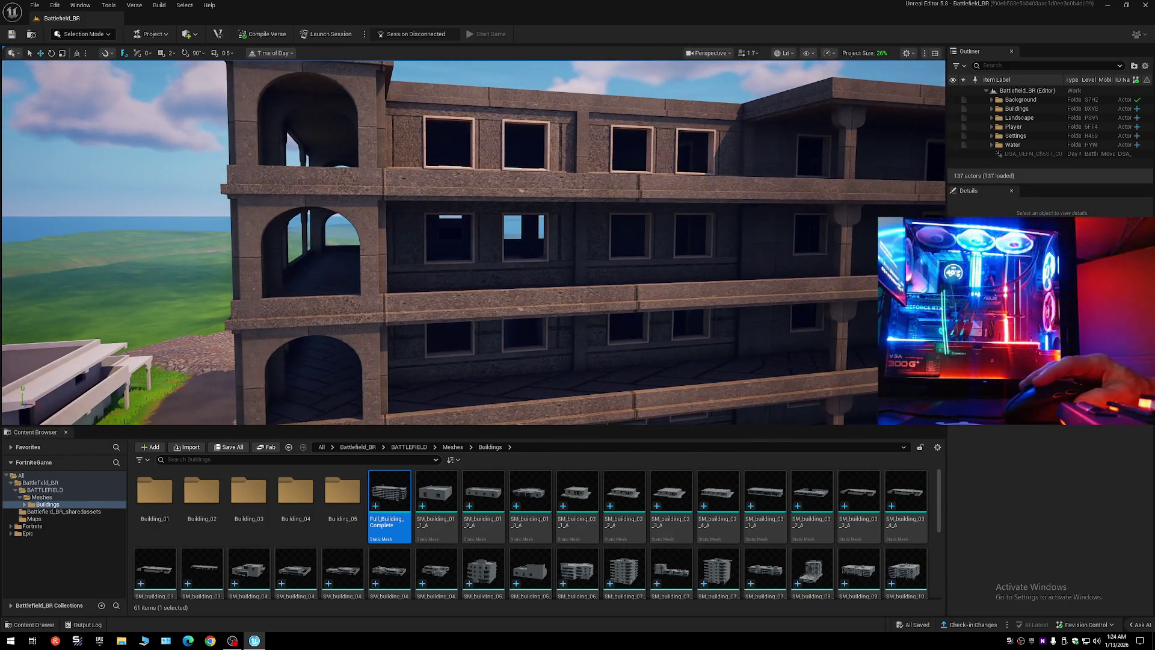
{"action": "left_click", "coordinate": [329, 275]}
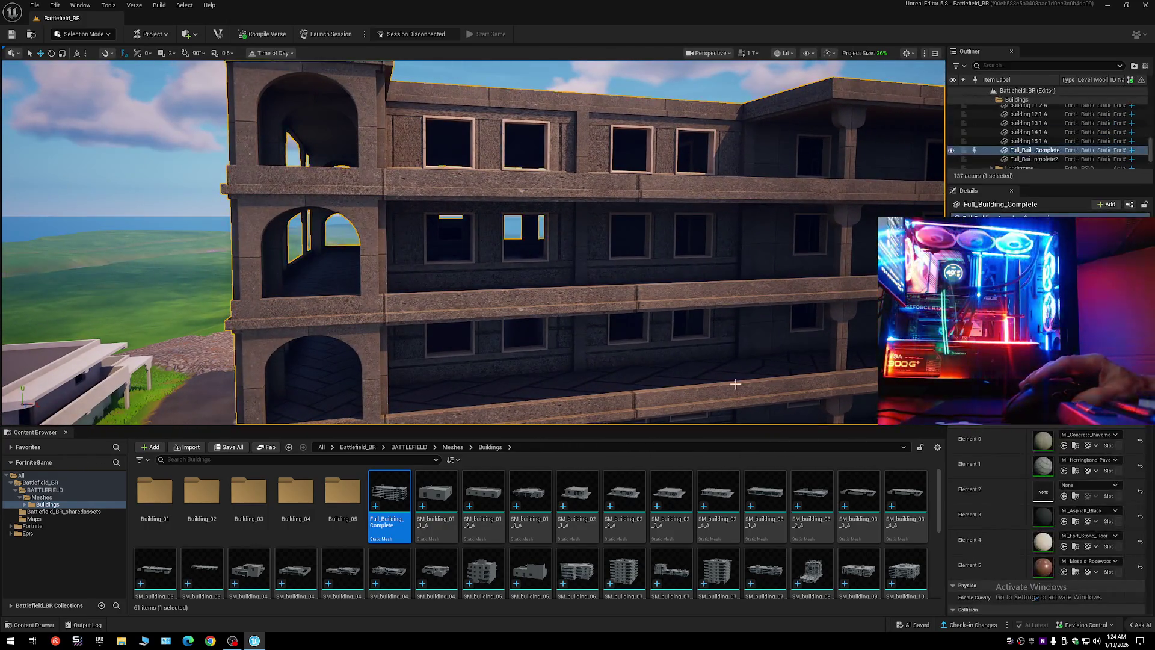
- Apply the white M_Barrier_BoundsSolid material to the building's Element 0, then undo the replacement
{"action": "left_click", "coordinate": [1072, 435]}
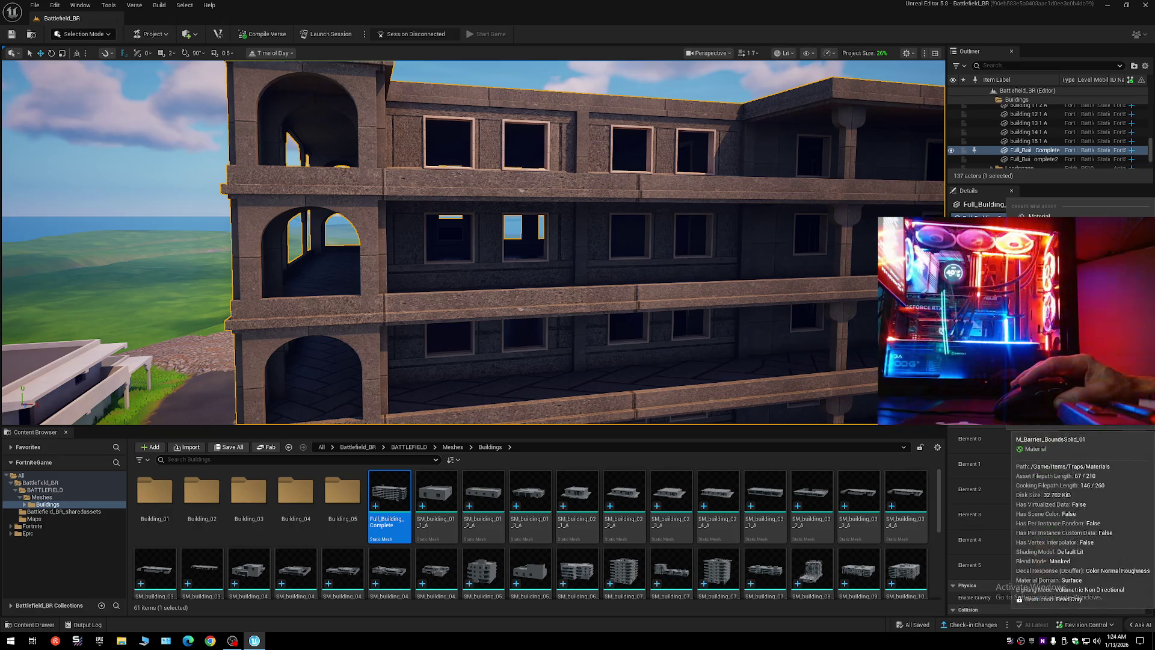
{"action": "key", "text": "Escape"}
{"action": "key", "text": "f"}
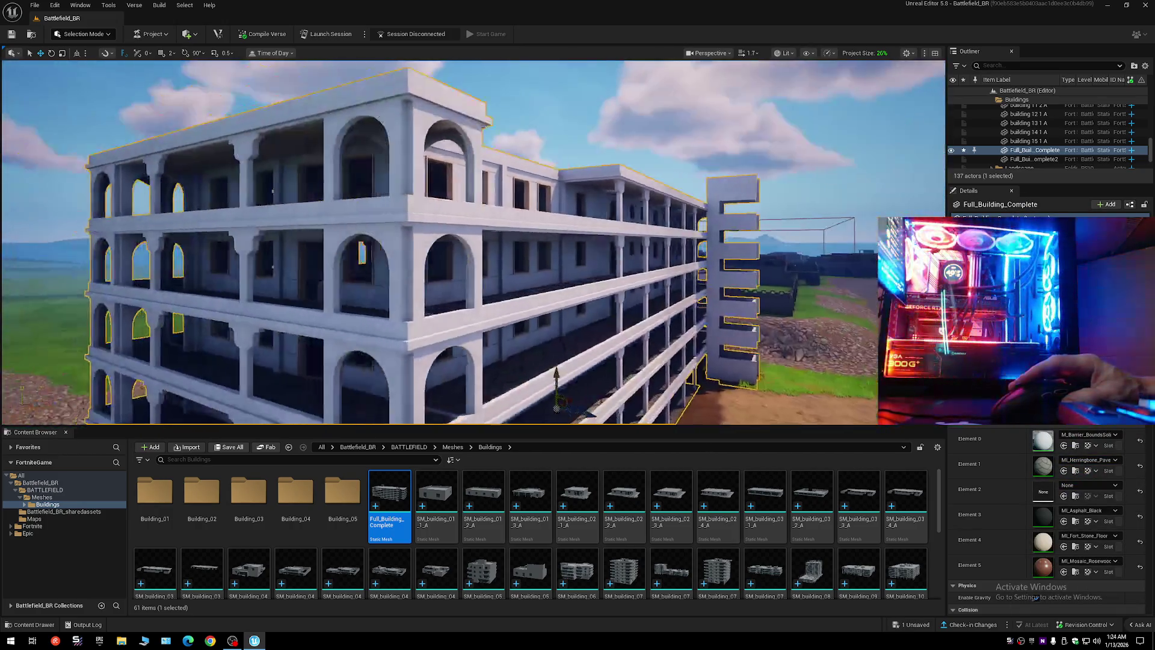
{"action": "mouse_move", "coordinate": [556, 373]}
{"action": "left_mouse_down"}
{"action": "mouse_move", "coordinate": [556, 277]}
{"action": "mouse_move", "coordinate": [535, 269]}
{"action": "mouse_move", "coordinate": [560, 305]}
{"action": "left_mouse_up"}
{"action": "scroll", "coordinate": [541, 278], "scroll_direction": "down", "scroll_amount": 2}
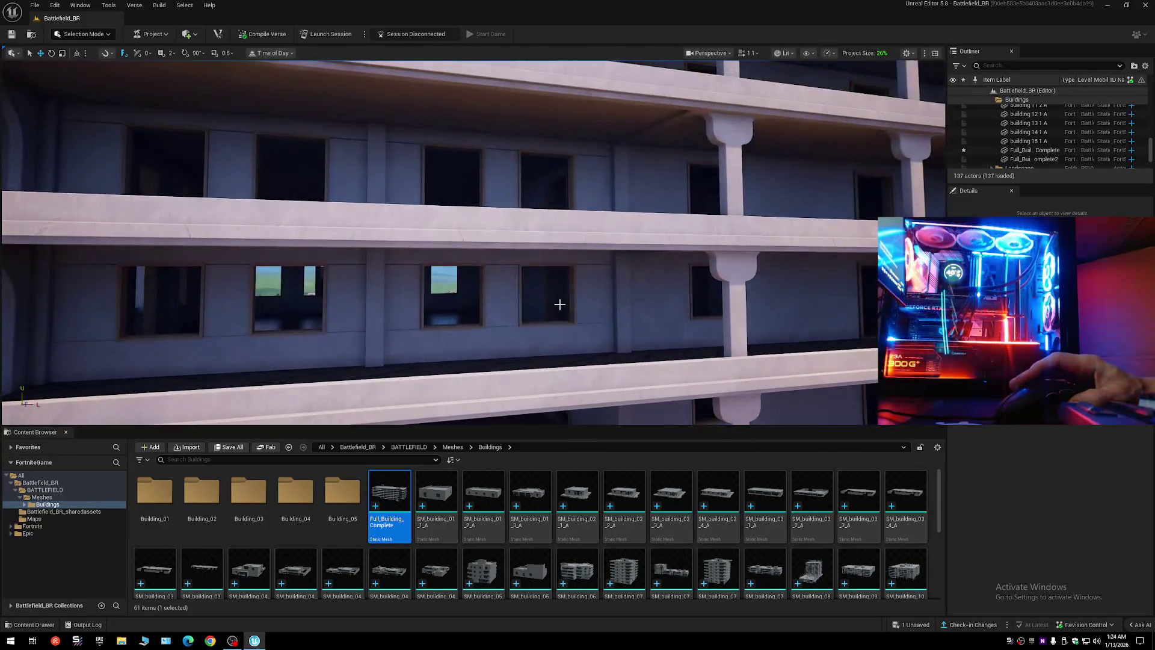
{"action": "left_click", "coordinate": [559, 305]}
{"action": "key", "text": "ctrl+z"}
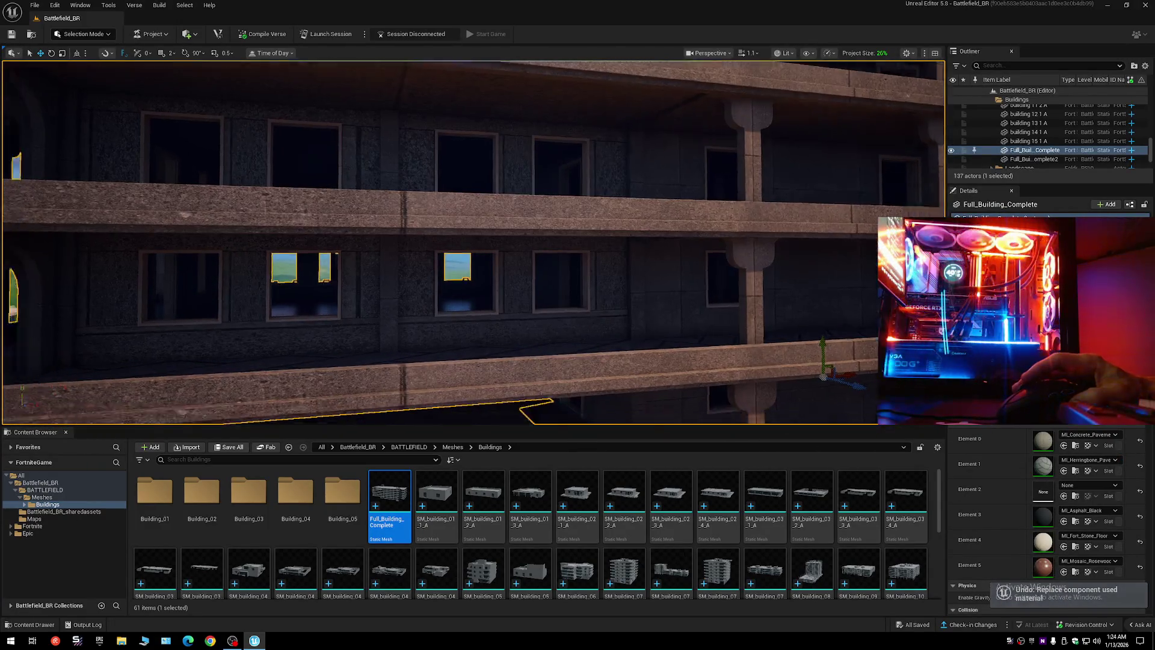
- Fly through the building's corridor and back to its facade, then leave the Buildings asset folder
{"action": "key", "text": "w"}
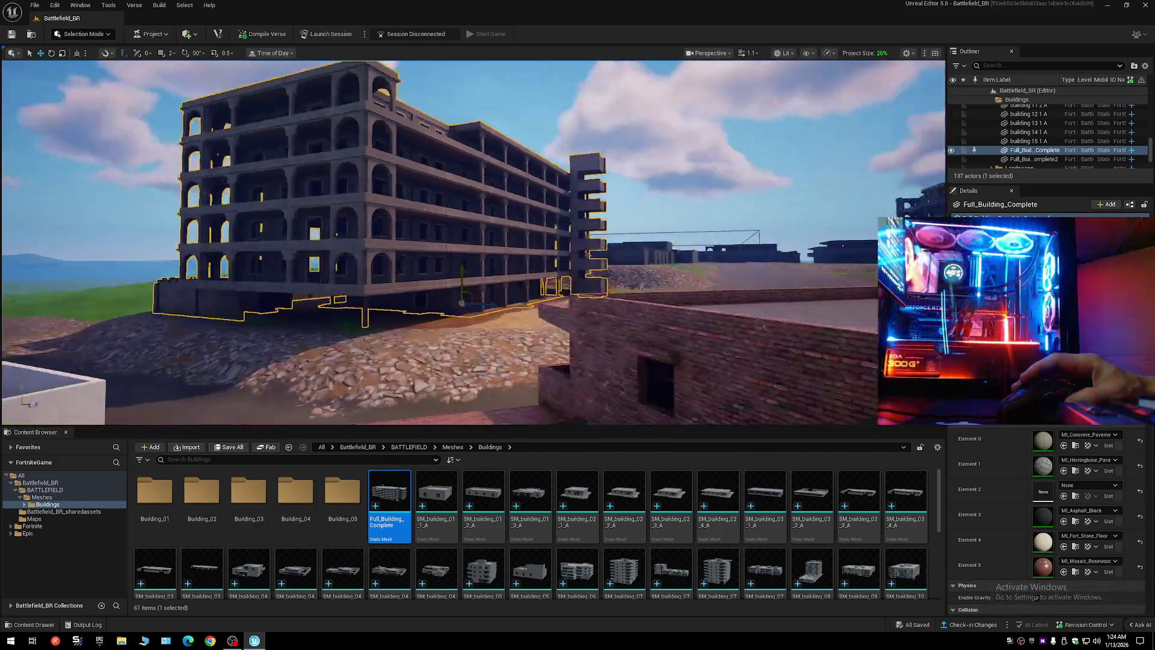
{"action": "scroll", "coordinate": [439, 241], "scroll_direction": "up", "scroll_amount": 3}
{"action": "key", "text": "w"}
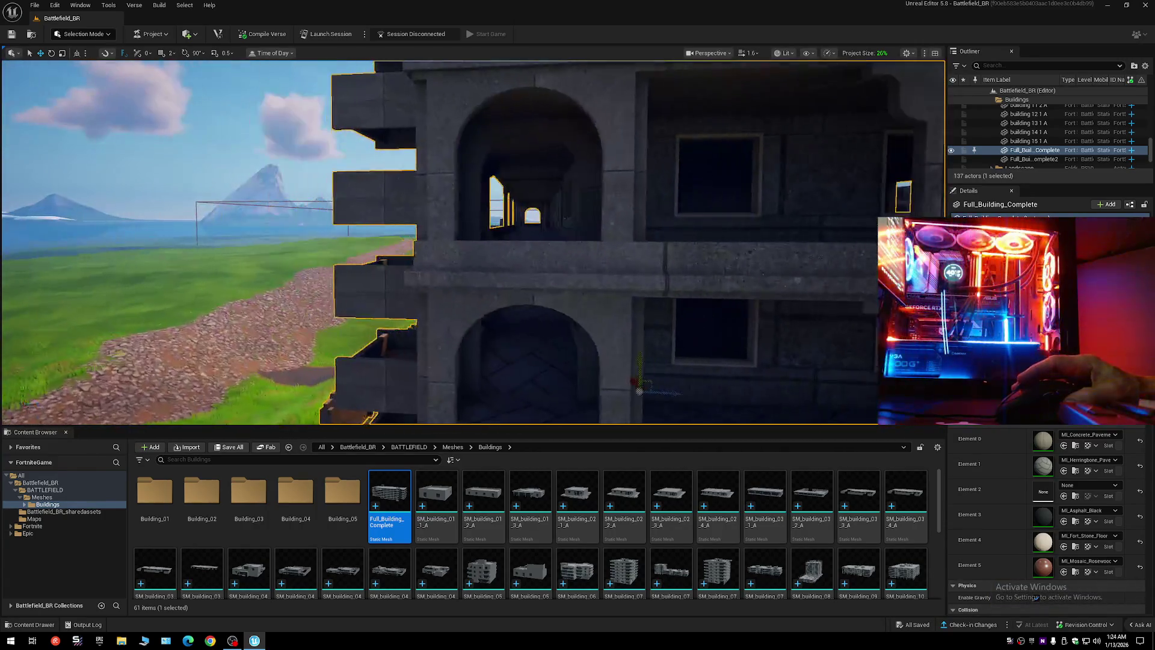
{"action": "scroll", "coordinate": [469, 240], "scroll_direction": "down", "scroll_amount": 2}
{"action": "key", "text": "w"}
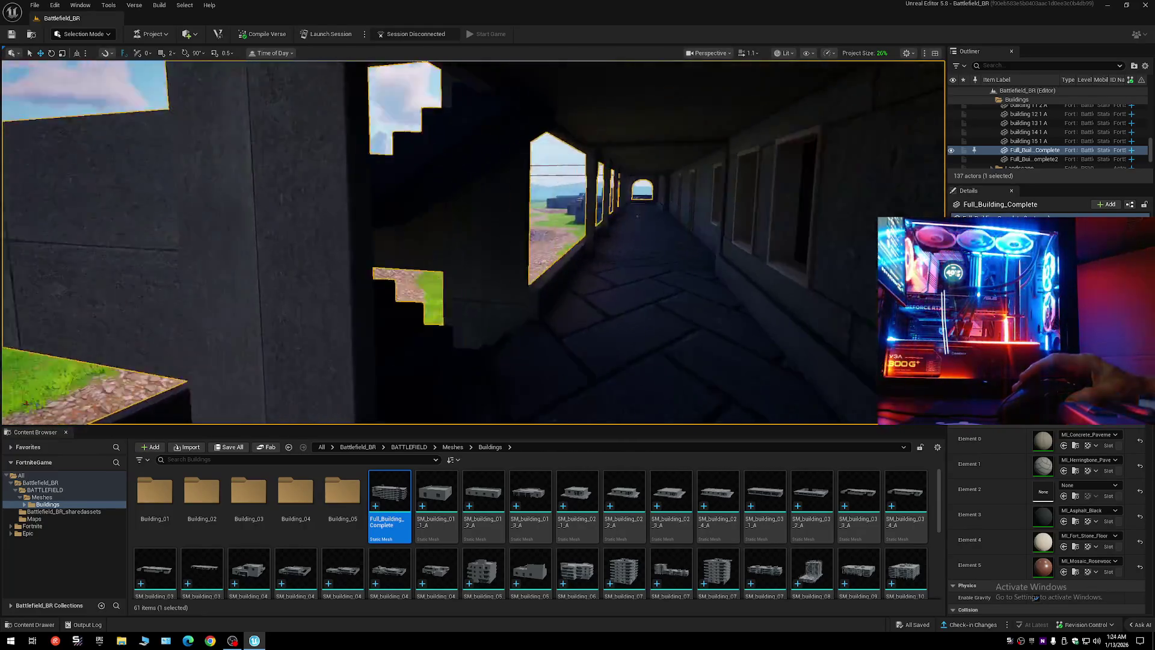
{"action": "scroll", "coordinate": [470, 241], "scroll_direction": "up", "scroll_amount": 3}
{"action": "key", "text": "w"}
{"action": "scroll", "coordinate": [470, 240], "scroll_direction": "up", "scroll_amount": 2}
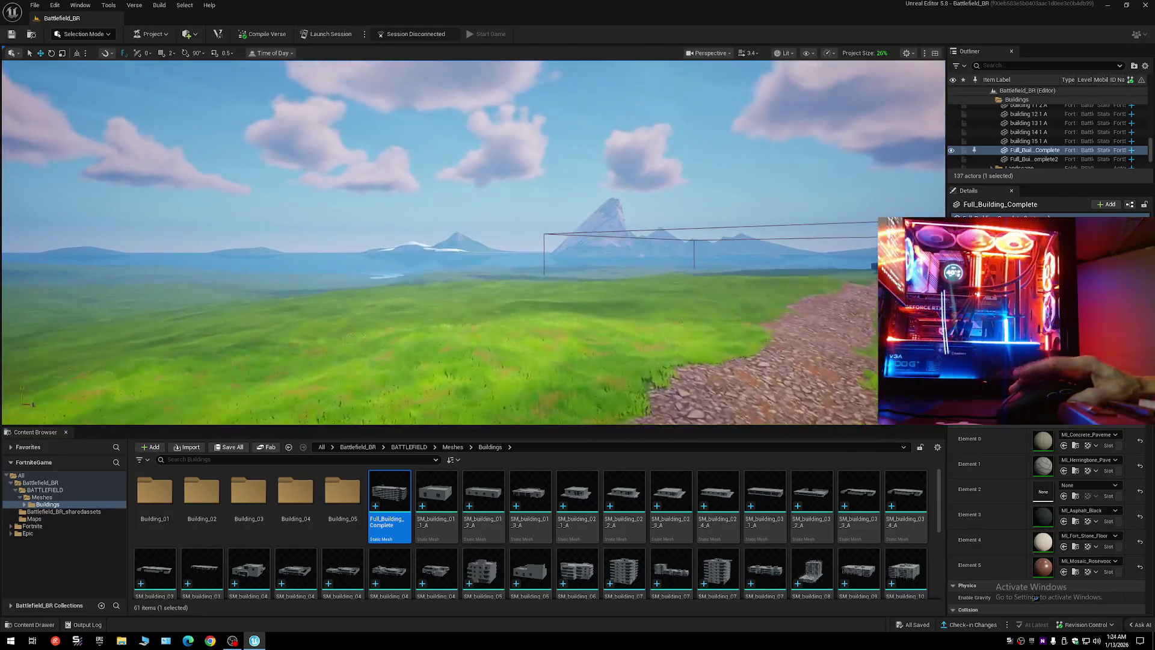
{"action": "key", "text": "w"}
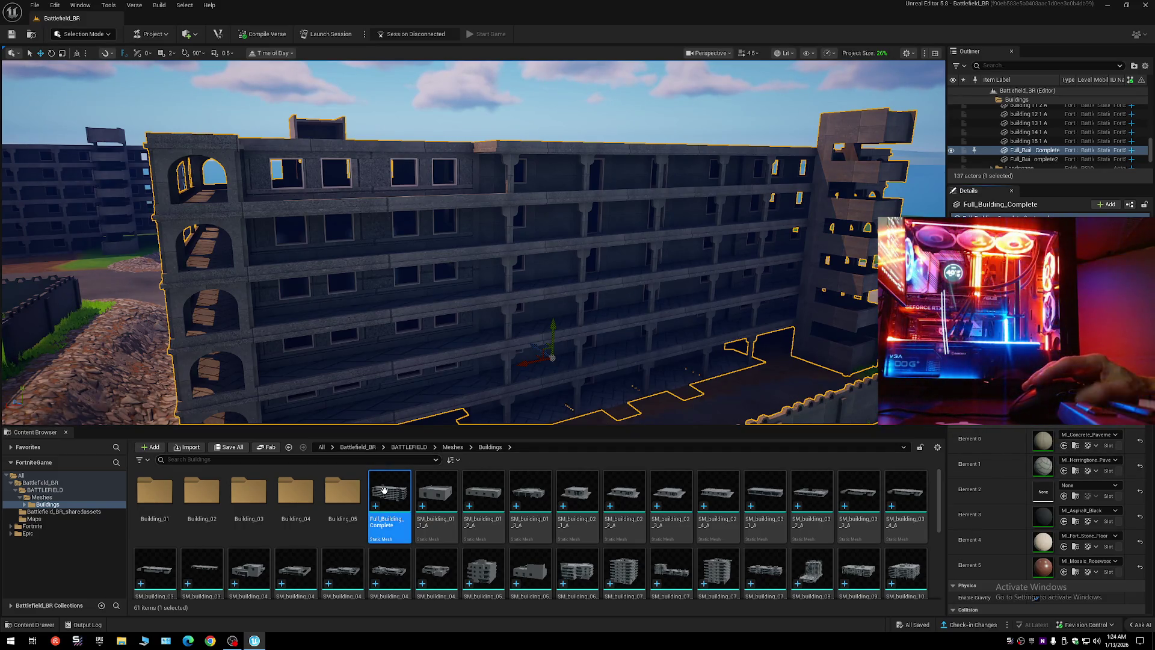
{"action": "key", "text": "alt+Left"}
{"action": "key", "text": "alt+Left"}
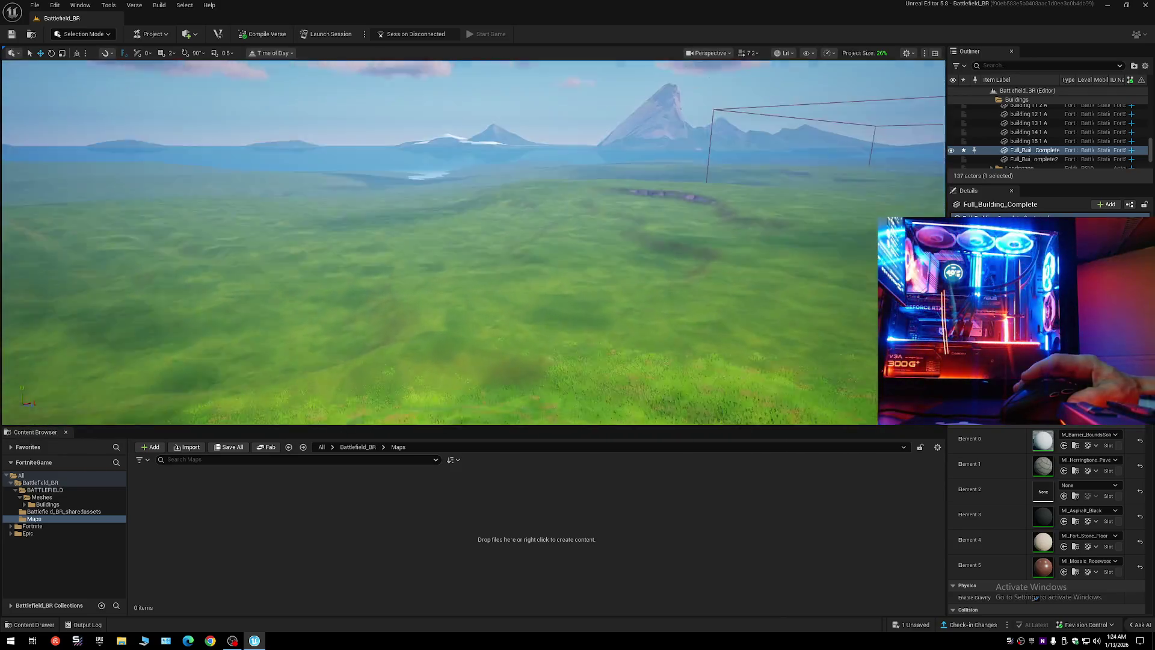
- Fly to the concrete apartment building, select it, and undo its material replacement
{"action": "scroll", "coordinate": [474, 241], "scroll_direction": "up", "scroll_amount": 1}
{"action": "key", "text": "Escape"}
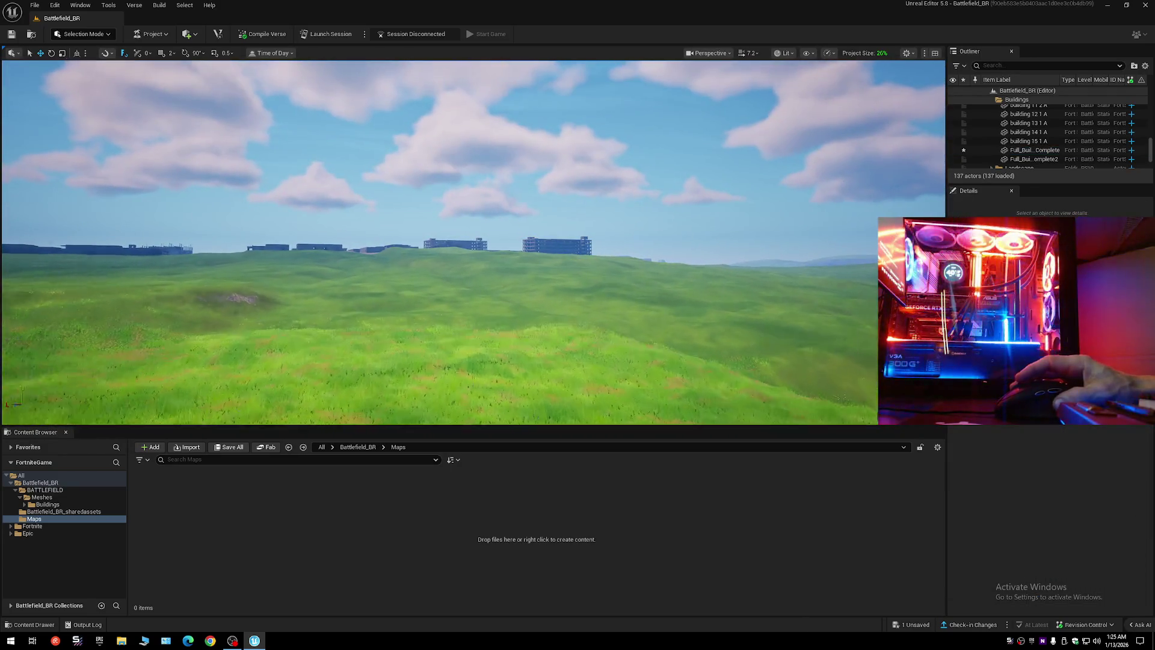
{"action": "scroll", "coordinate": [474, 241], "scroll_direction": "down", "scroll_amount": 1}
{"action": "scroll", "coordinate": [473, 241], "scroll_direction": "down", "scroll_amount": 1}
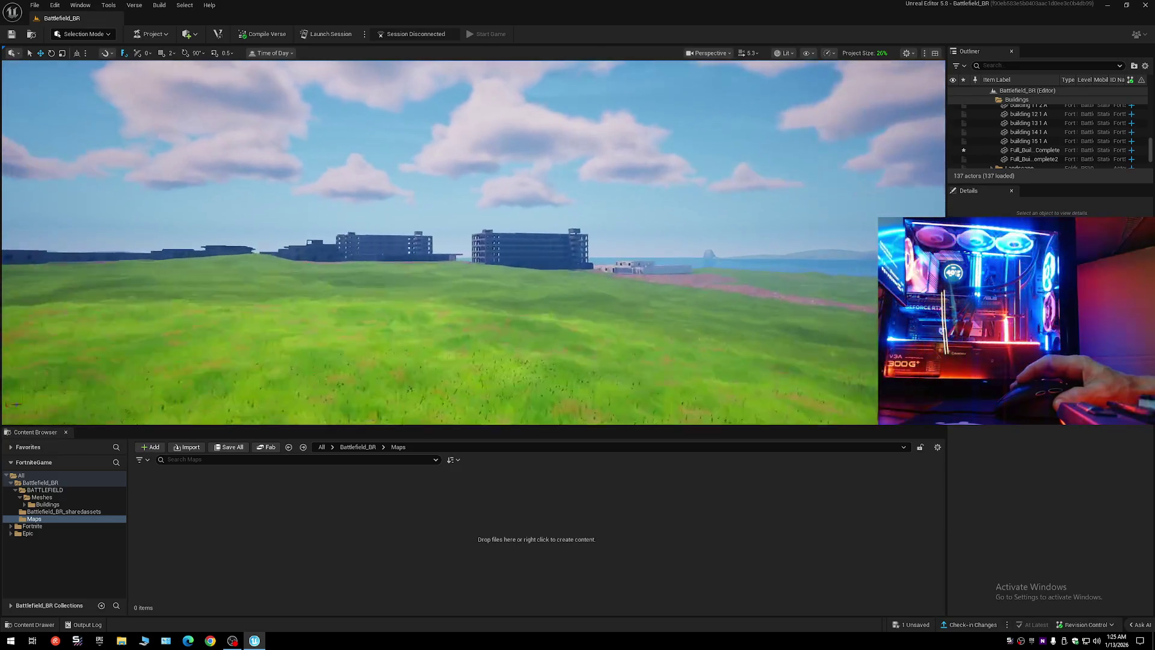
{"action": "key", "text": "w"}
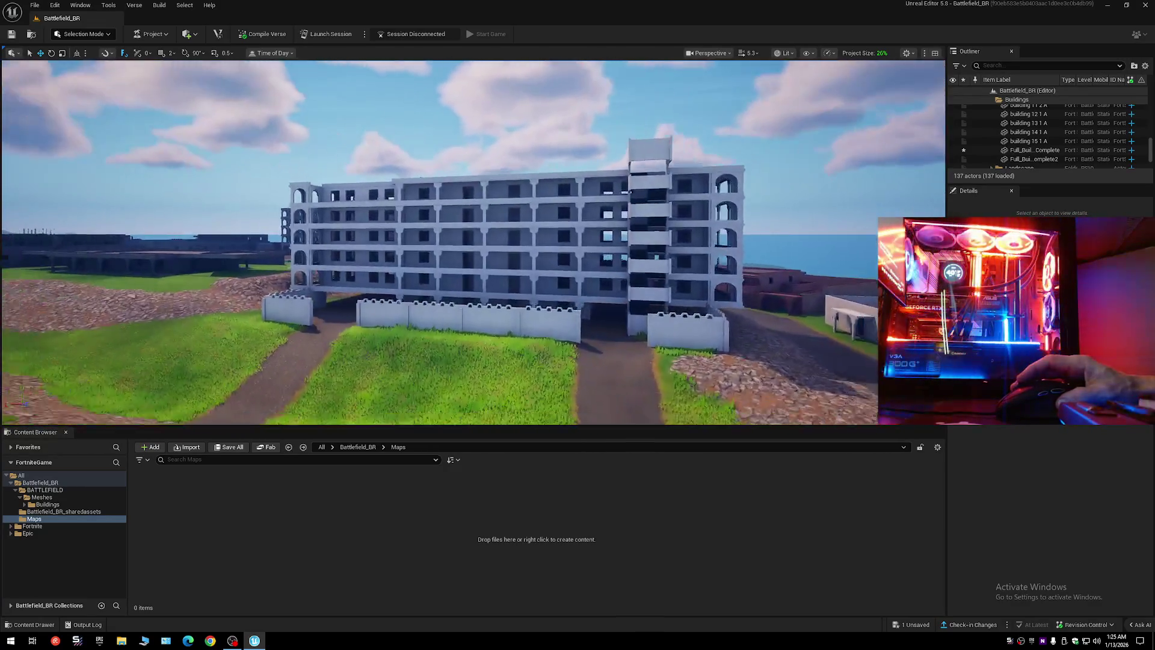
{"action": "key", "text": "w"}
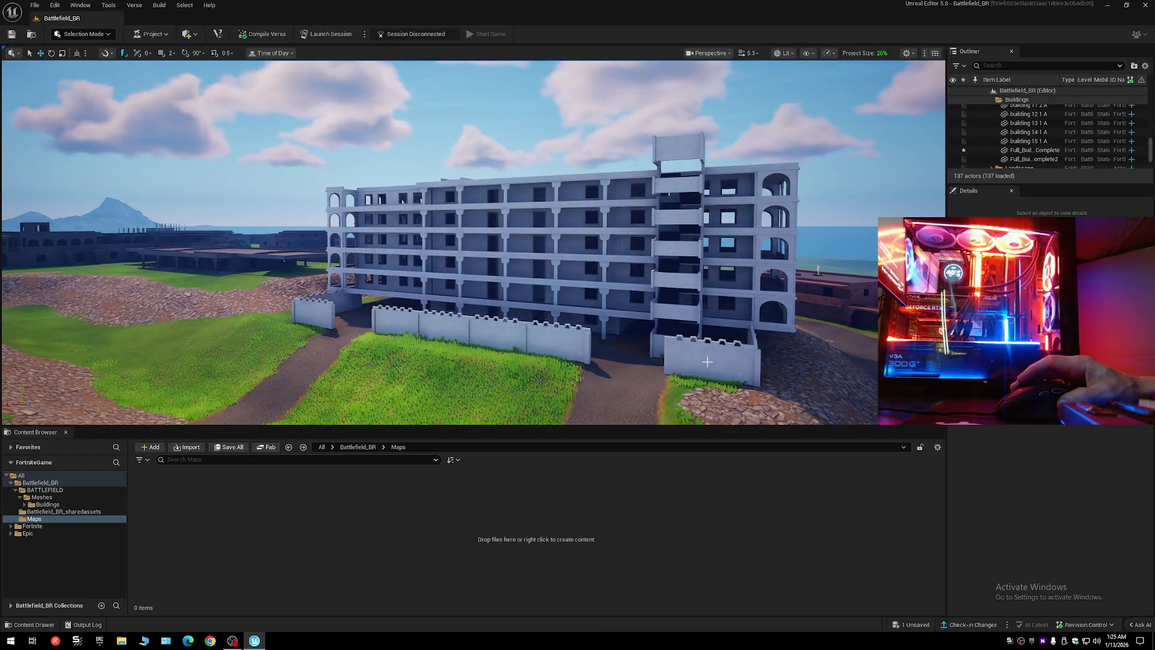
{"action": "left_click", "coordinate": [707, 364]}
{"action": "key", "text": "ctrl+z"}
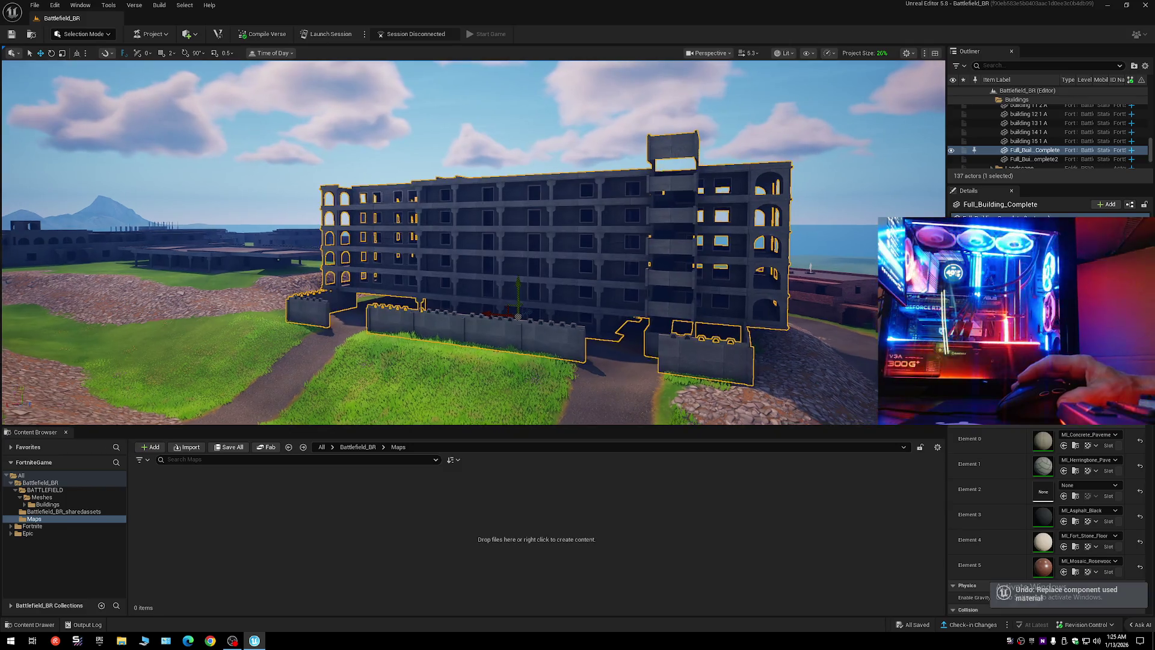
- Turn on Never Distance Cull for Full_Building_Complete in its draw-distance settings
{"action": "key", "text": "s"}
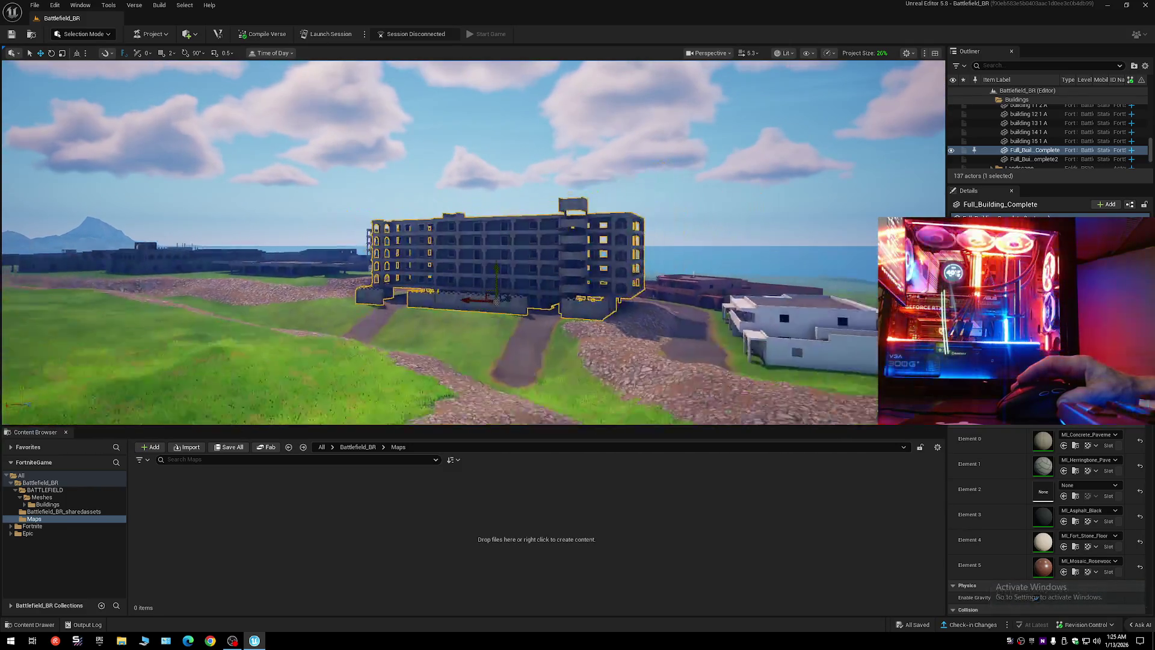
{"action": "key", "text": "w"}
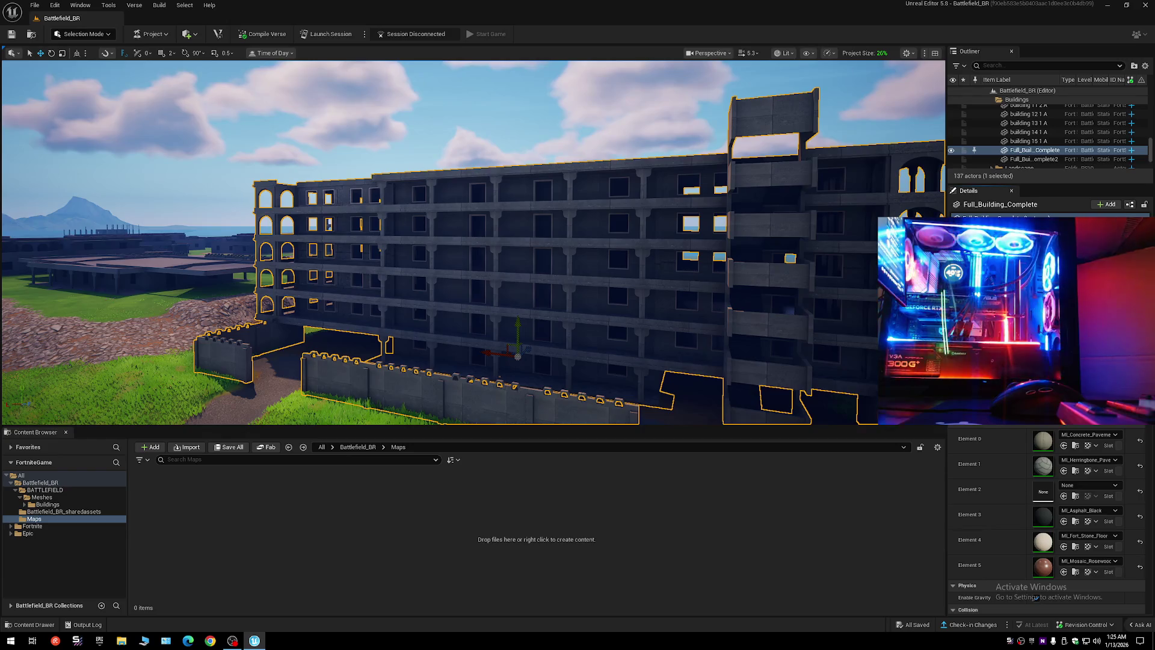
{"action": "scroll", "coordinate": [1035, 597], "scroll_direction": "down", "scroll_amount": 10}
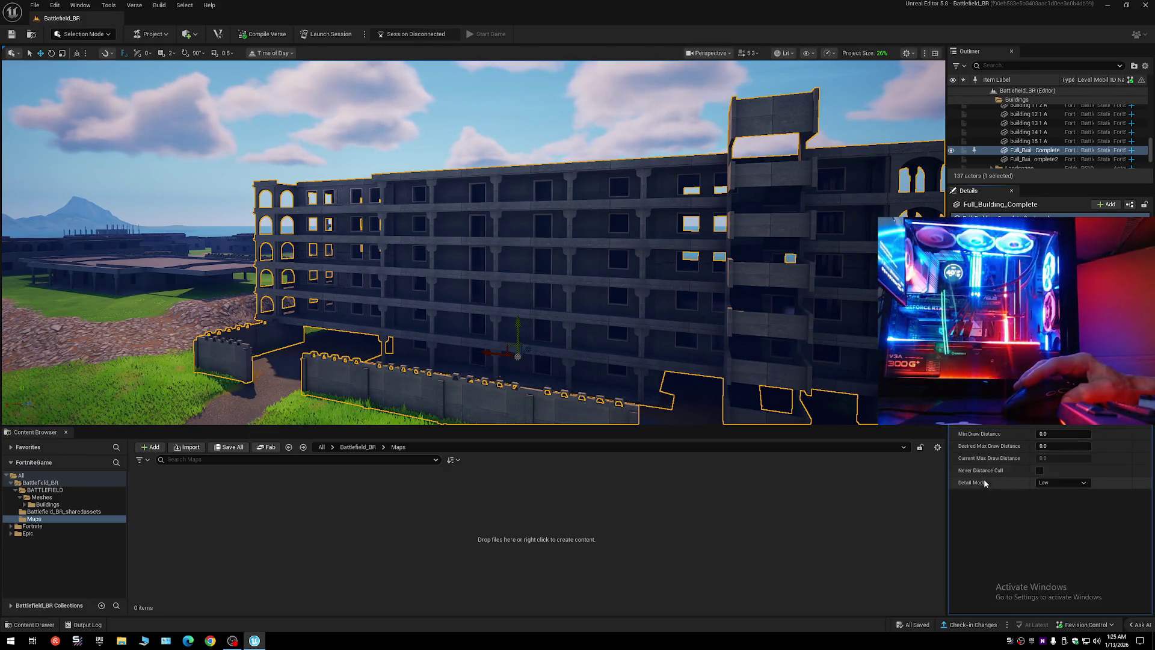
{"action": "left_click", "coordinate": [1040, 471]}
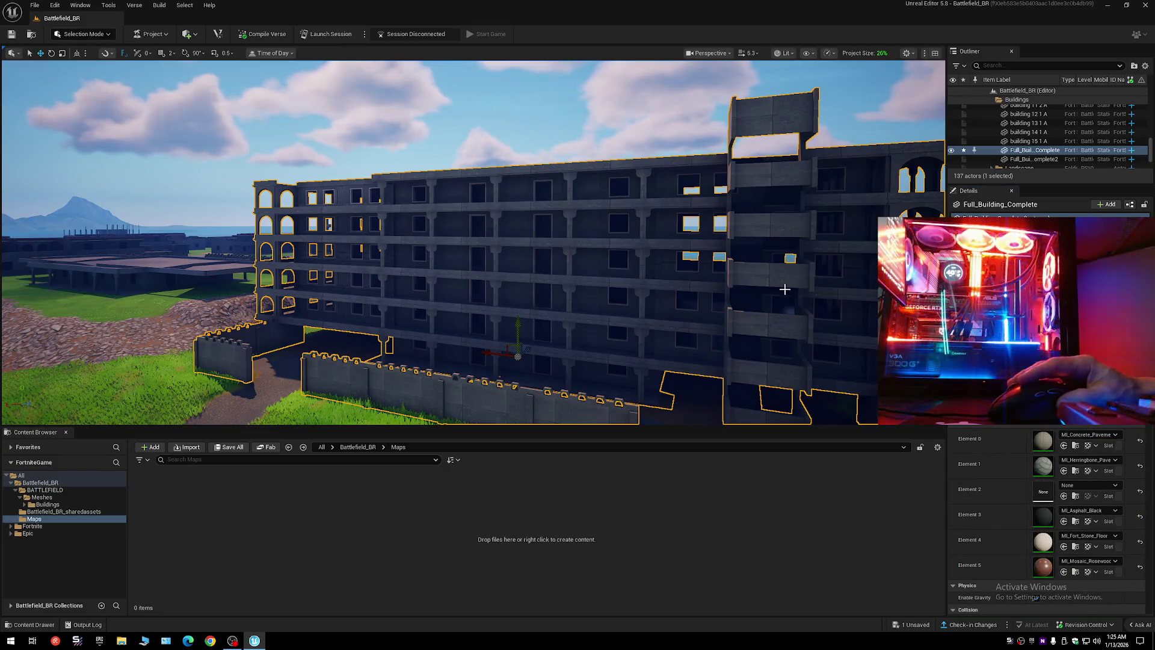
- Switch the building's Element 0 material to M_Barrier_BoundsSolid
{"action": "left_click", "coordinate": [1101, 434]}
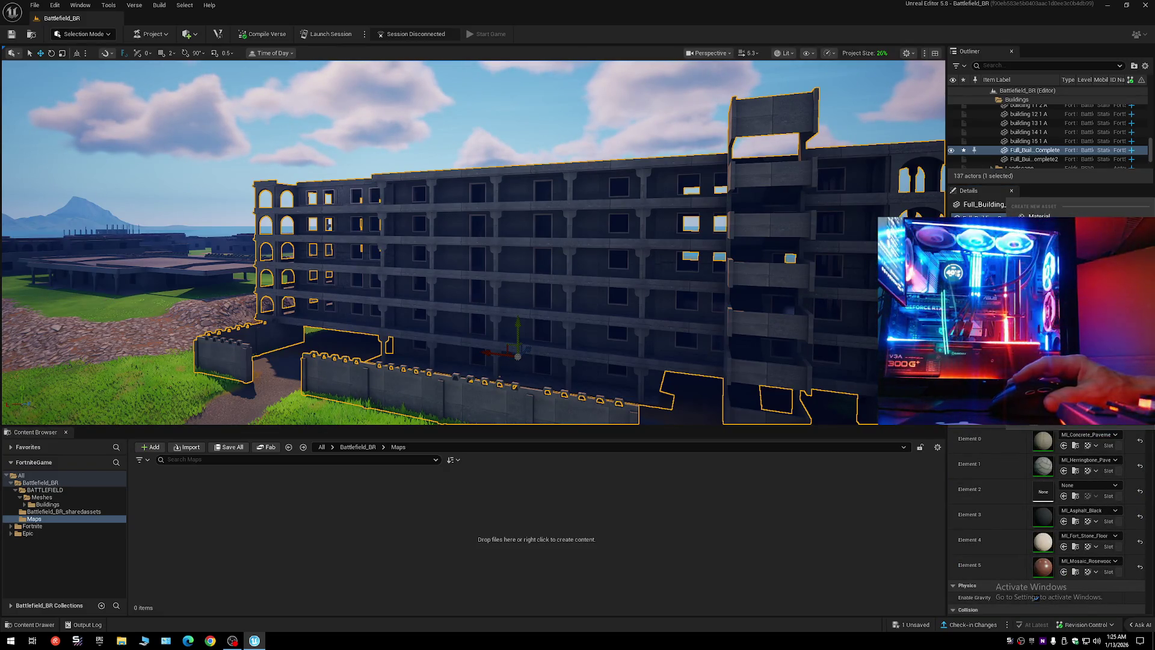
{"action": "left_click", "coordinate": [1059, 301]}
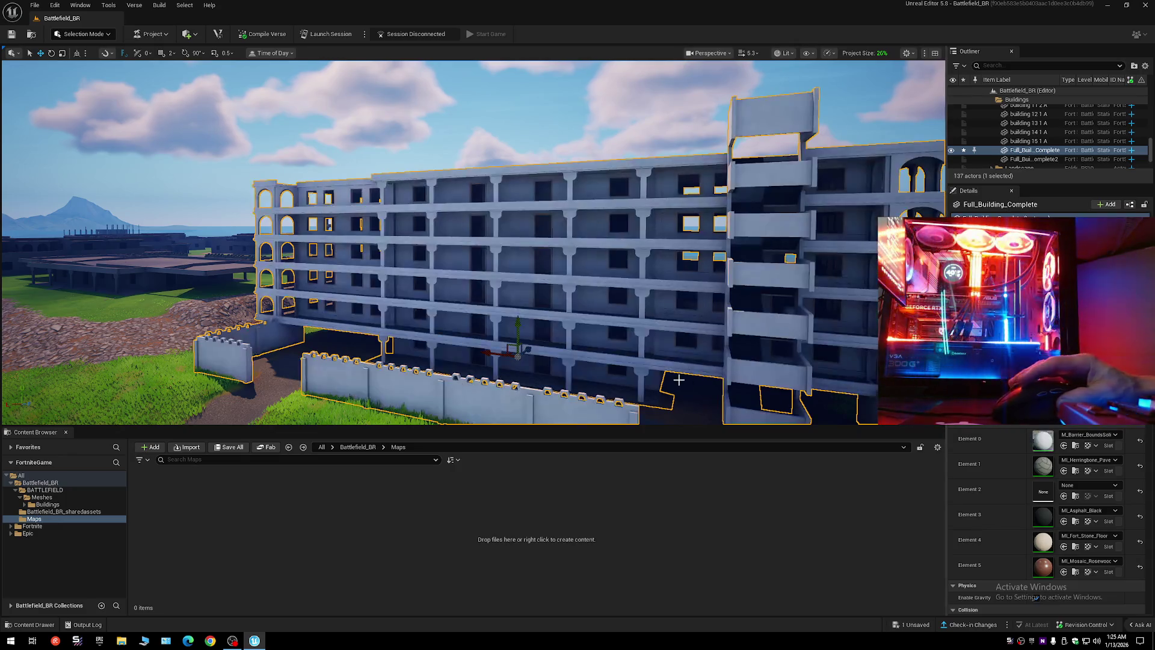
{"action": "scroll", "coordinate": [670, 364], "scroll_direction": "down", "scroll_amount": 10}
{"action": "scroll", "coordinate": [1044, 445], "scroll_direction": "down", "scroll_amount": 10}
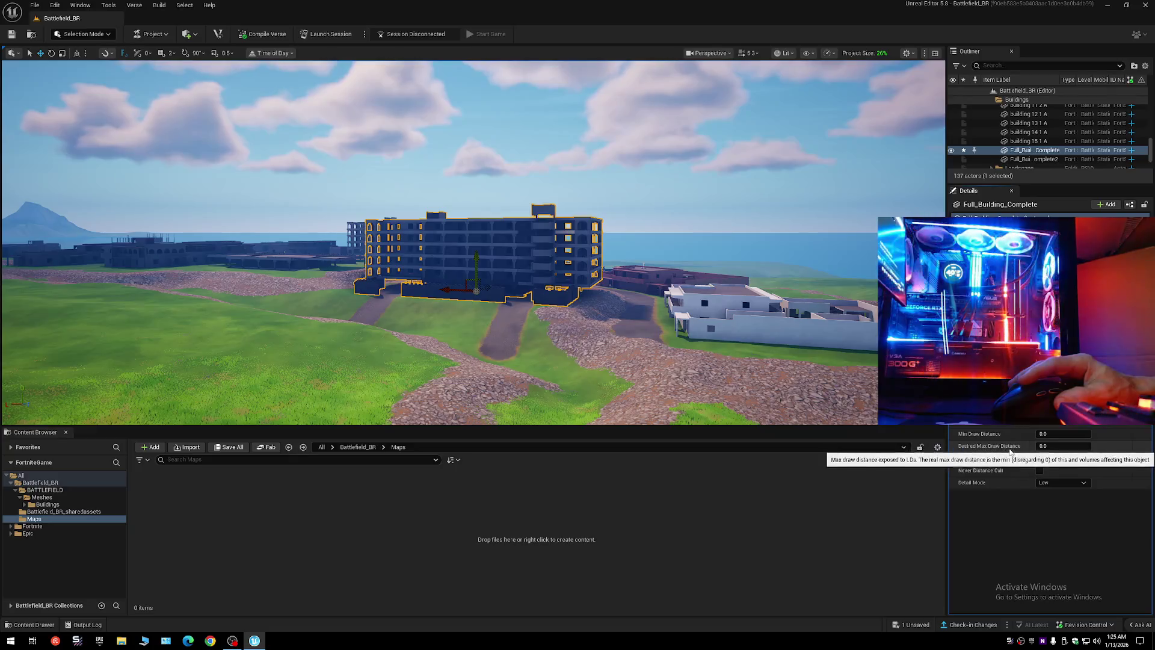
- Raise Desired Max Draw Distance, then reset the draw distance values to default
{"action": "mouse_move", "coordinate": [1044, 446]}
{"action": "left_mouse_down"}
{"action": "mouse_move", "coordinate": [1062, 446]}
{"action": "mouse_move", "coordinate": [1047, 446]}
{"action": "left_mouse_up"}
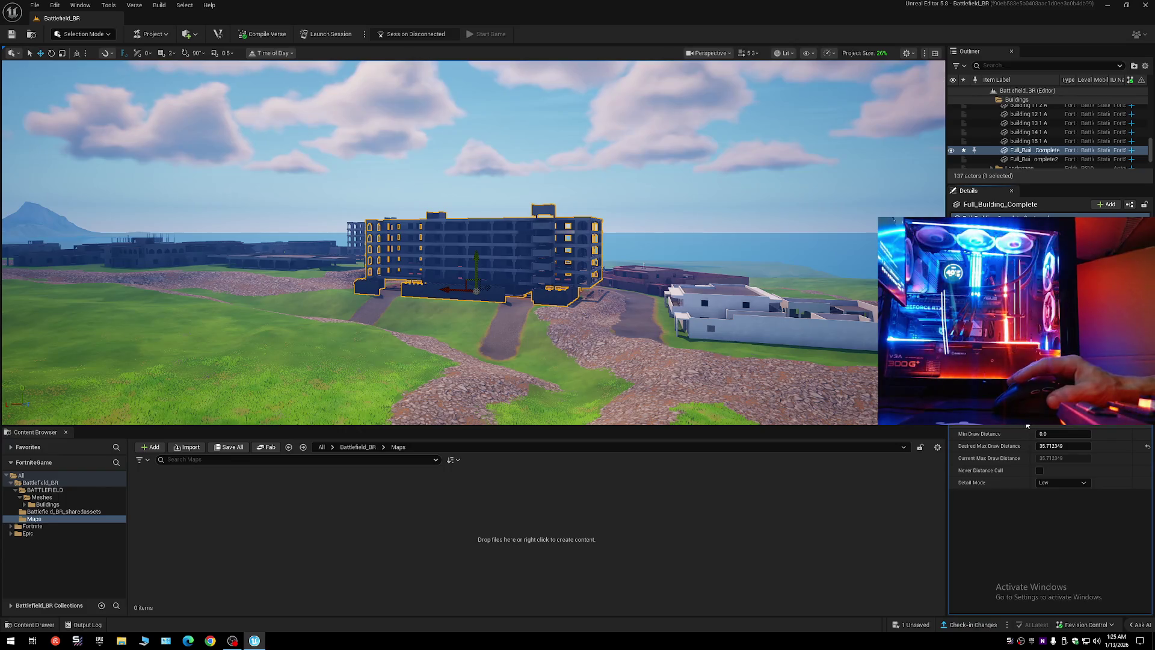
{"action": "left_click", "coordinate": [1147, 446]}
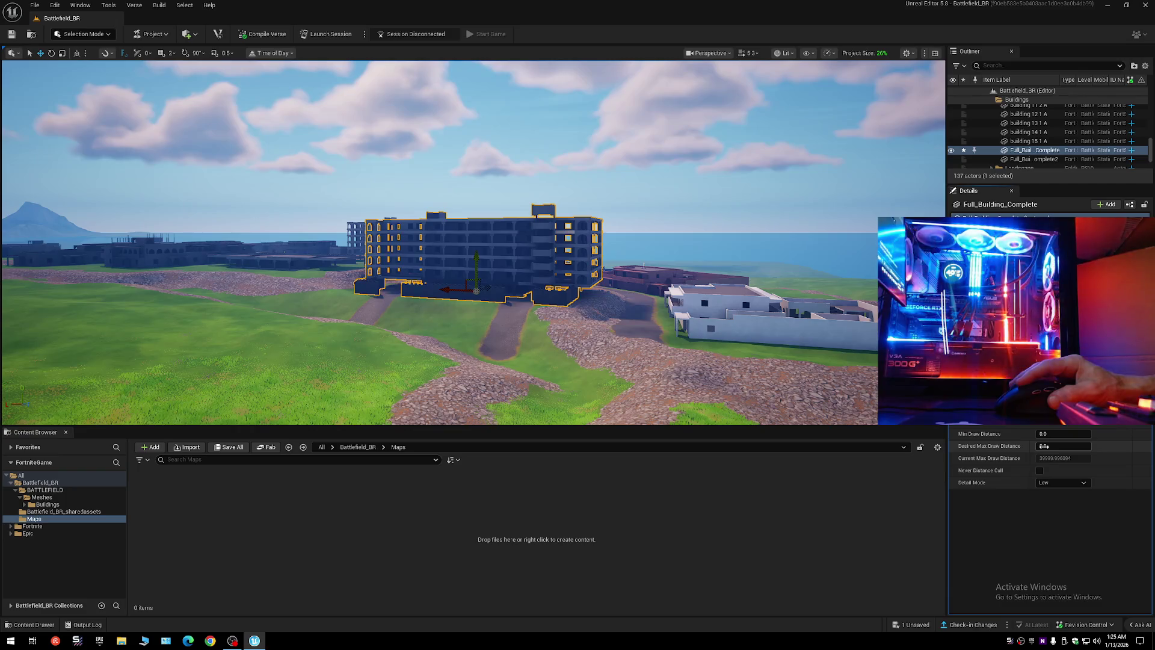
{"action": "mouse_move", "coordinate": [1044, 446]}
{"action": "left_mouse_down"}
{"action": "mouse_move", "coordinate": [1090, 445]}
{"action": "mouse_move", "coordinate": [1064, 435]}
{"action": "left_mouse_up"}
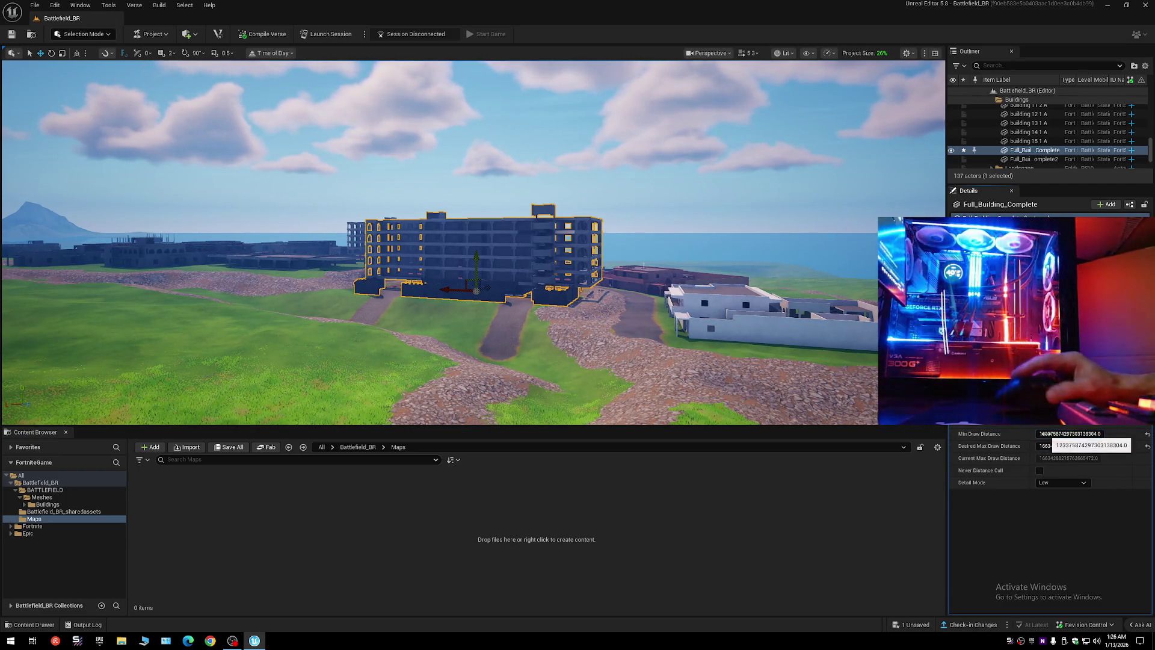
{"action": "left_click", "coordinate": [1148, 434]}
{"action": "left_click", "coordinate": [1148, 446]}
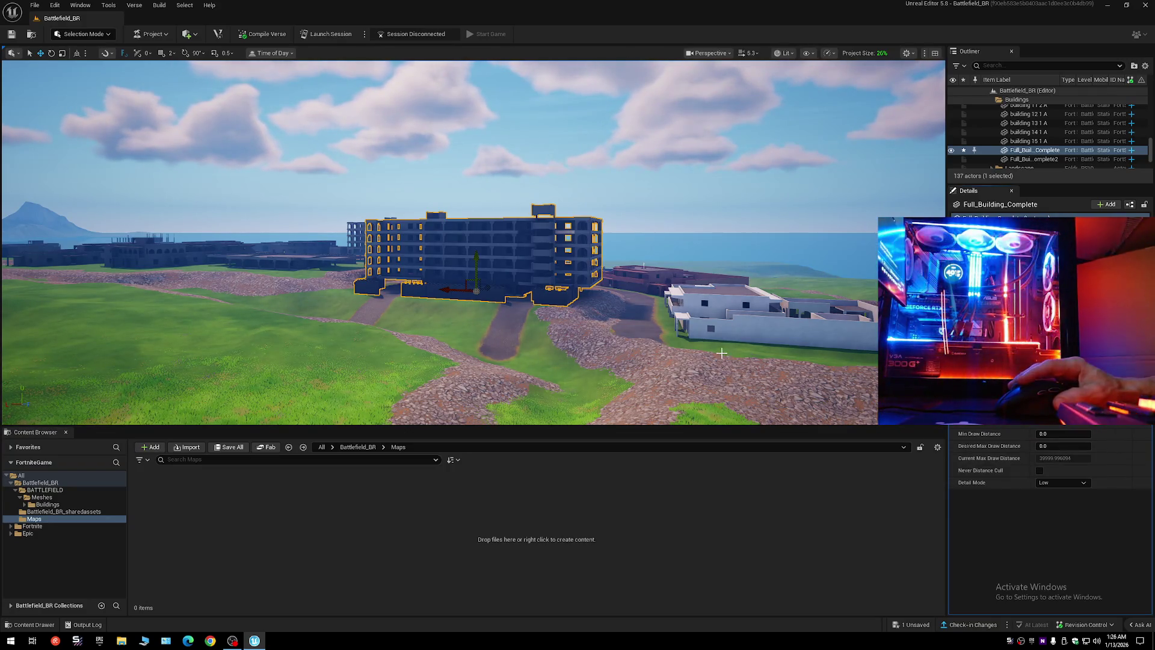
- Turn Never Distance Cull on, then back off
{"action": "scroll", "coordinate": [722, 353], "scroll_direction": "up", "scroll_amount": 5}
{"action": "scroll", "coordinate": [722, 354], "scroll_direction": "down", "scroll_amount": 6}
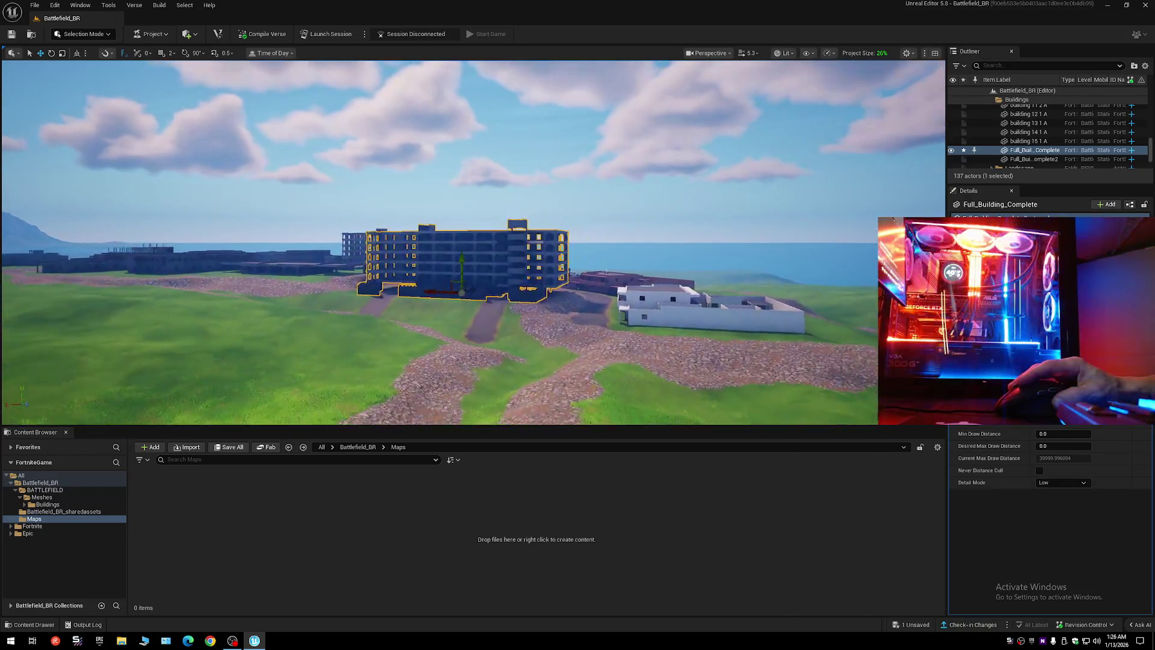
{"action": "scroll", "coordinate": [722, 353], "scroll_direction": "up", "scroll_amount": 1}
{"action": "left_click", "coordinate": [1040, 471]}
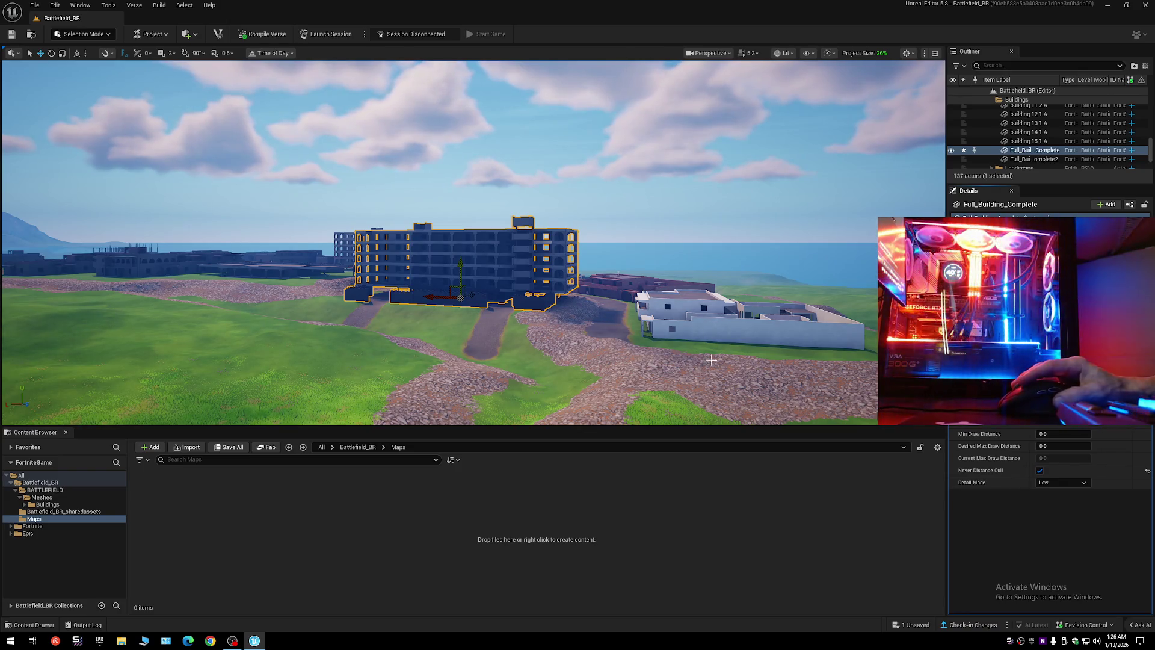
{"action": "scroll", "coordinate": [711, 360], "scroll_direction": "up", "scroll_amount": 4}
{"action": "scroll", "coordinate": [716, 364], "scroll_direction": "down", "scroll_amount": 5}
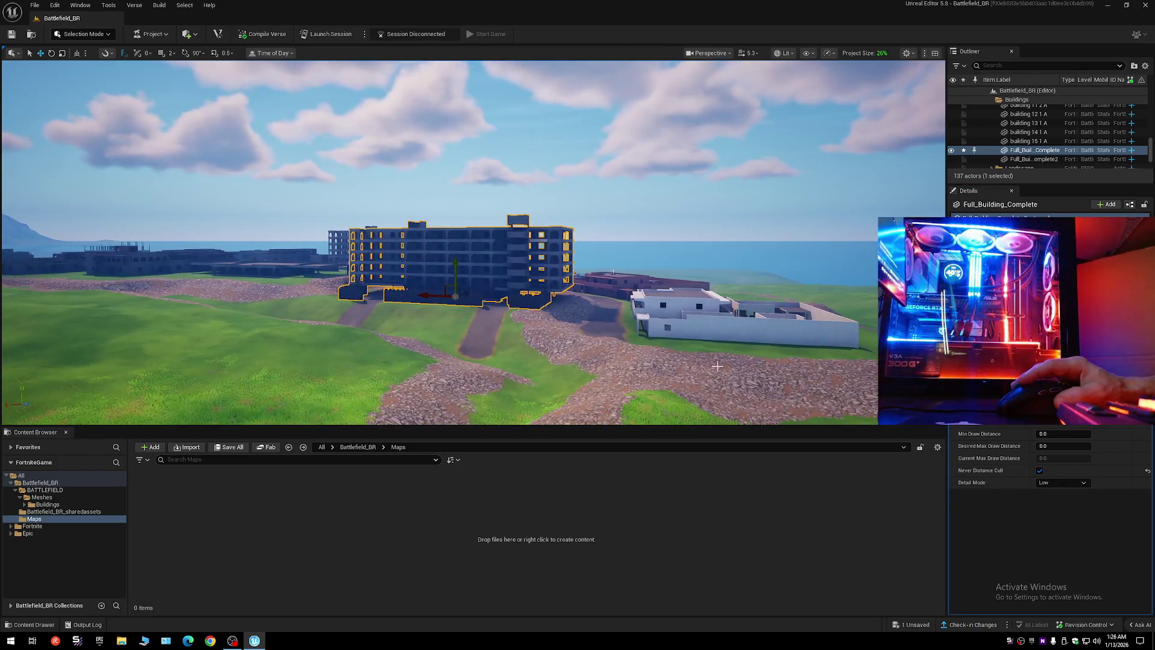
{"action": "left_click", "coordinate": [1040, 471]}
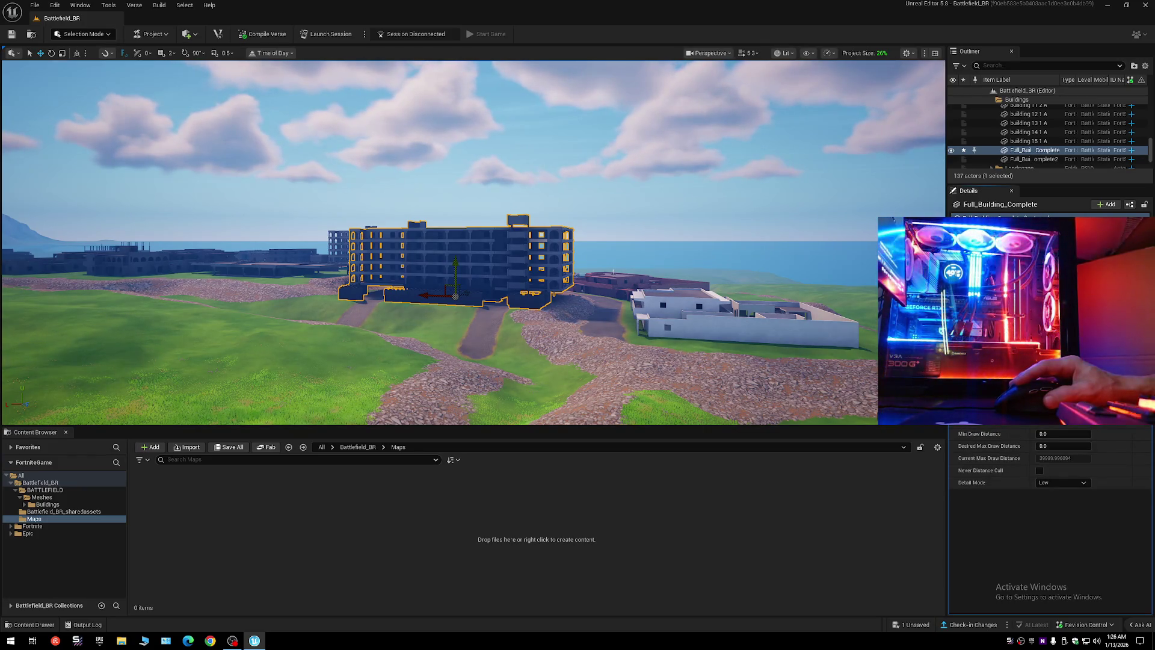
- Leave the HLOD layer unchanged and uncheck Is Spatially Loaded
{"action": "left_click", "coordinate": [1059, 417]}
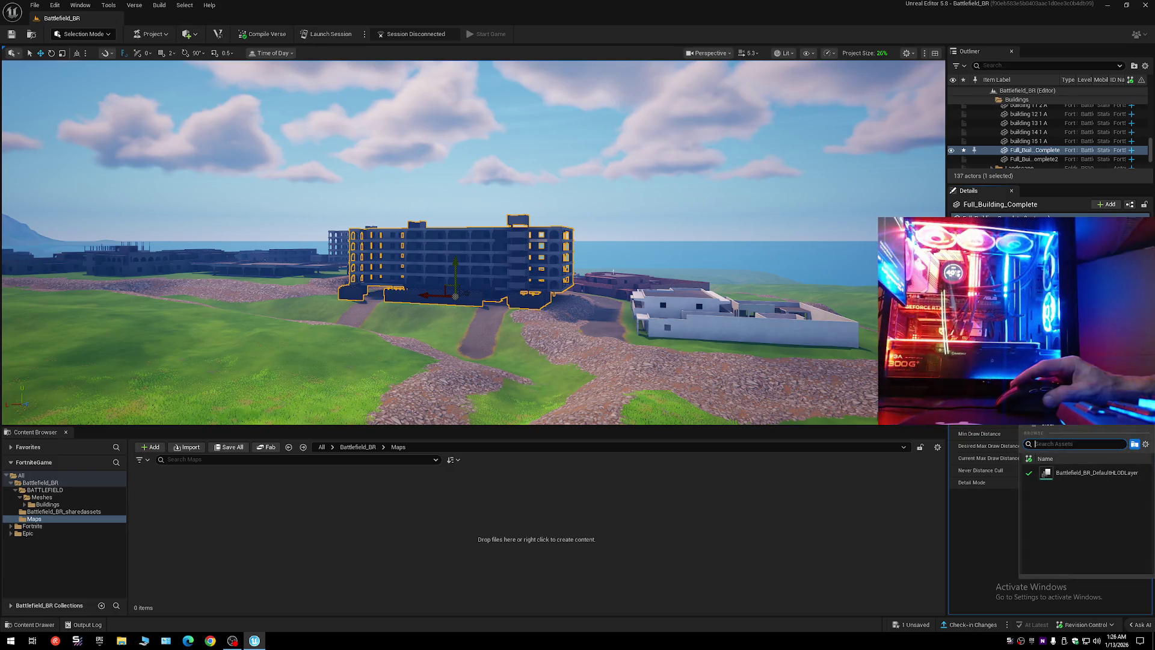
{"action": "left_click", "coordinate": [1061, 474]}
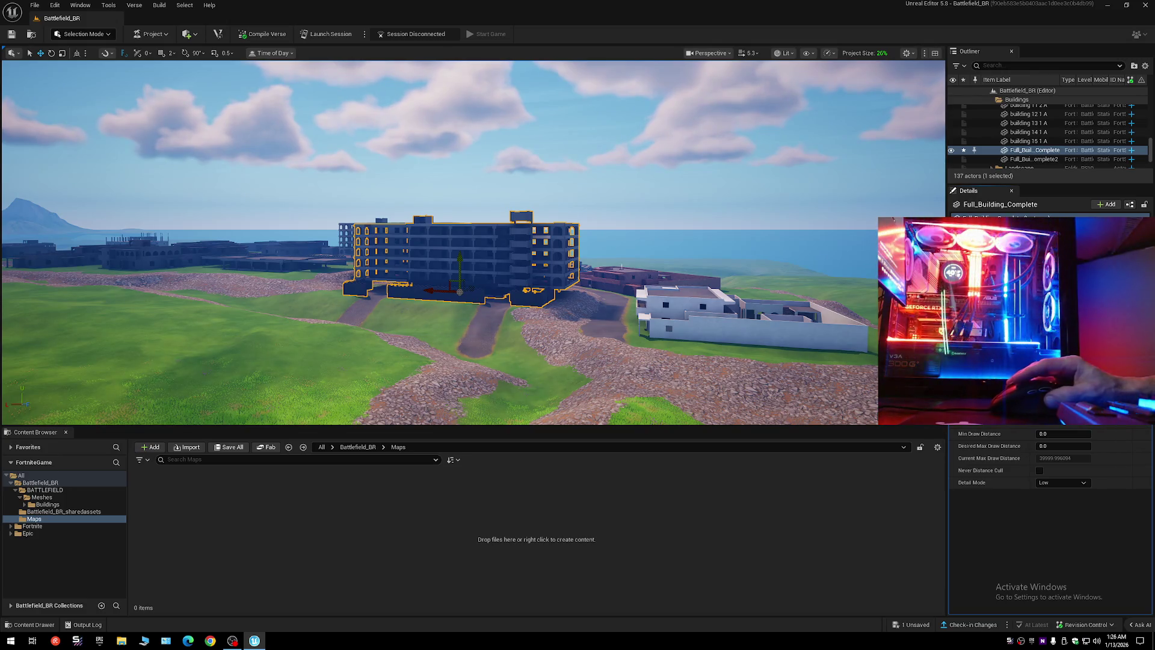
{"action": "scroll", "coordinate": [1040, 448], "scroll_direction": "up", "scroll_amount": 5}
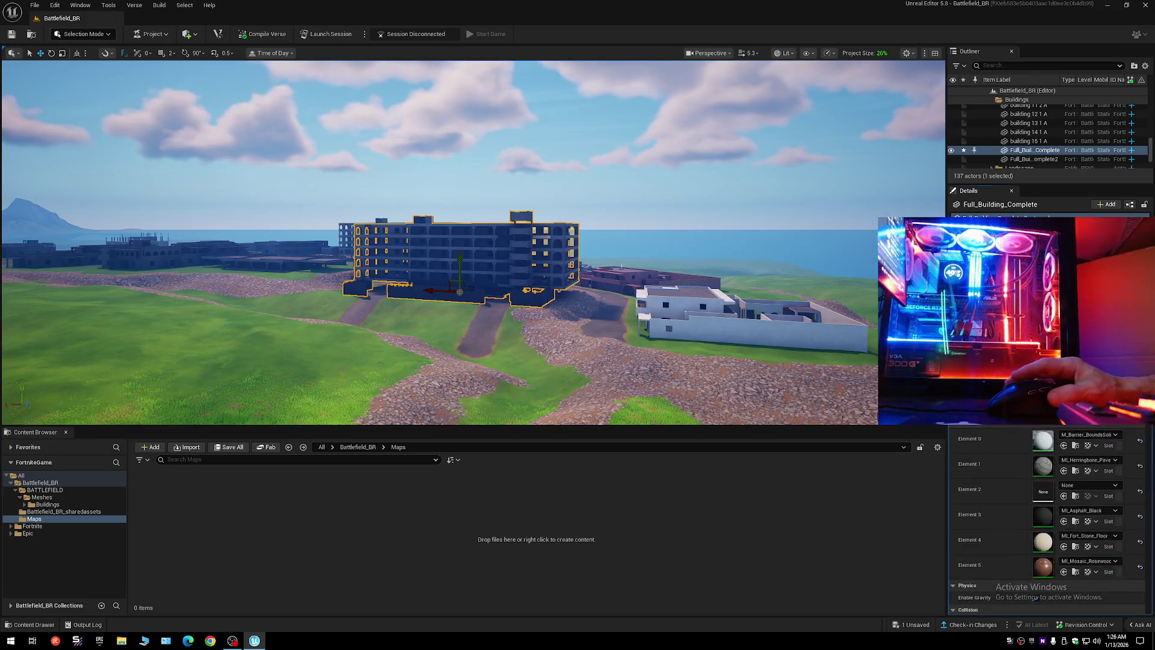
{"action": "scroll", "coordinate": [1040, 448], "scroll_direction": "down", "scroll_amount": 10}
{"action": "left_click", "coordinate": [1040, 447]}
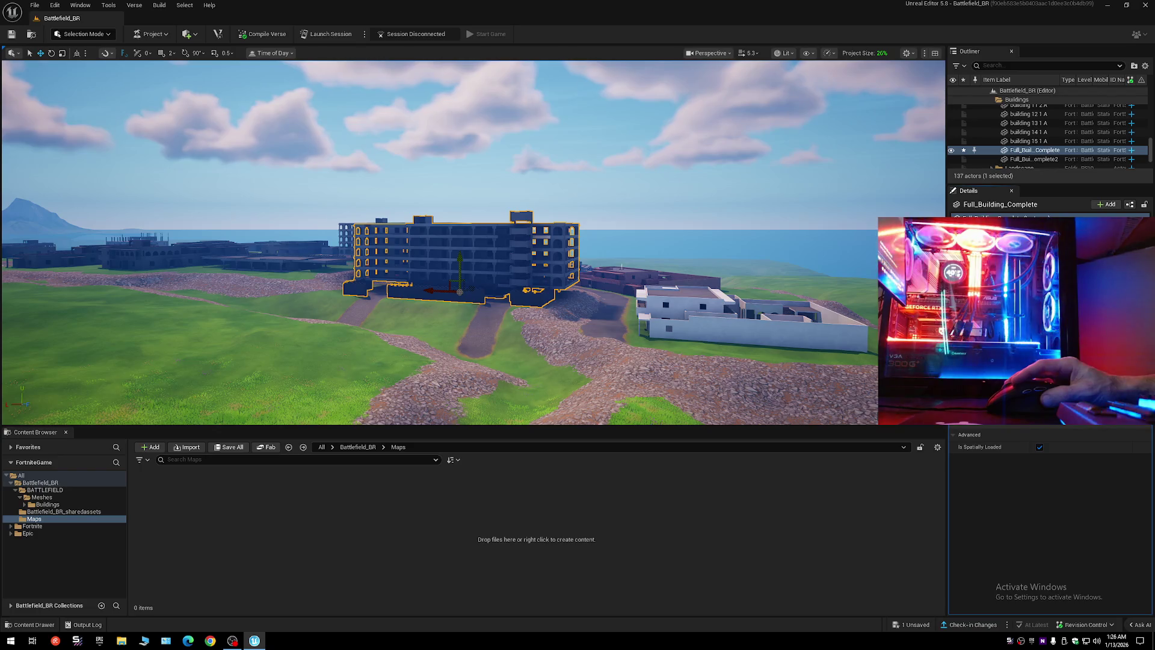
- Focus the viewport on Full_Building_Complete
{"action": "scroll", "coordinate": [1037, 598], "scroll_direction": "up", "scroll_amount": 10}
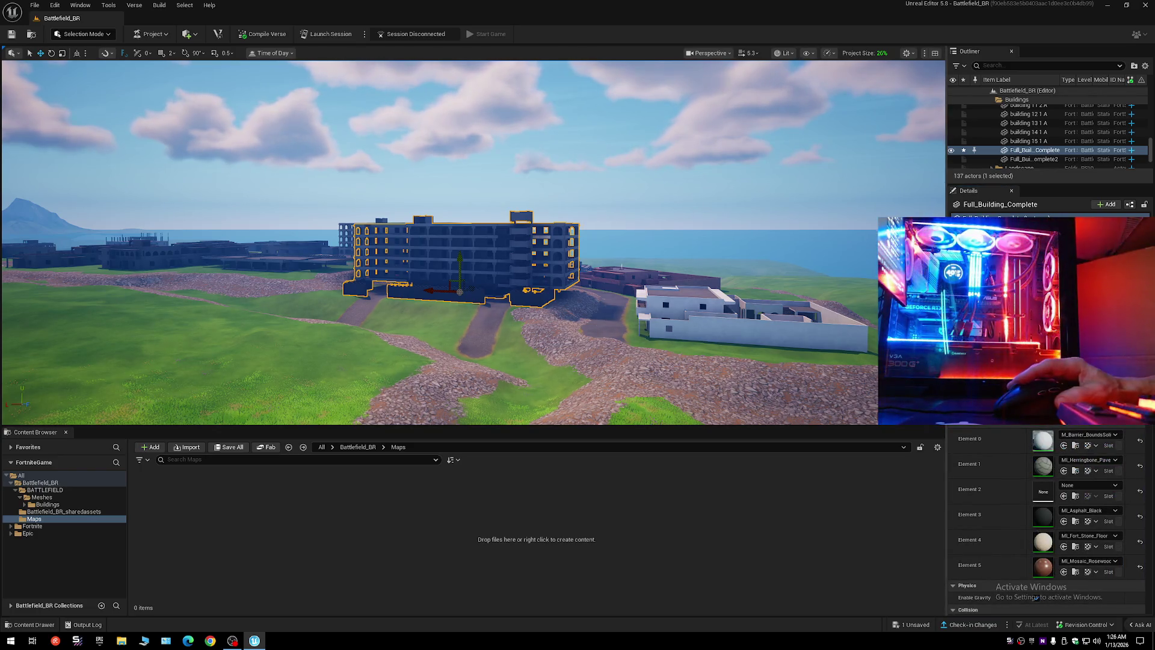
{"action": "key", "text": "f"}
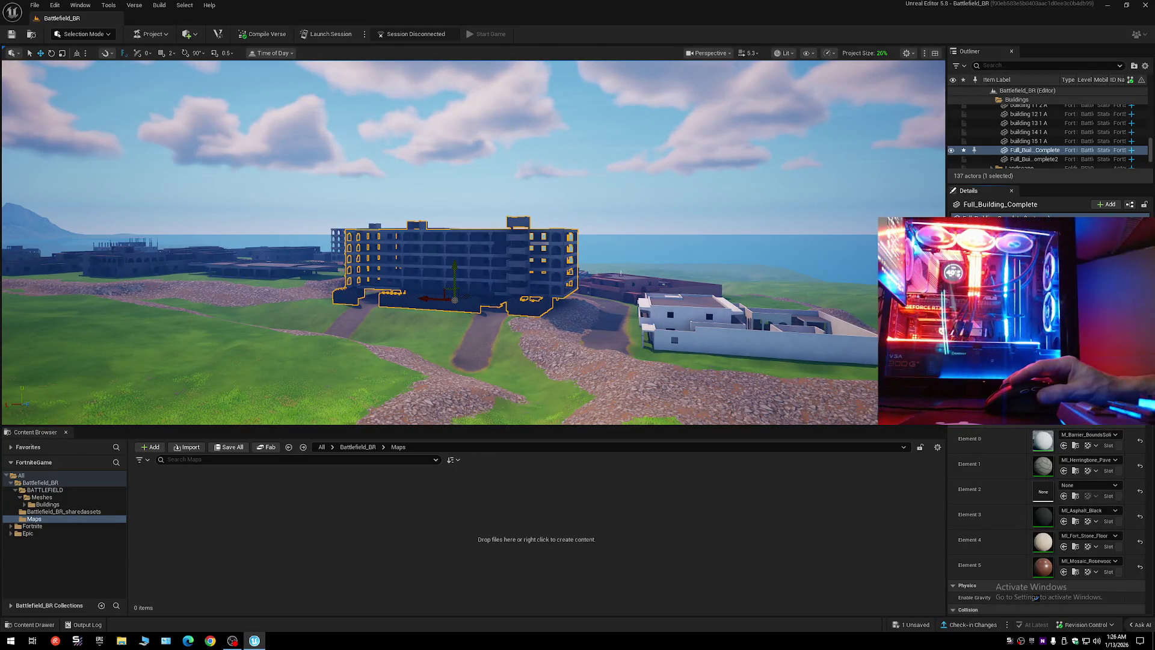
{"action": "scroll", "coordinate": [1035, 598], "scroll_direction": "down", "scroll_amount": 5}
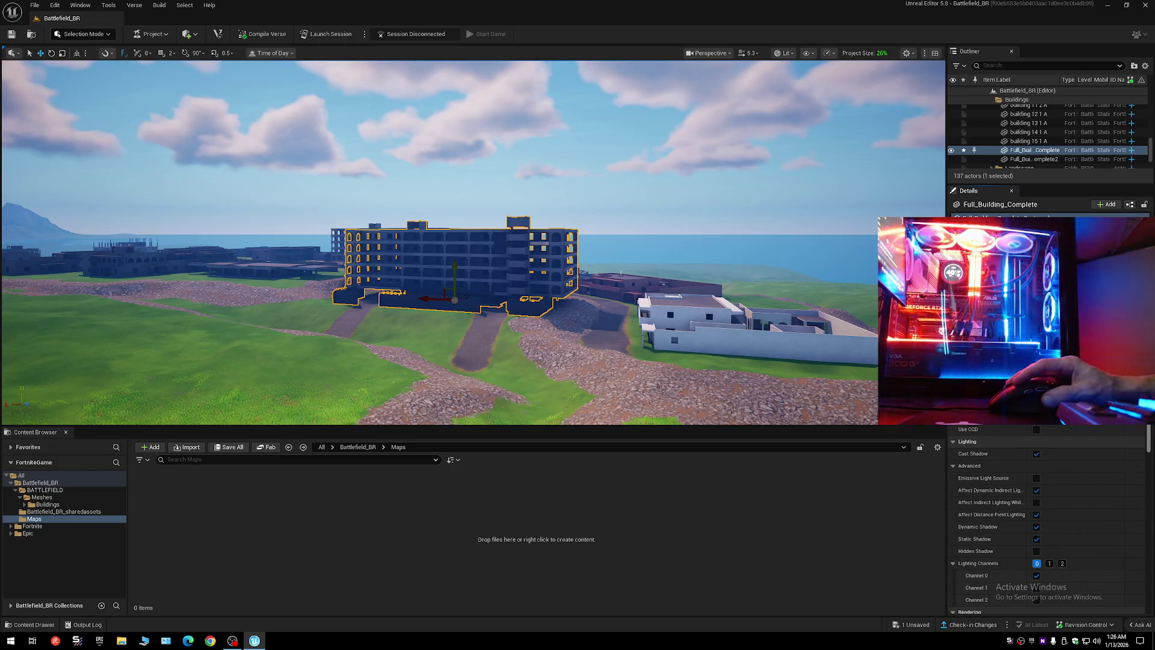
{"action": "scroll", "coordinate": [1047, 517], "scroll_direction": "down", "scroll_amount": 3}
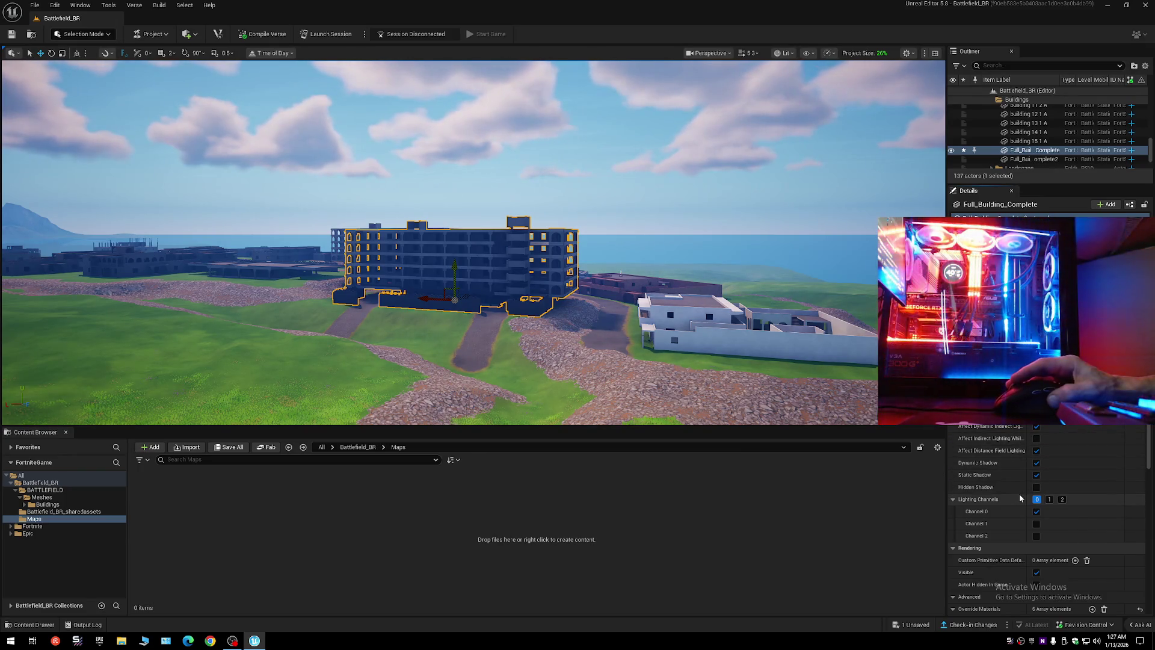
{"action": "scroll", "coordinate": [1019, 497], "scroll_direction": "down", "scroll_amount": 3}
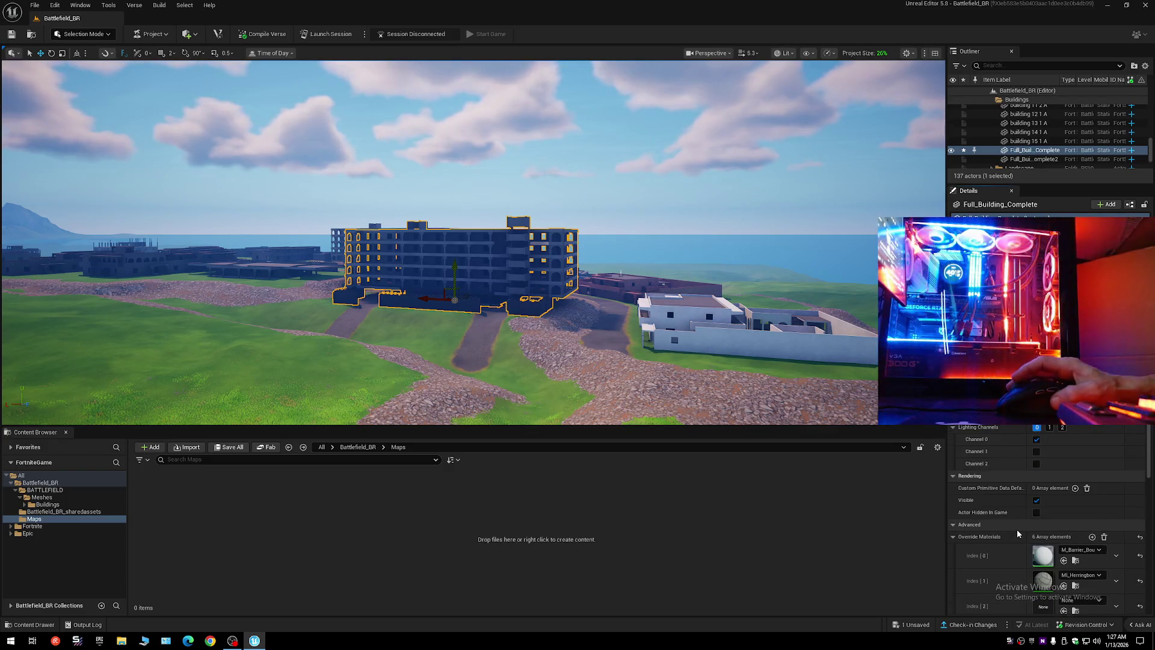
{"action": "left_click", "coordinate": [1036, 451]}
{"action": "left_click", "coordinate": [1036, 464]}
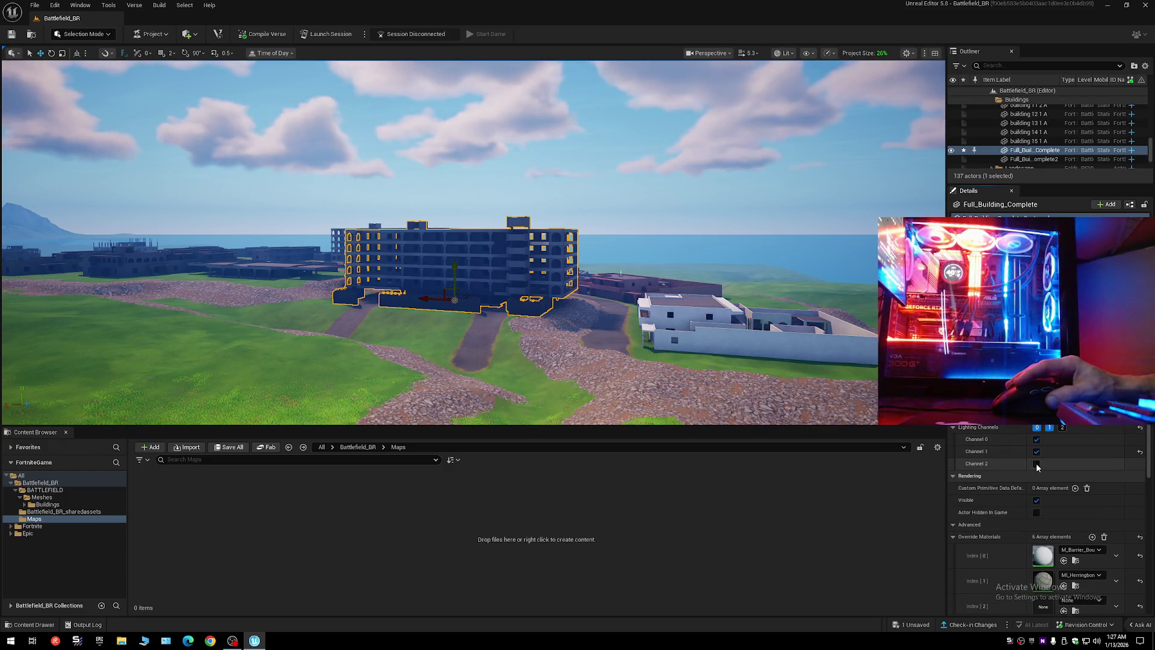
{"action": "left_click", "coordinate": [1036, 463]}
{"action": "left_click", "coordinate": [1036, 452]}
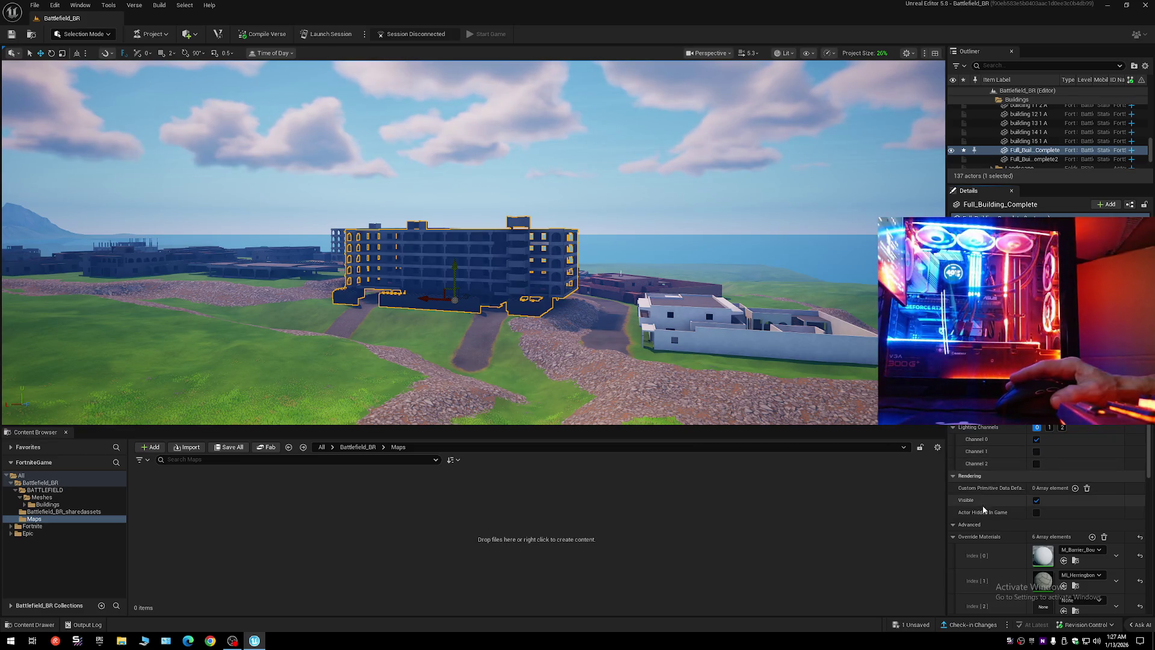
{"action": "scroll", "coordinate": [986, 517], "scroll_direction": "down", "scroll_amount": 1}
{"action": "scroll", "coordinate": [986, 517], "scroll_direction": "down", "scroll_amount": 4}
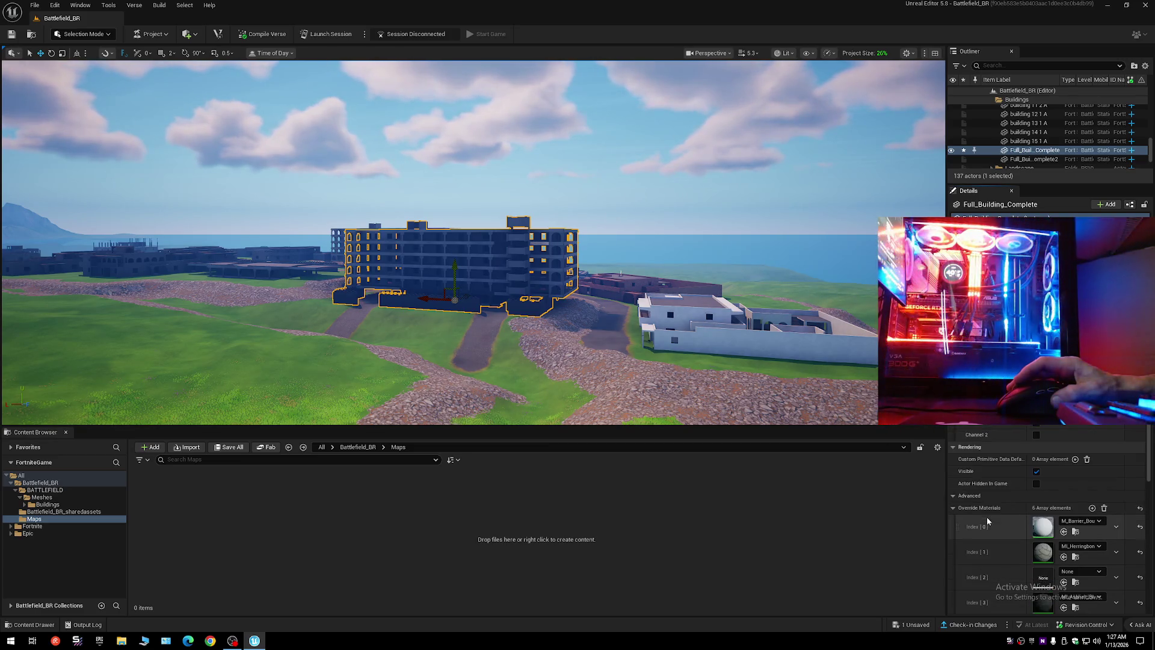
- Toggle Force Nanite for Masked on and off, then uncheck Disallow Nanite
{"action": "scroll", "coordinate": [993, 517], "scroll_direction": "down", "scroll_amount": 11}
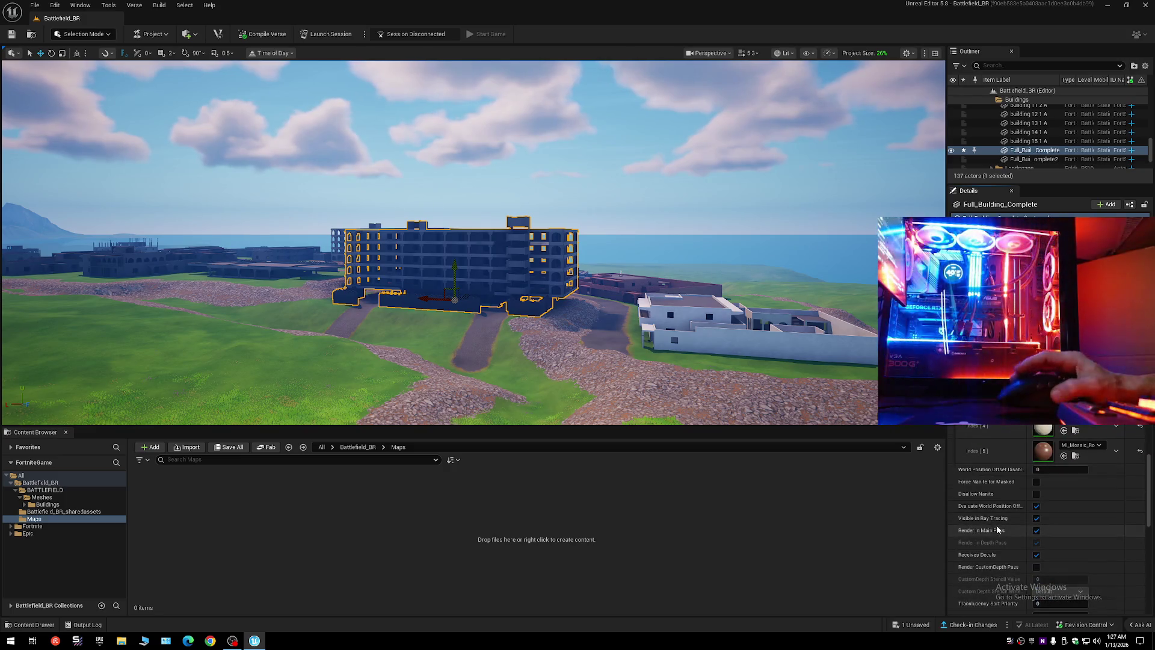
{"action": "left_click", "coordinate": [1036, 481]}
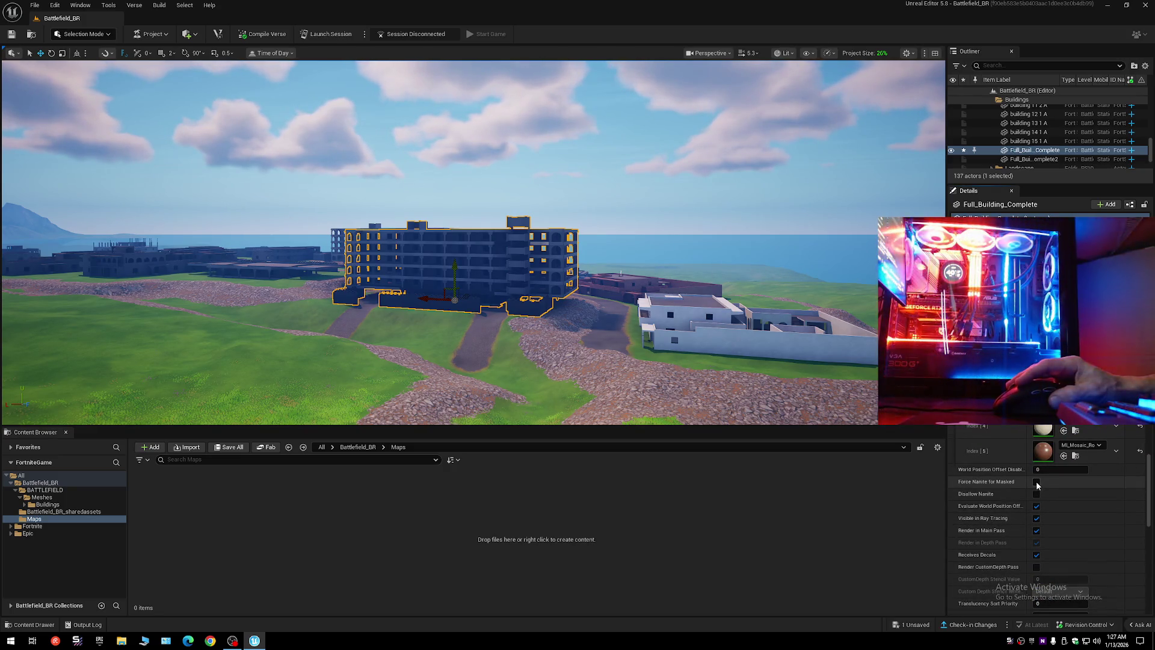
{"action": "left_click", "coordinate": [1036, 482]}
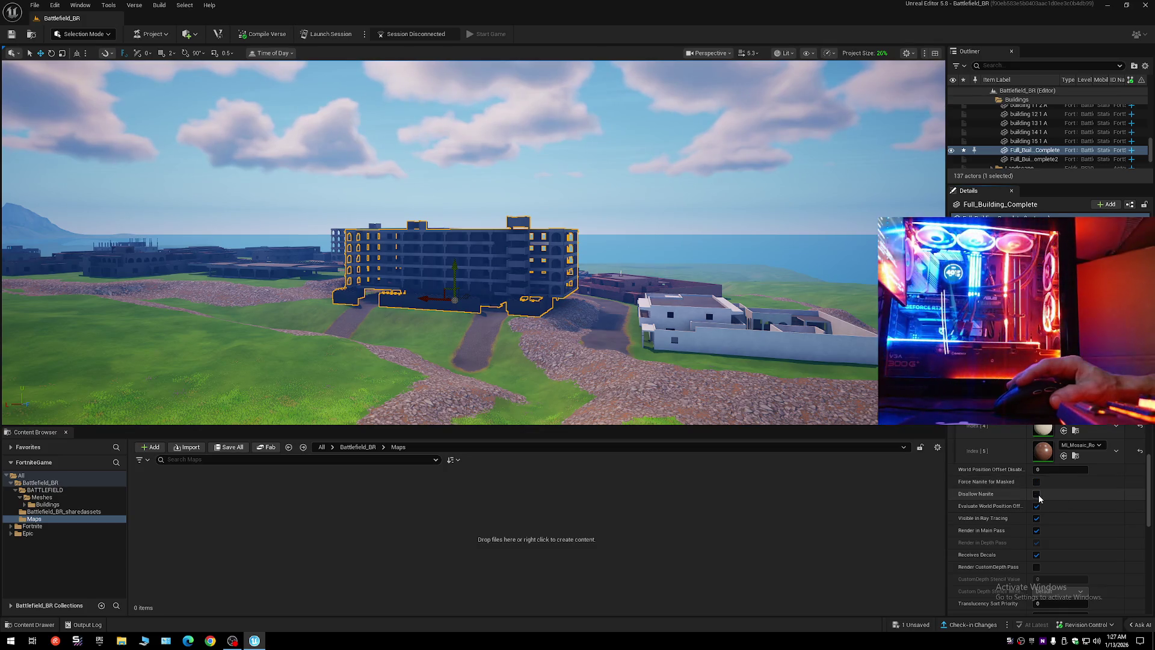
{"action": "left_click", "coordinate": [1036, 494]}
- Toggle Render CustomDepth Pass on and back off, leaving it disabled
{"action": "scroll", "coordinate": [1012, 529], "scroll_direction": "down", "scroll_amount": 4}
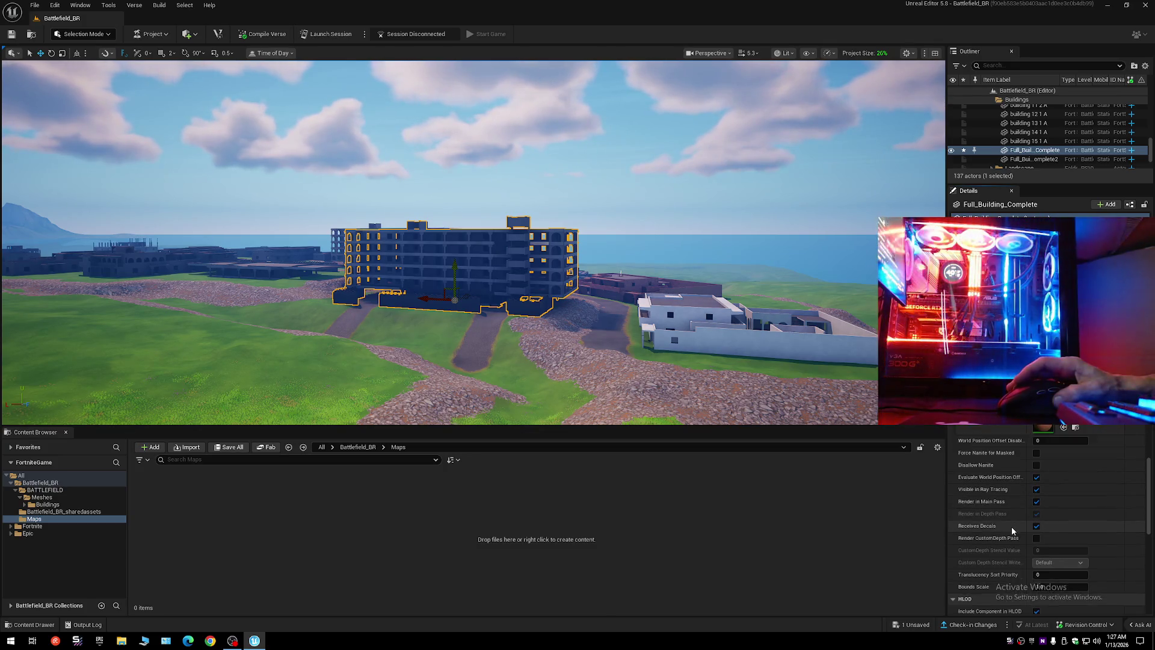
{"action": "scroll", "coordinate": [1012, 526], "scroll_direction": "down", "scroll_amount": 1}
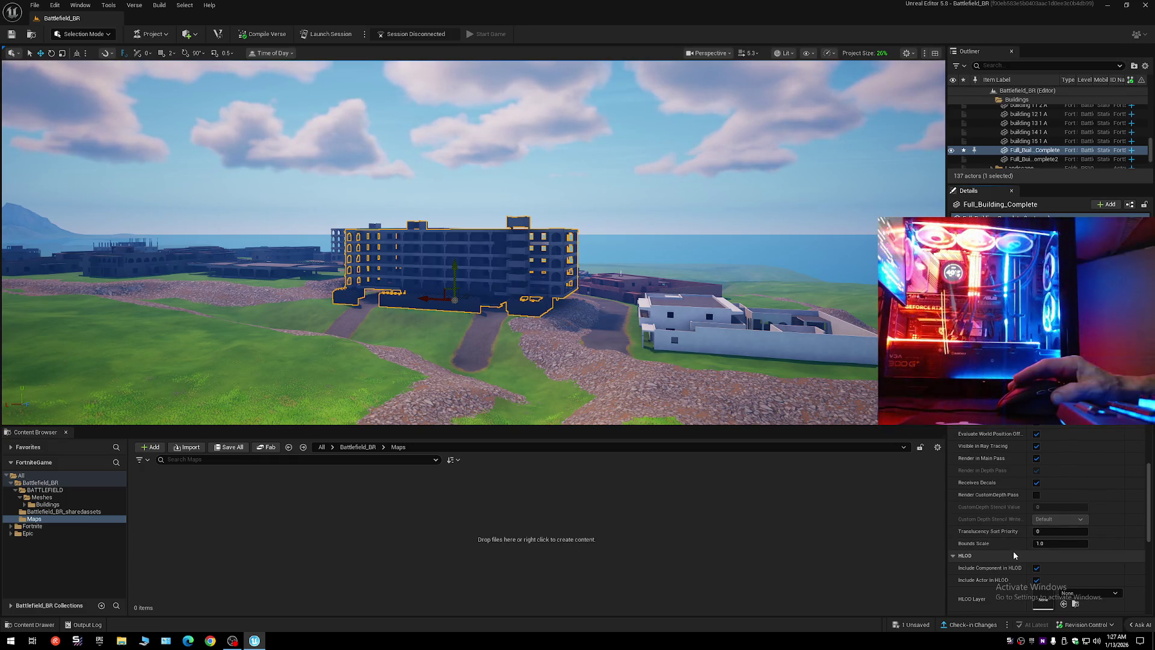
{"action": "left_click", "coordinate": [1037, 496]}
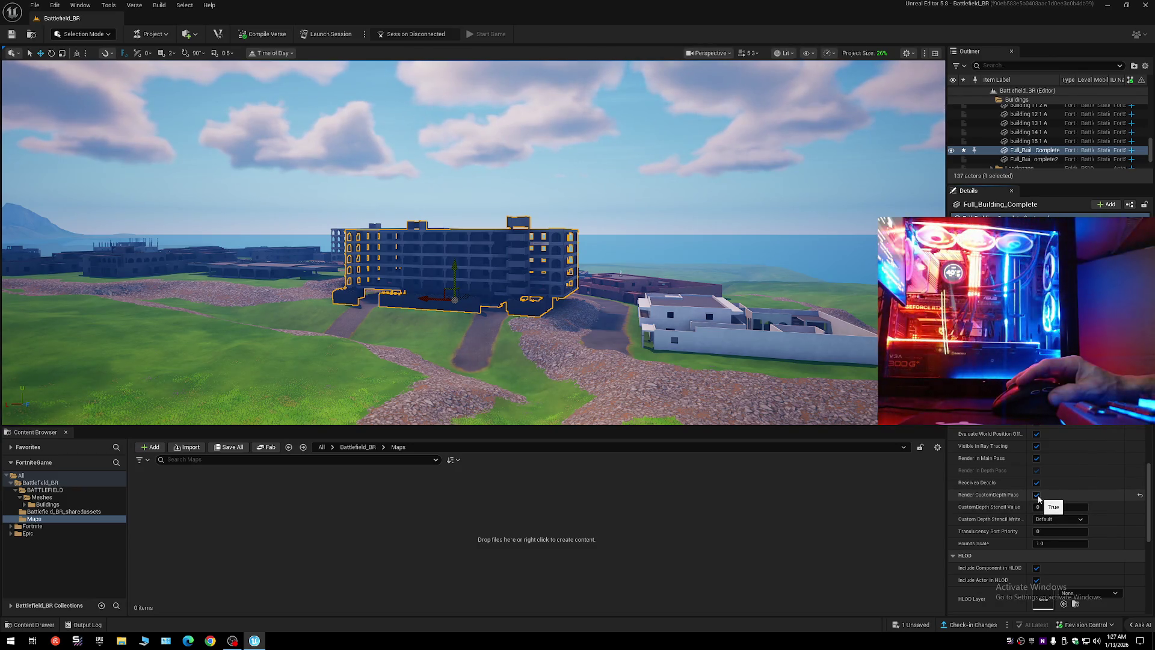
{"action": "left_click", "coordinate": [1037, 495]}
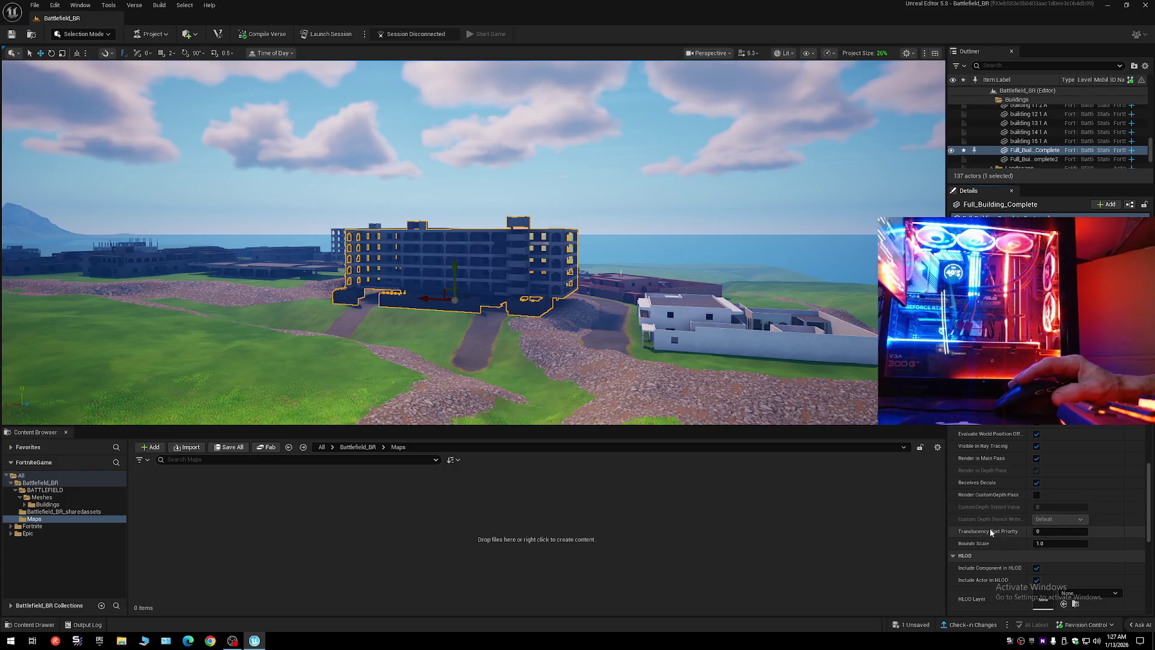
{"action": "scroll", "coordinate": [1011, 535], "scroll_direction": "down", "scroll_amount": 3}
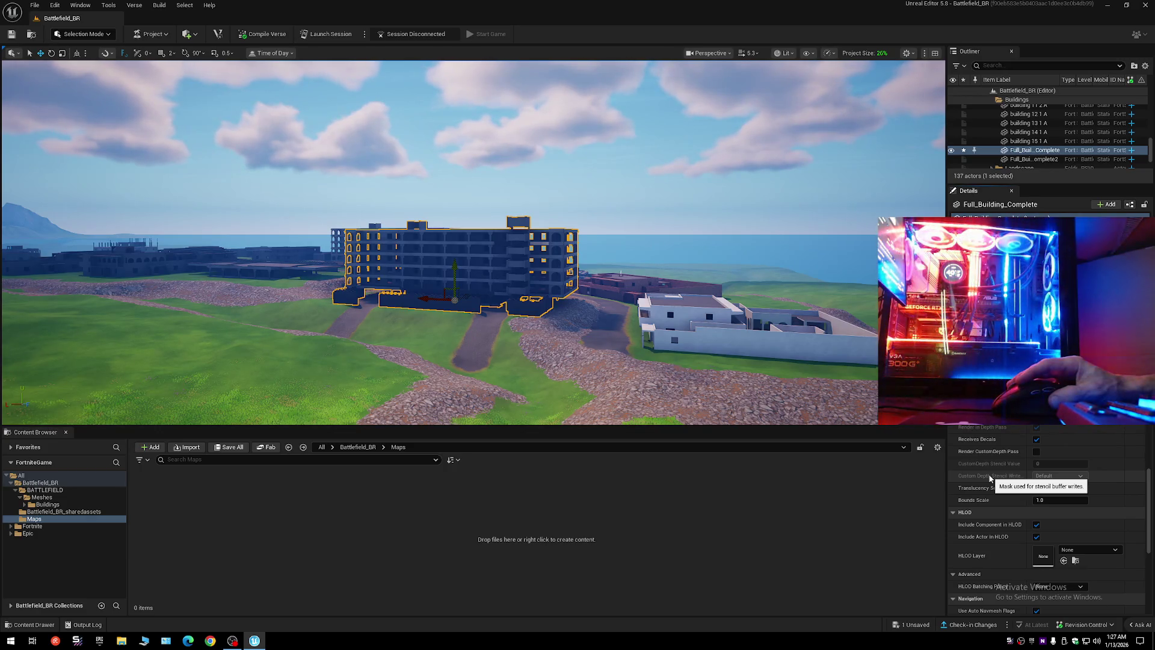
{"action": "scroll", "coordinate": [1002, 537], "scroll_direction": "down", "scroll_amount": 7}
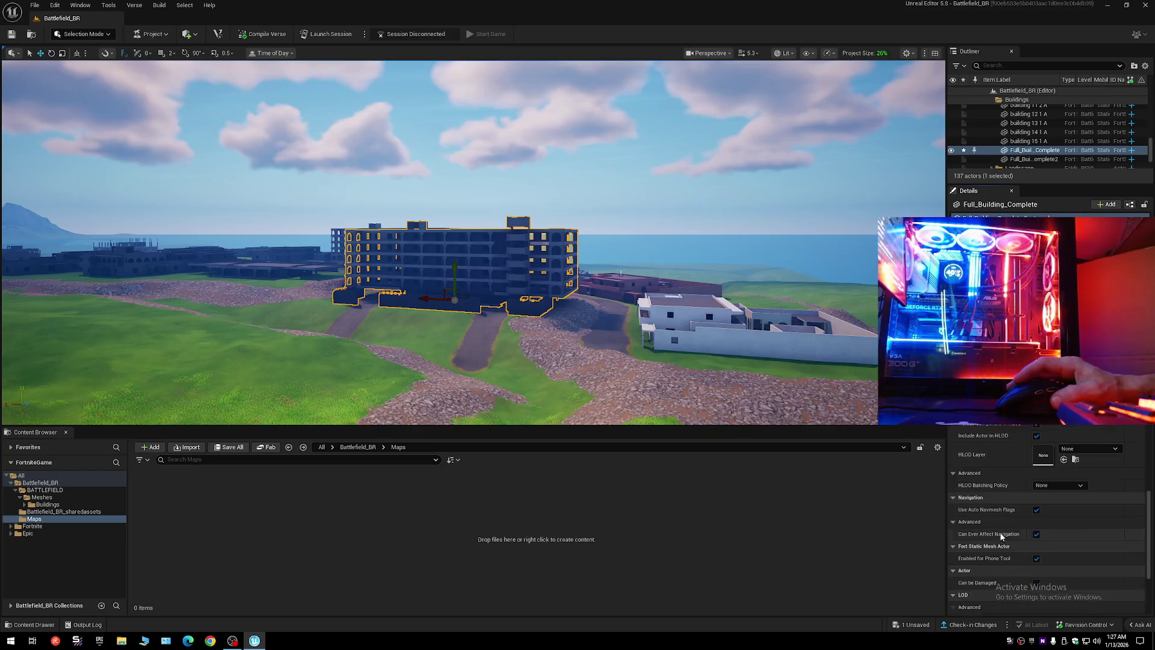
{"action": "scroll", "coordinate": [1001, 536], "scroll_direction": "down", "scroll_amount": 2}
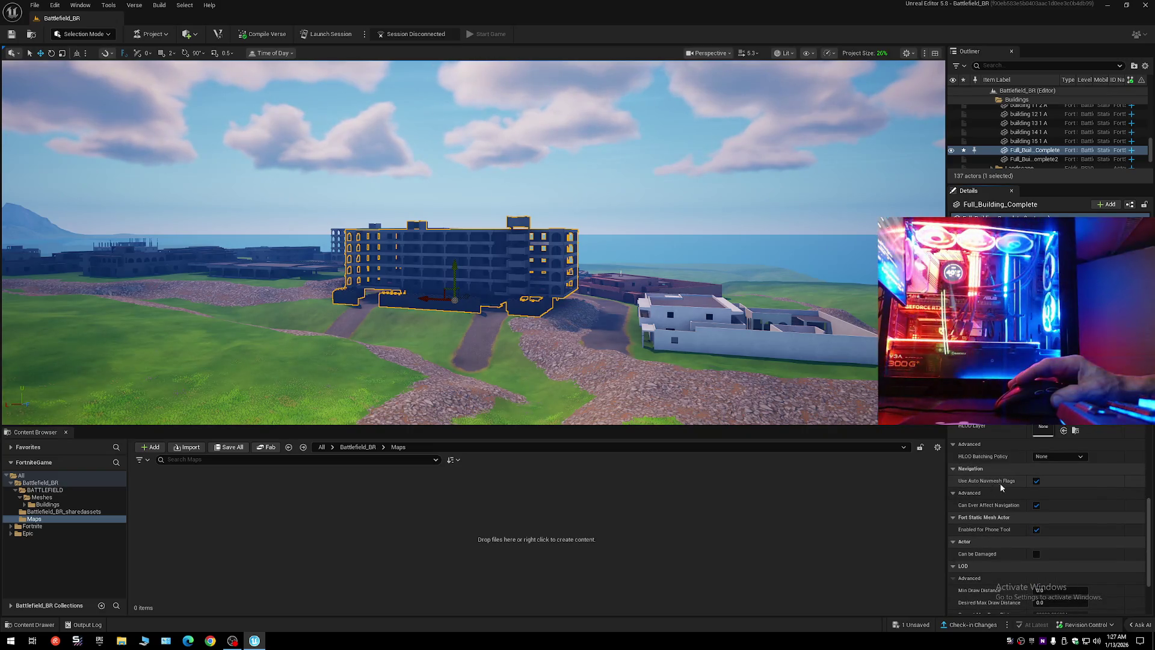
{"action": "left_click", "coordinate": [1046, 457]}
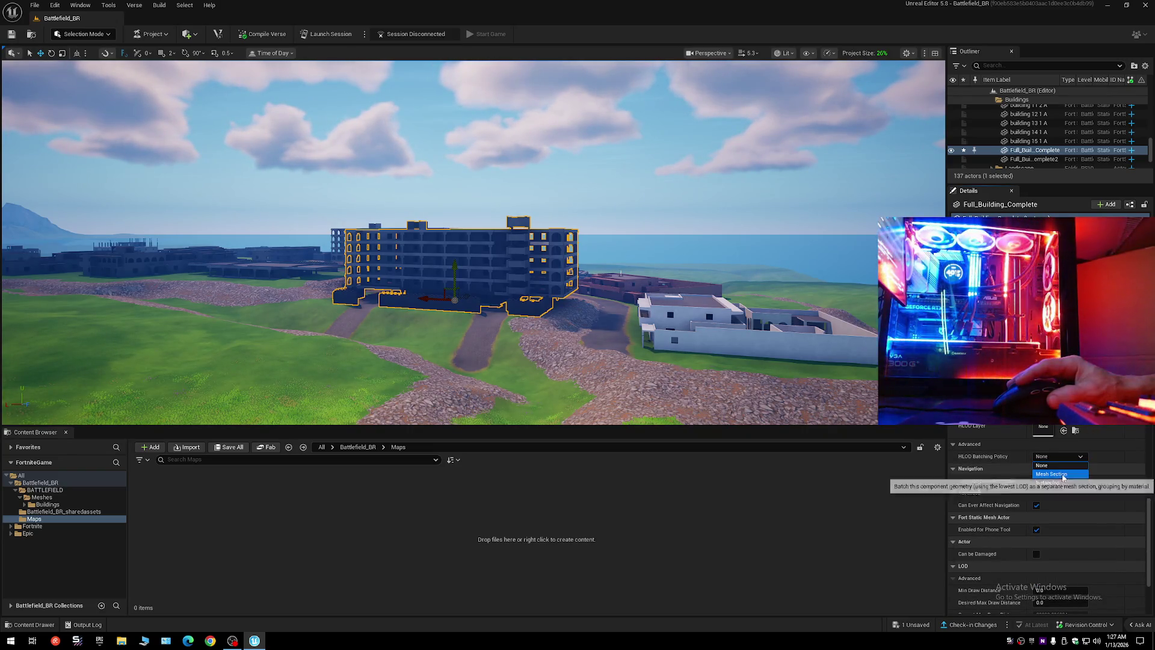
{"action": "left_click", "coordinate": [1063, 474]}
{"action": "left_click", "coordinate": [1059, 456]}
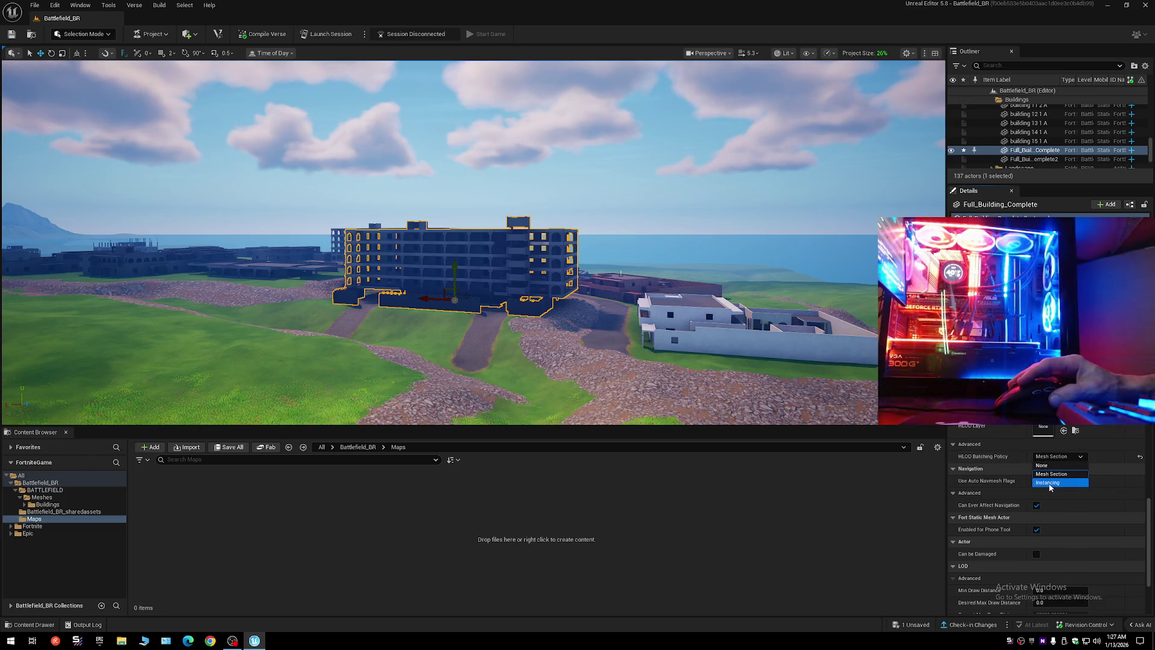
{"action": "left_click", "coordinate": [1050, 483]}
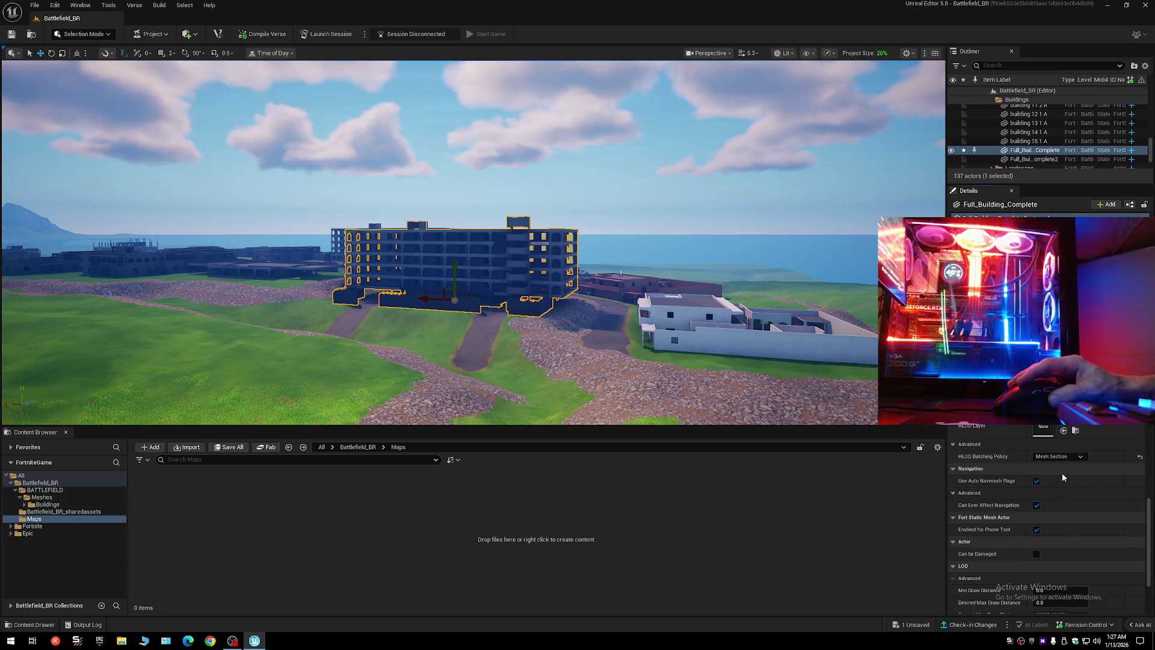
{"action": "left_click", "coordinate": [1140, 458]}
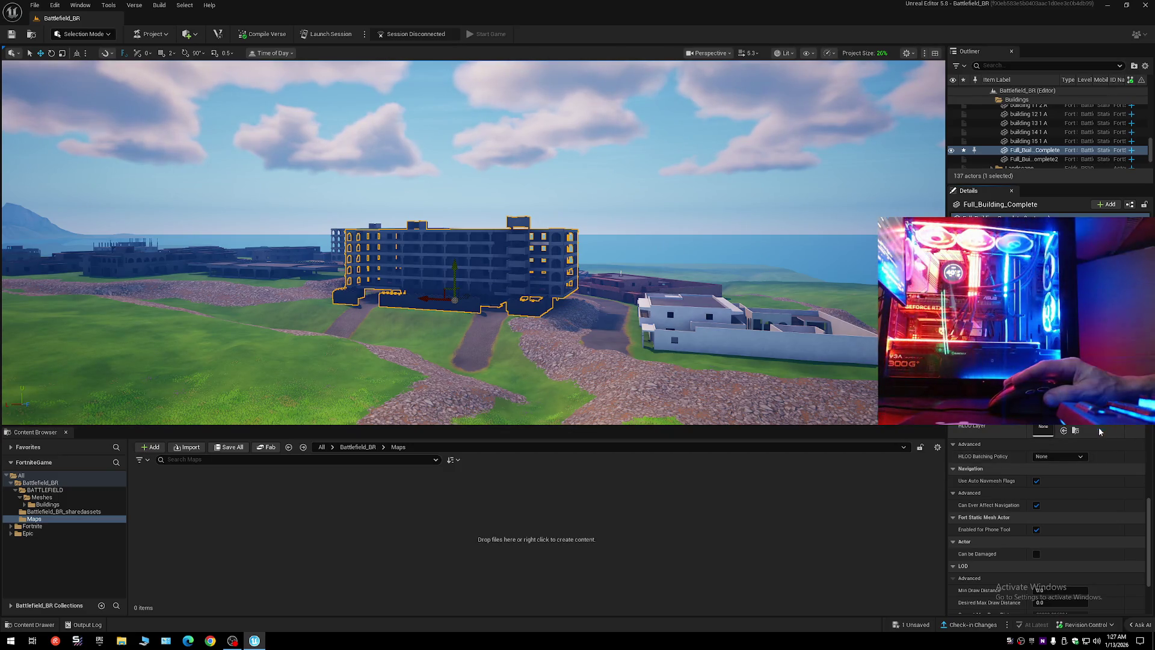
{"action": "left_click", "coordinate": [1065, 385]}
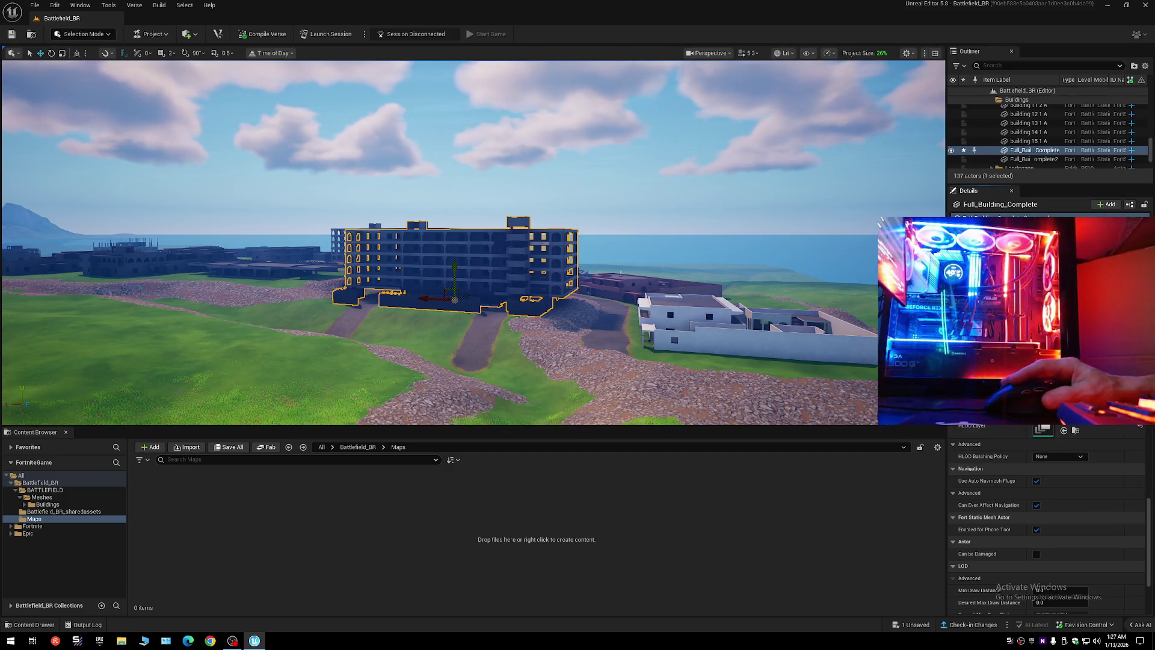
{"action": "left_click", "coordinate": [1063, 457]}
{"action": "left_click", "coordinate": [1060, 457]}
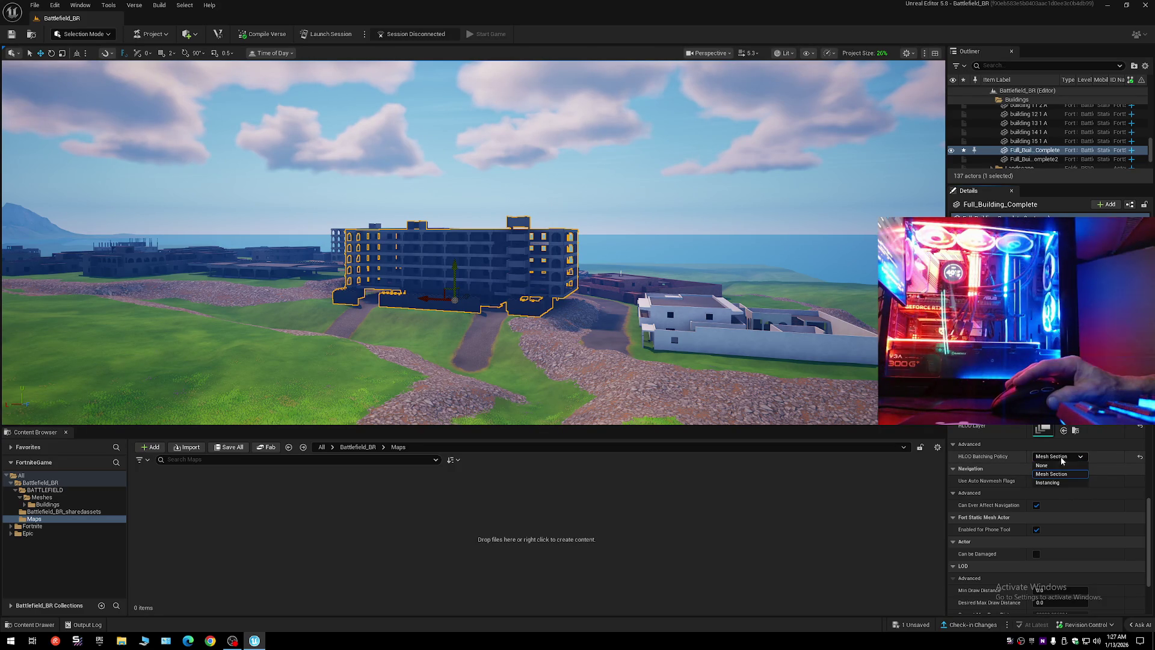
{"action": "left_click", "coordinate": [1058, 491]}
{"action": "left_click", "coordinate": [1140, 457]}
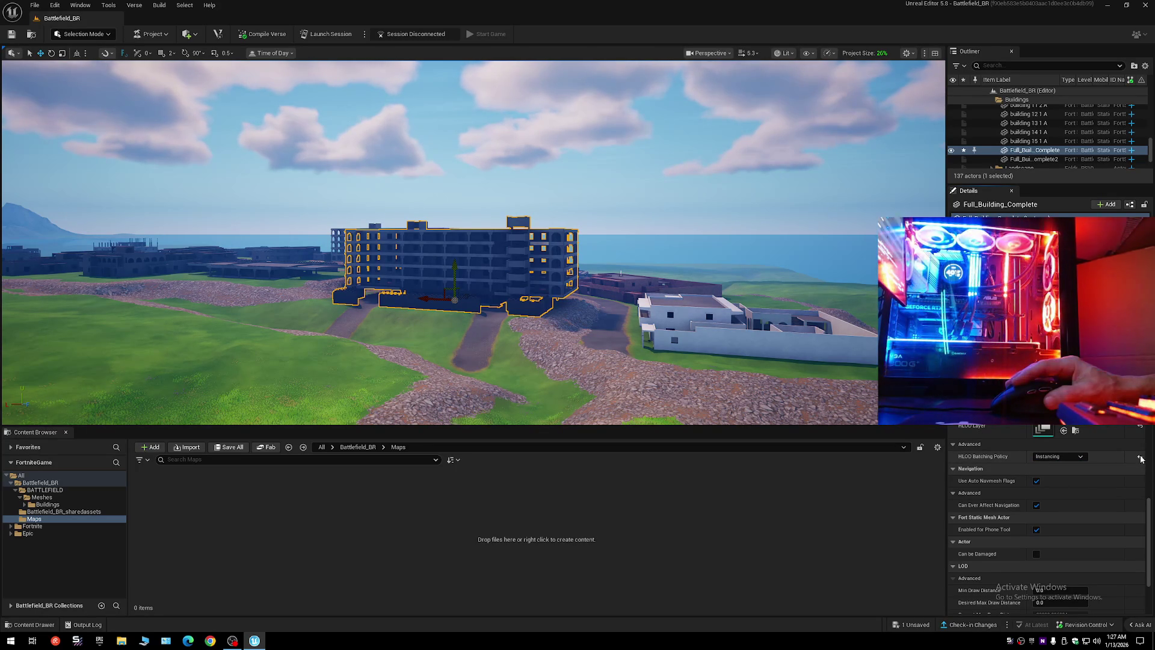
{"action": "left_click", "coordinate": [1140, 426]}
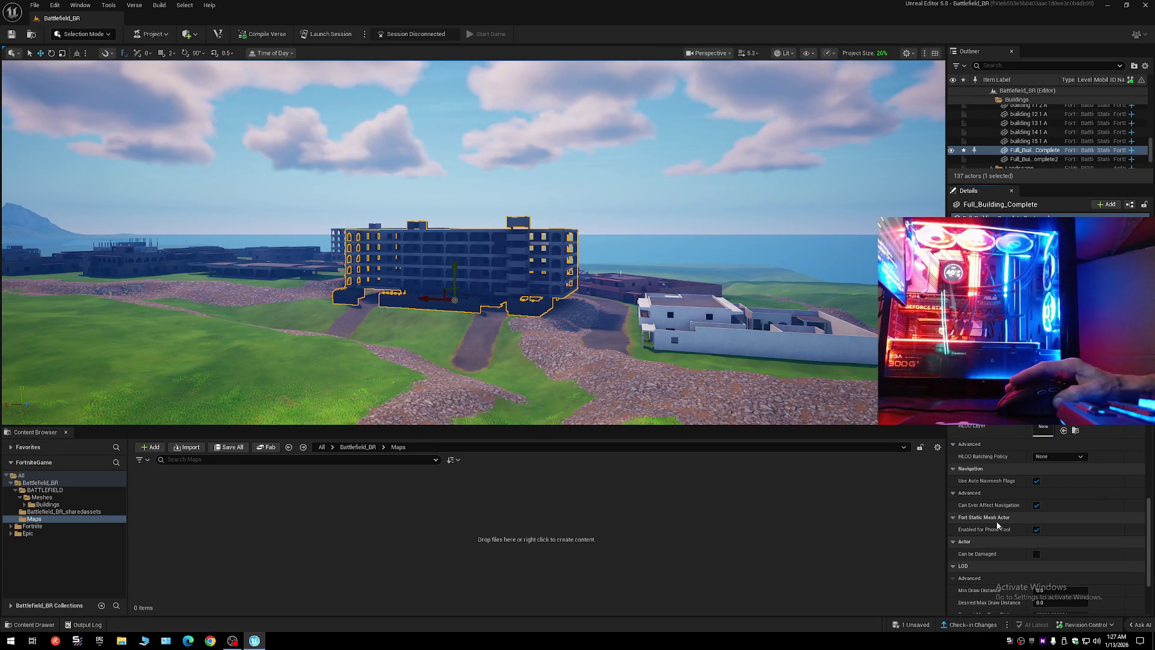
{"action": "scroll", "coordinate": [997, 525], "scroll_direction": "down", "scroll_amount": 5}
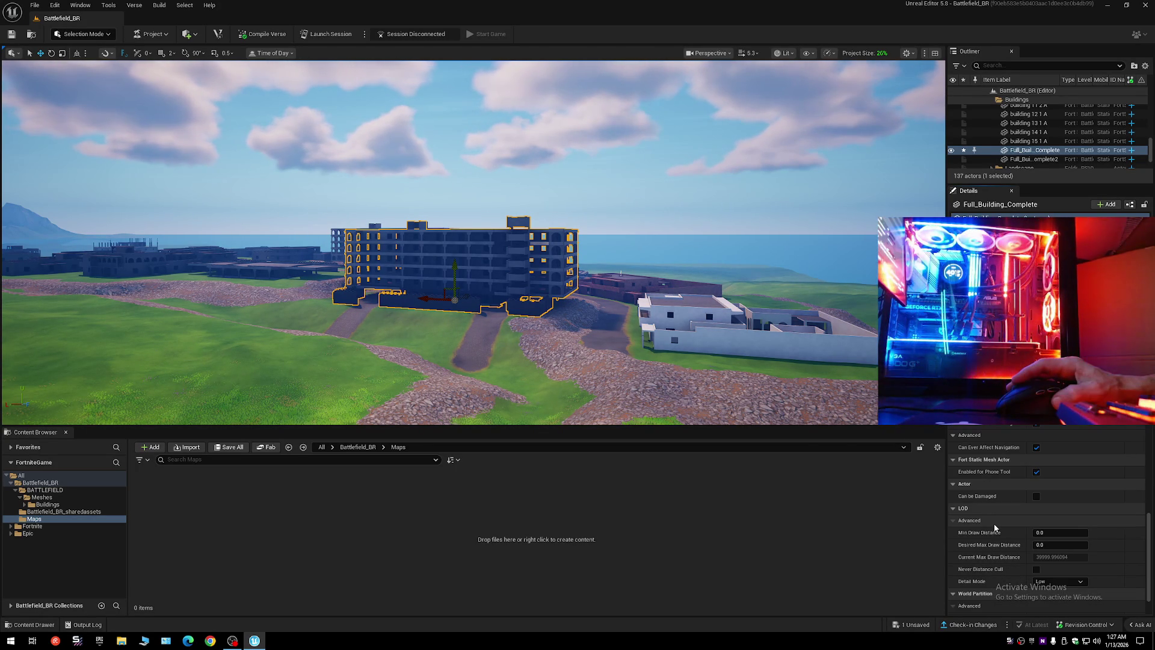
- Toggle navigation and Enabled for Phone Tool back on, and uncheck Can be Damaged
{"action": "left_click", "coordinate": [1036, 448]}
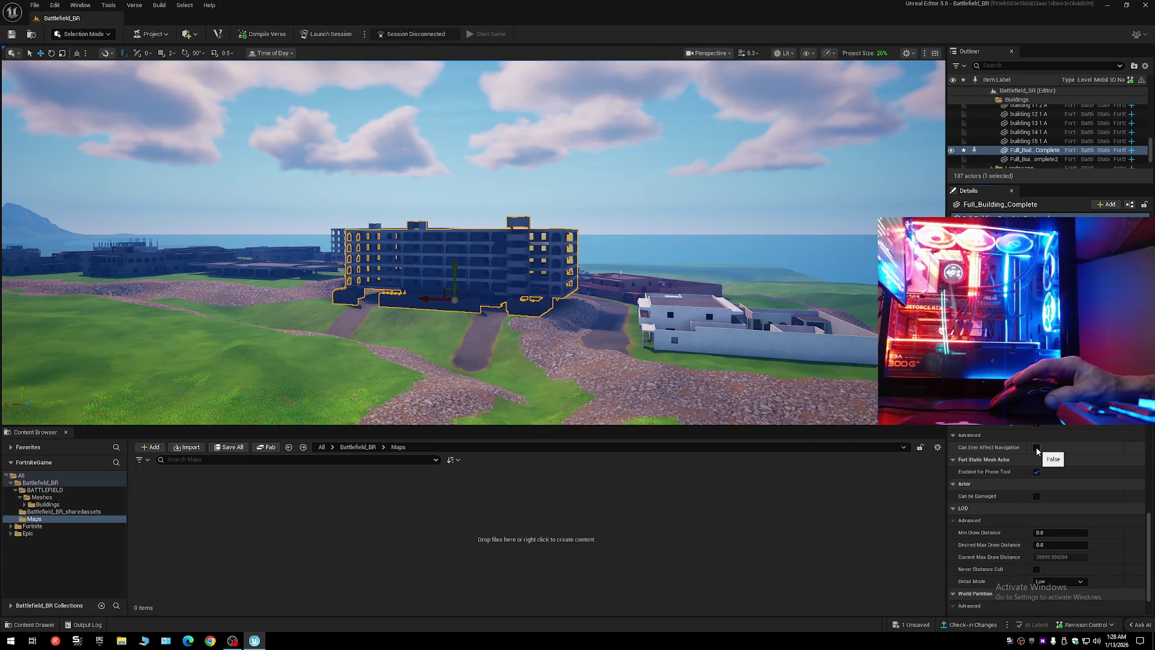
{"action": "left_click", "coordinate": [1037, 448]}
{"action": "left_click", "coordinate": [1036, 472]}
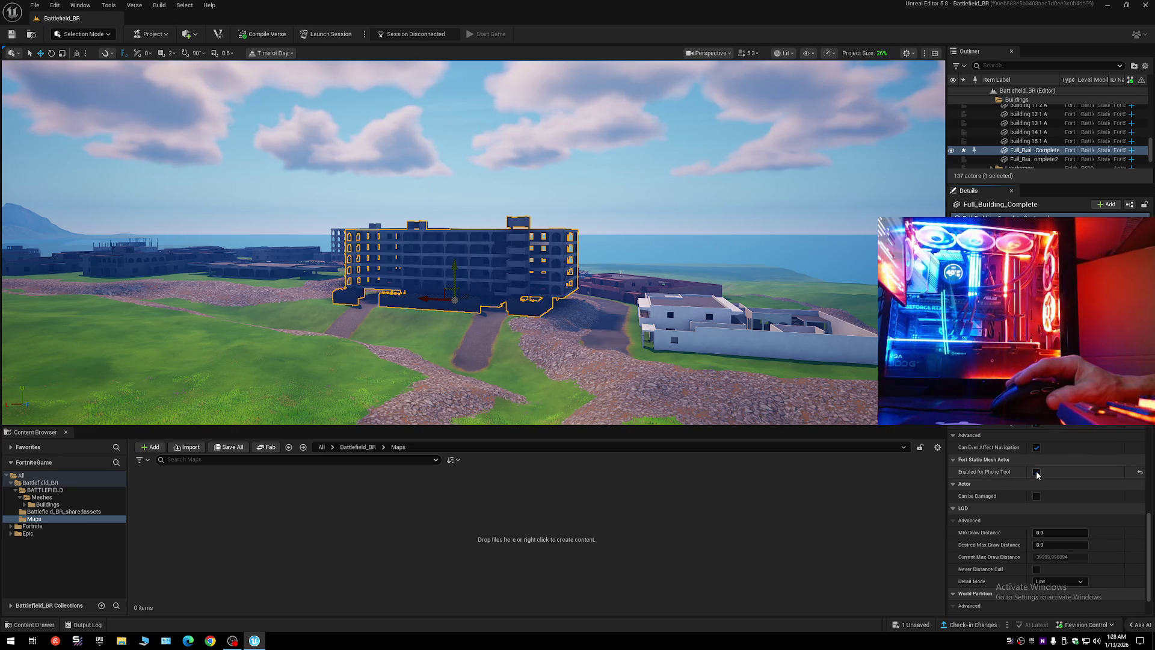
{"action": "left_click", "coordinate": [1036, 472]}
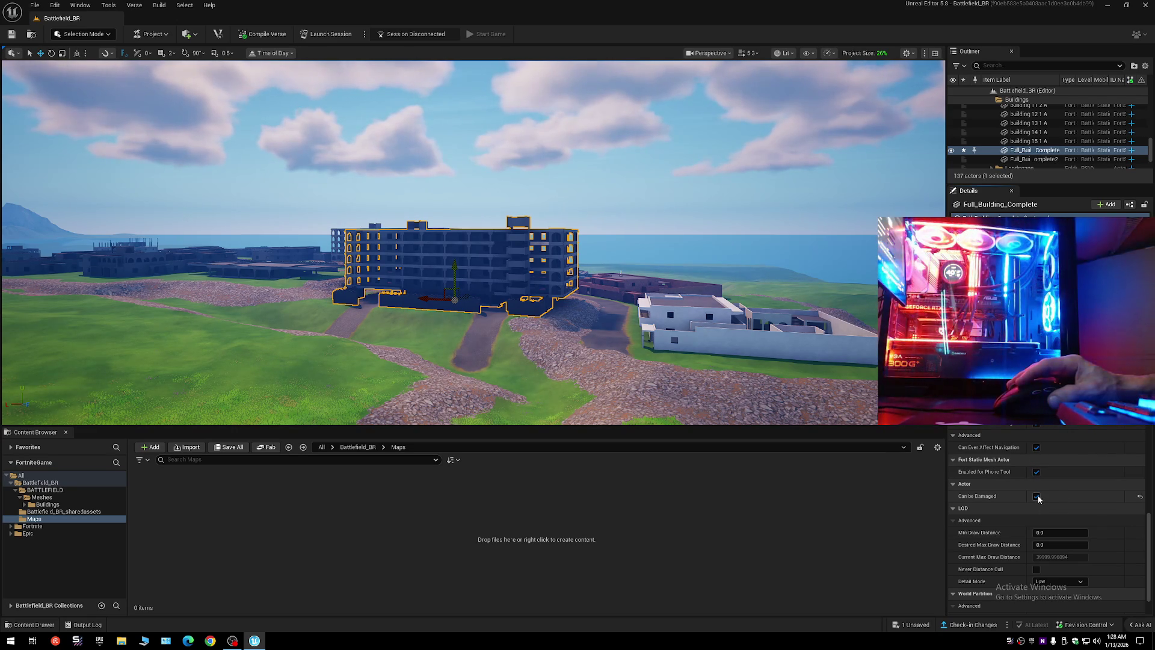
{"action": "left_click", "coordinate": [1036, 497]}
- Enter a new Min Draw Distance, then reset it to 0.0
{"action": "scroll", "coordinate": [1004, 533], "scroll_direction": "down", "scroll_amount": 2}
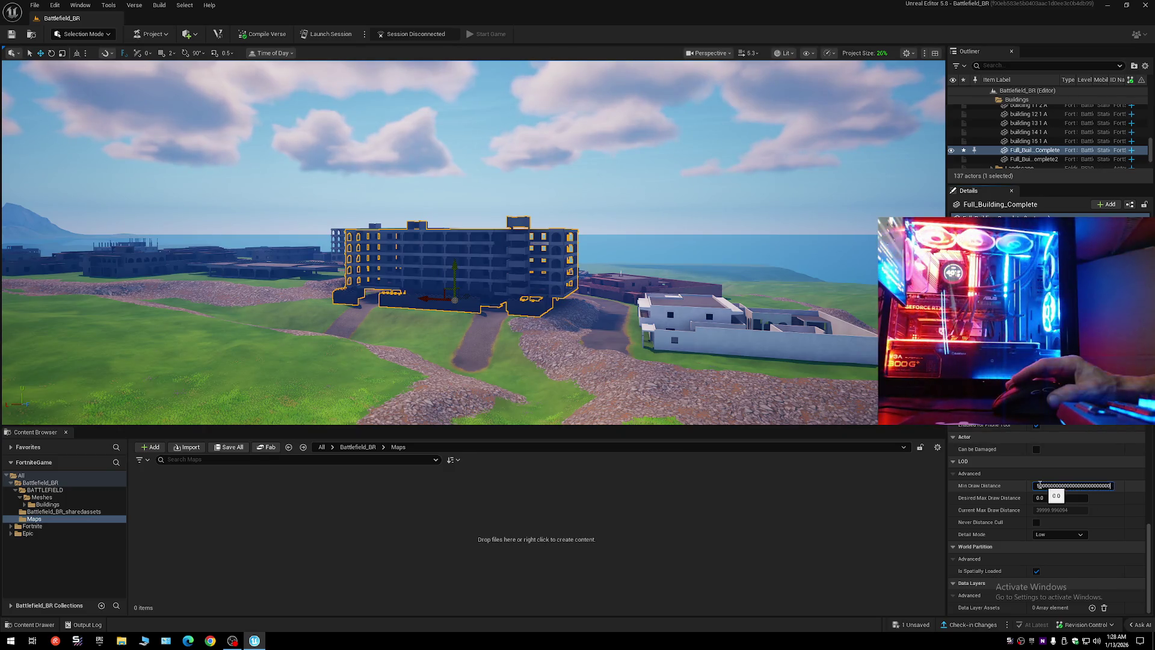
{"action": "key", "text": "Return"}
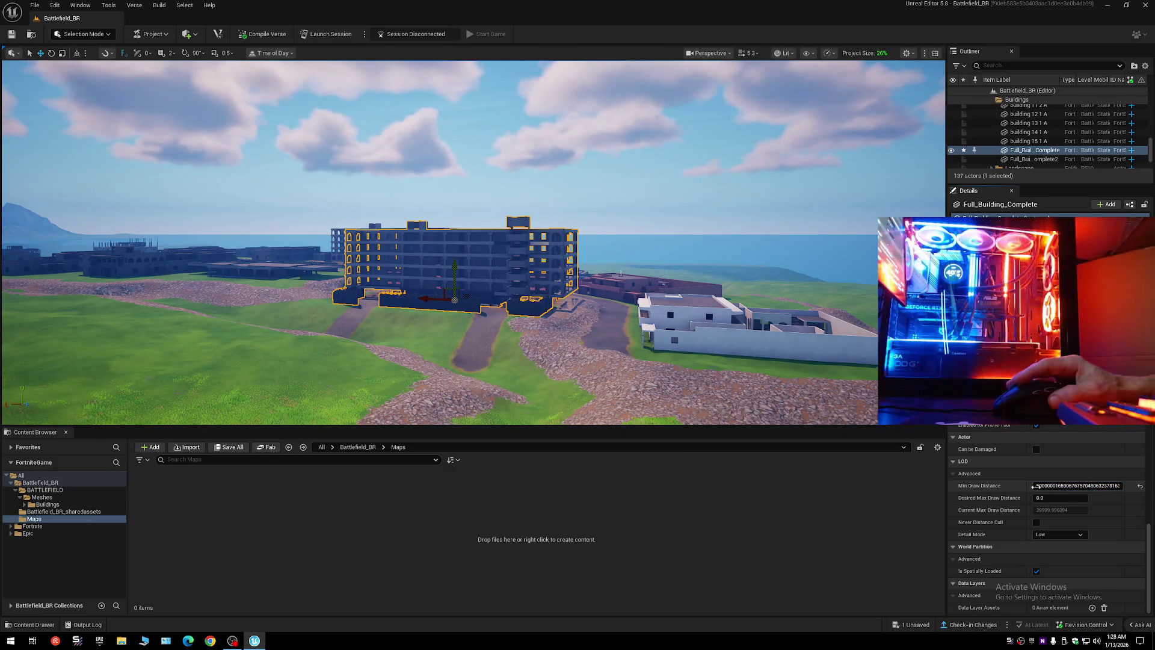
{"action": "left_click", "coordinate": [1140, 488]}
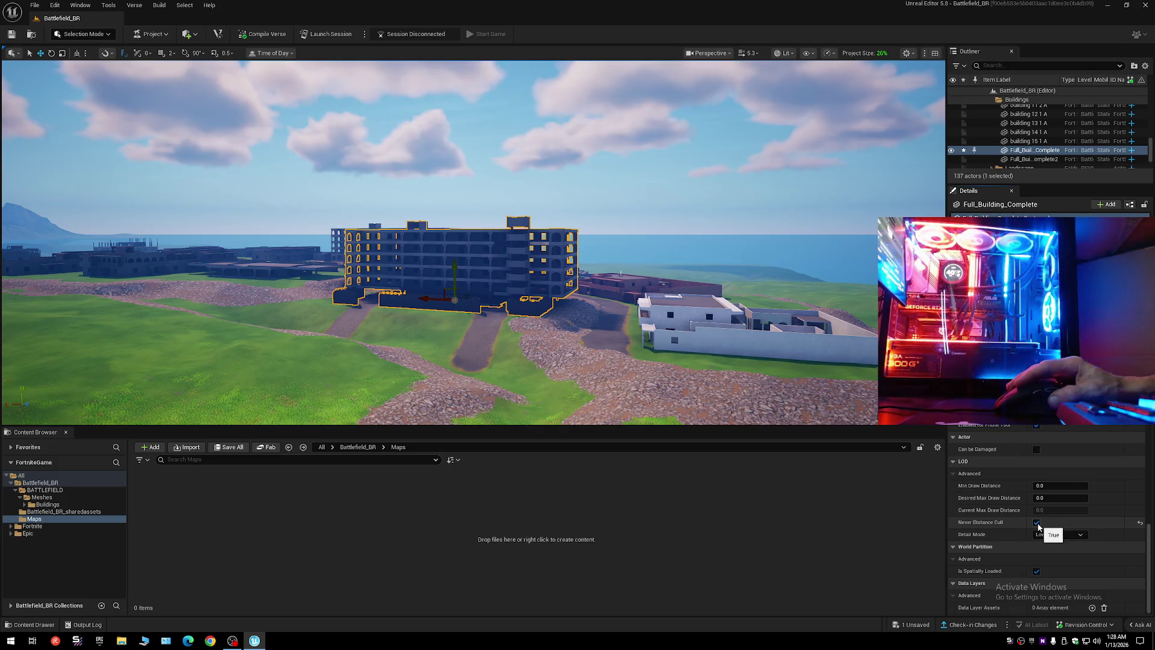
{"action": "scroll", "coordinate": [621, 274], "scroll_direction": "down", "scroll_amount": 3}
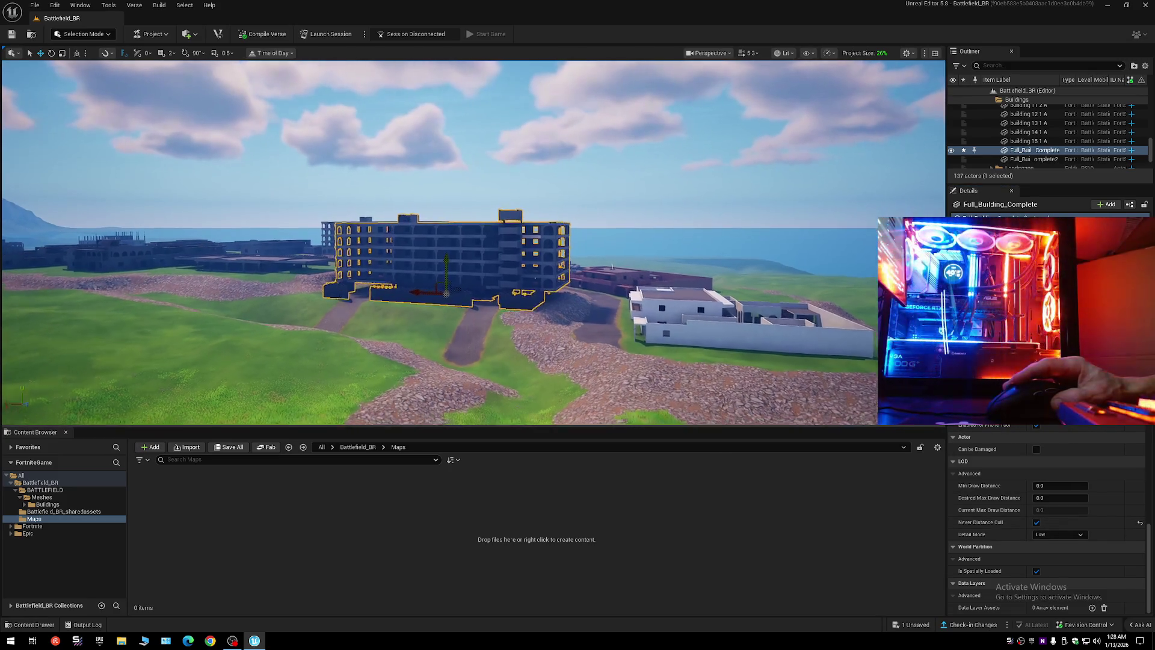
{"action": "scroll", "coordinate": [620, 274], "scroll_direction": "up", "scroll_amount": 3}
{"action": "scroll", "coordinate": [620, 273], "scroll_direction": "down", "scroll_amount": 3}
{"action": "scroll", "coordinate": [611, 272], "scroll_direction": "up", "scroll_amount": 3}
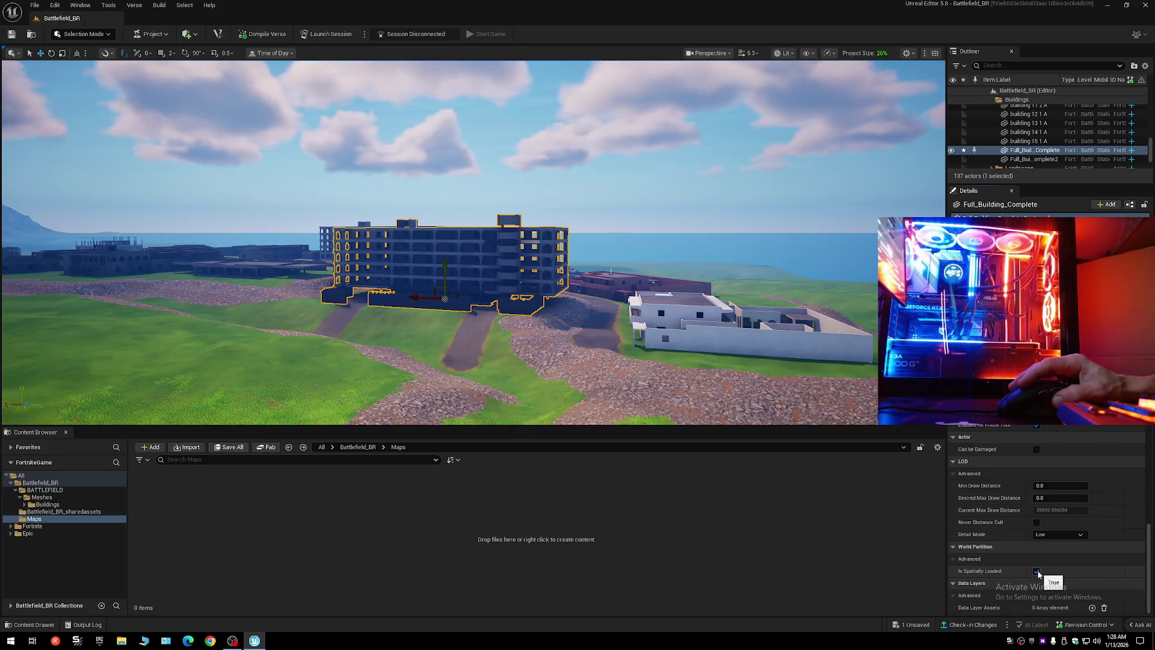
{"action": "scroll", "coordinate": [1014, 543], "scroll_direction": "up", "scroll_amount": 3}
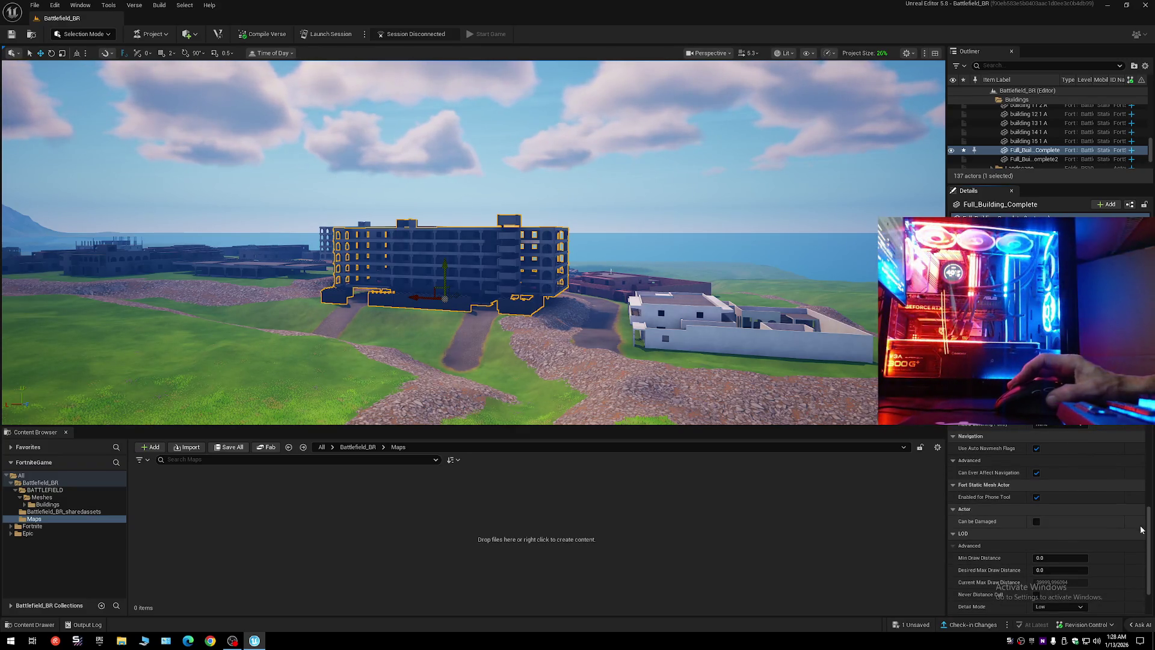
- Apply MI Concrete Pavement to Full_Building_Complete's Element 0
{"action": "scroll", "coordinate": [1141, 530], "scroll_direction": "up", "scroll_amount": 10}
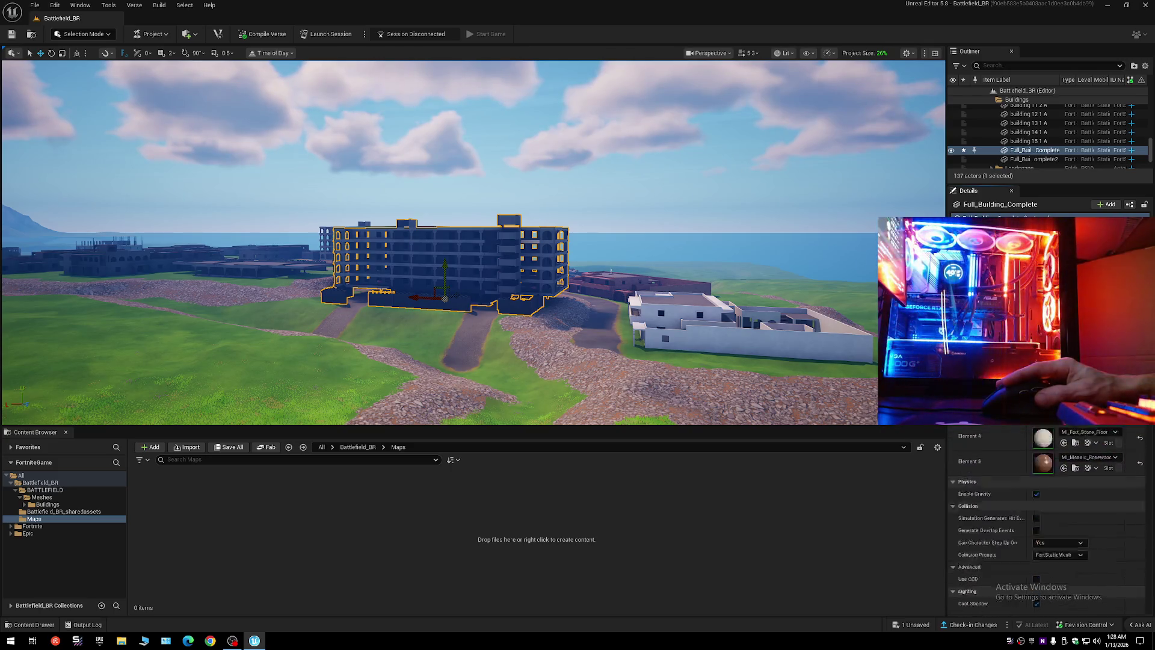
{"action": "scroll", "coordinate": [1142, 453], "scroll_direction": "up", "scroll_amount": 5}
{"action": "scroll", "coordinate": [1141, 453], "scroll_direction": "up", "scroll_amount": 1}
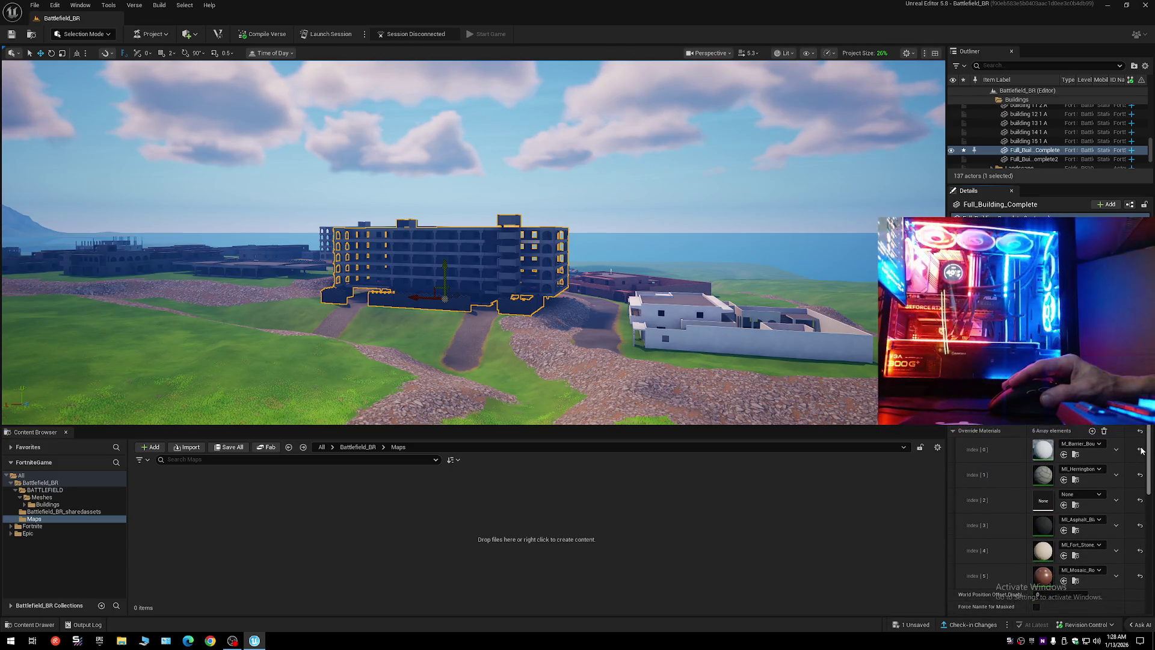
{"action": "scroll", "coordinate": [1141, 450], "scroll_direction": "down", "scroll_amount": 5}
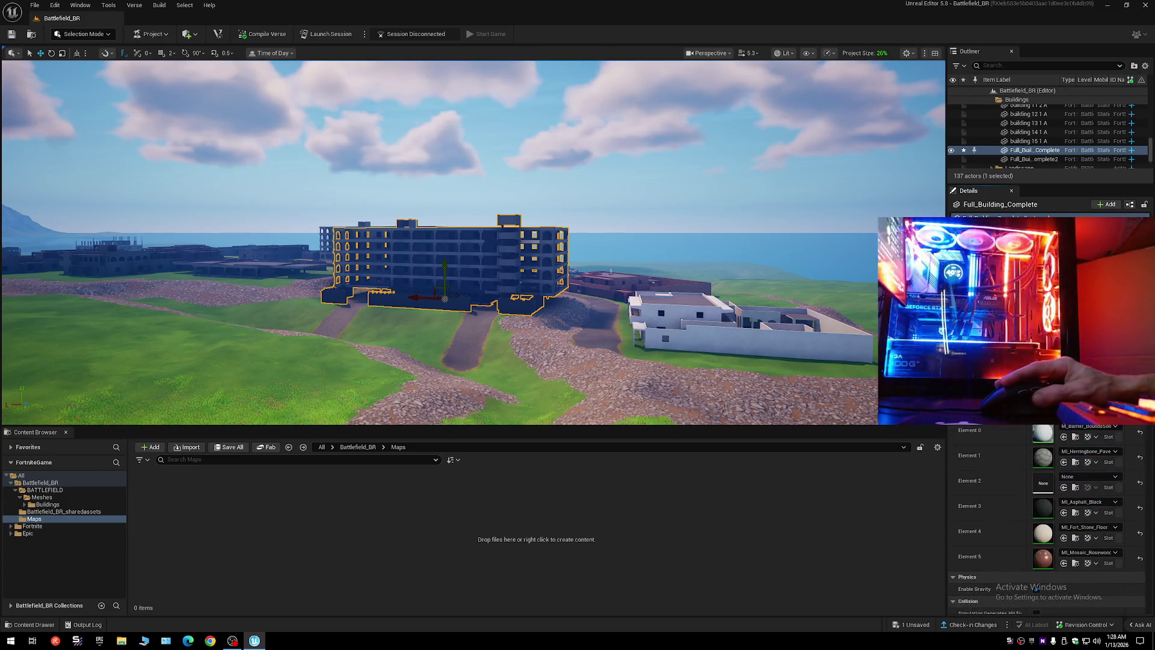
{"action": "scroll", "coordinate": [1050, 523], "scroll_direction": "up", "scroll_amount": 1}
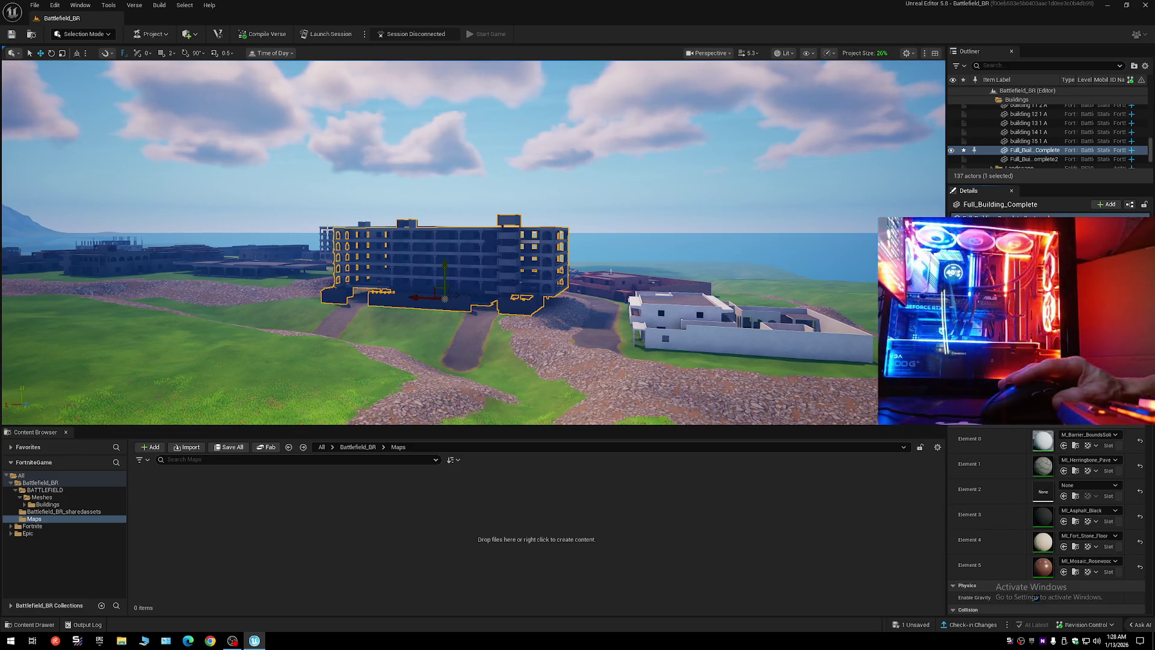
{"action": "left_click", "coordinate": [370, 258]}
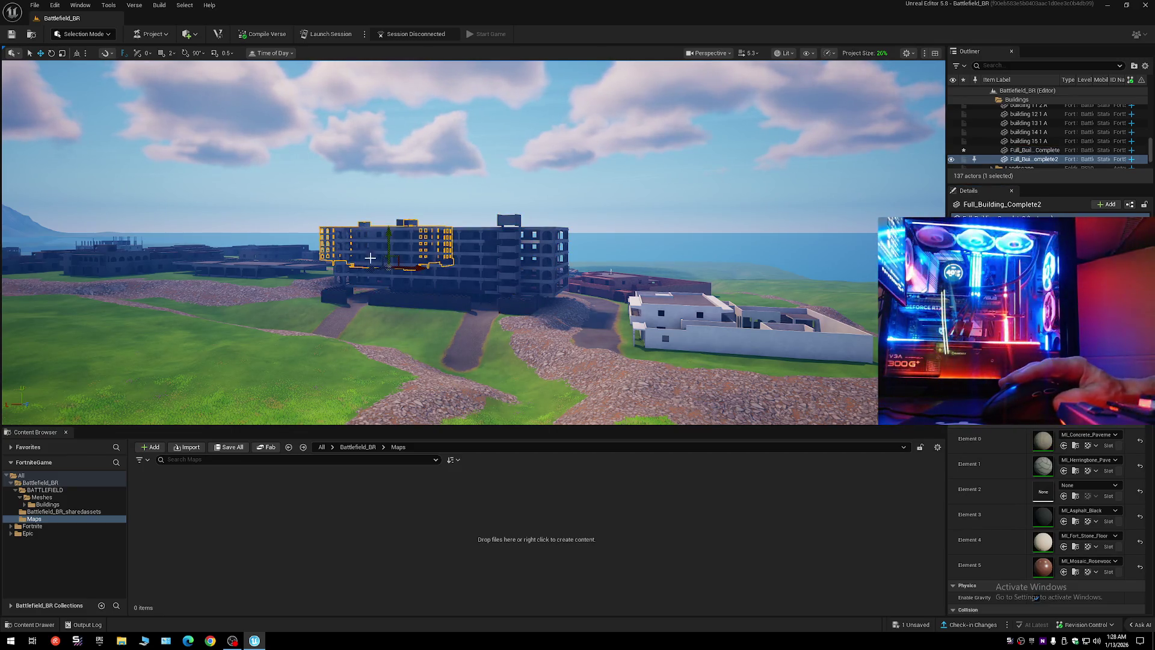
{"action": "left_click", "coordinate": [1075, 445]}
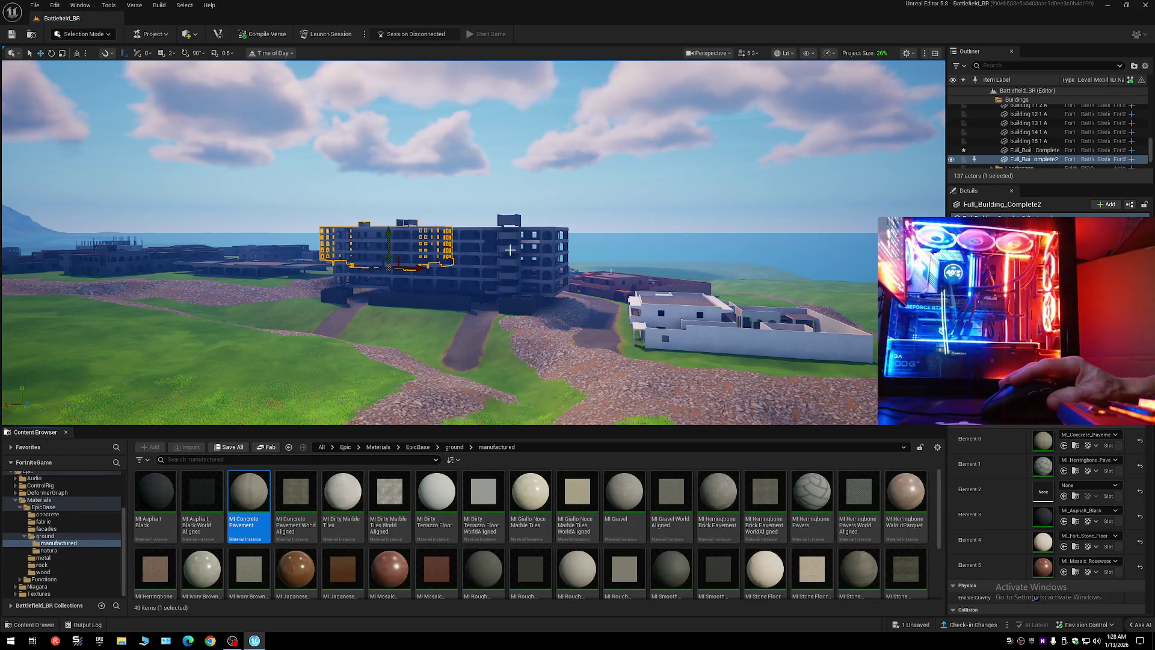
{"action": "key", "text": "ctrl+z"}
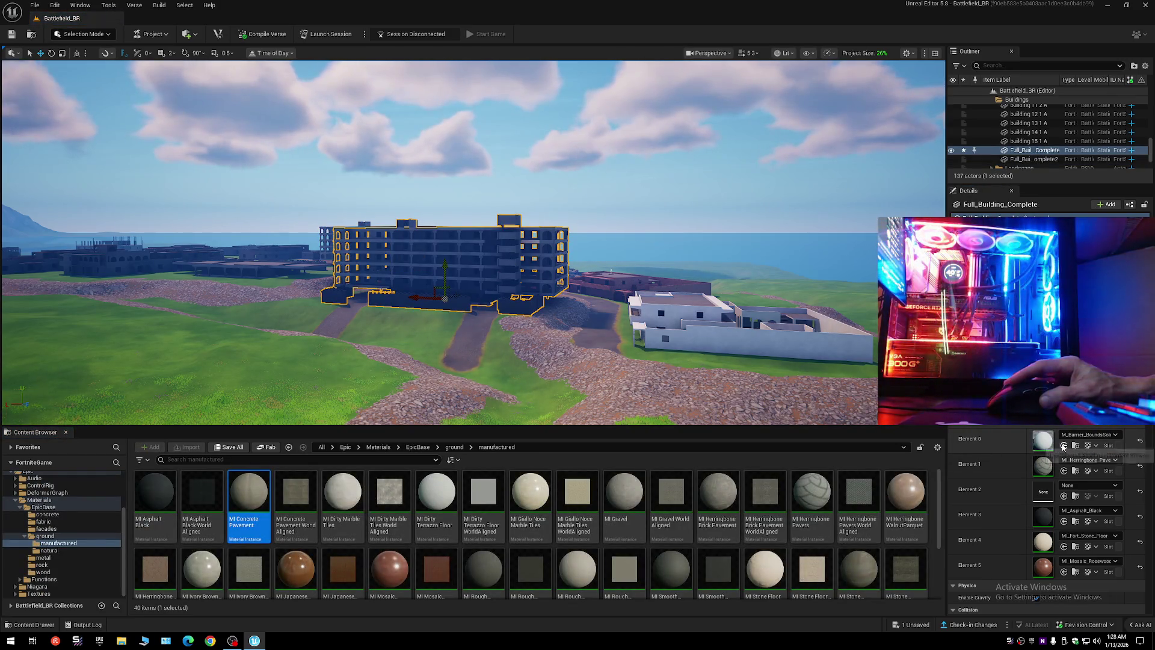
{"action": "left_click", "coordinate": [1064, 446]}
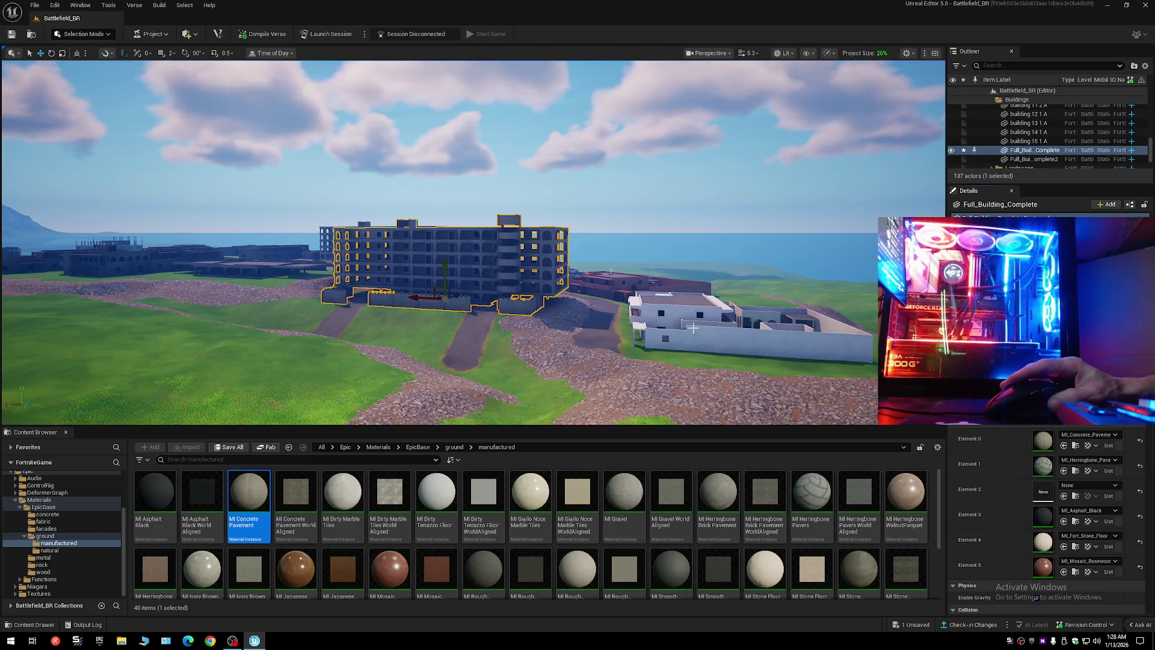
- Reassign M_Barrier_BoundsSolid_01_Inst from Battlefield_BR_sharedassets to Element 0
{"action": "mouse_move", "coordinate": [693, 328]}
{"action": "left_mouse_down"}
{"action": "mouse_move", "coordinate": [636, 256]}
{"action": "mouse_move", "coordinate": [686, 330]}
{"action": "left_mouse_up"}
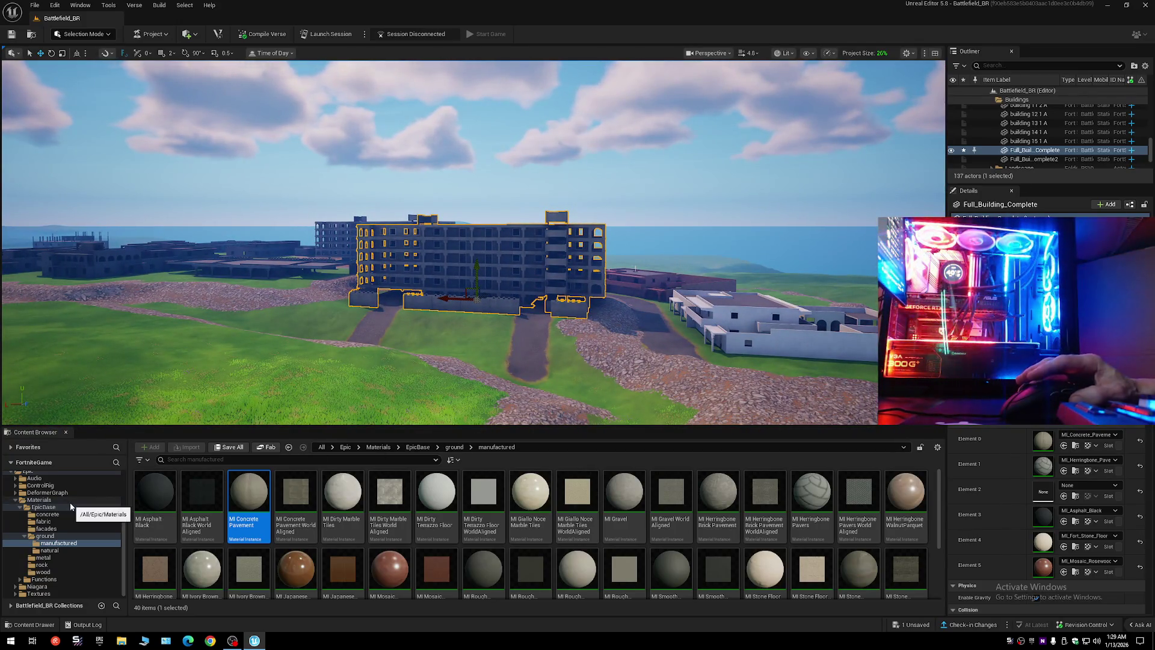
{"action": "scroll", "coordinate": [121, 536], "scroll_direction": "up", "scroll_amount": 3}
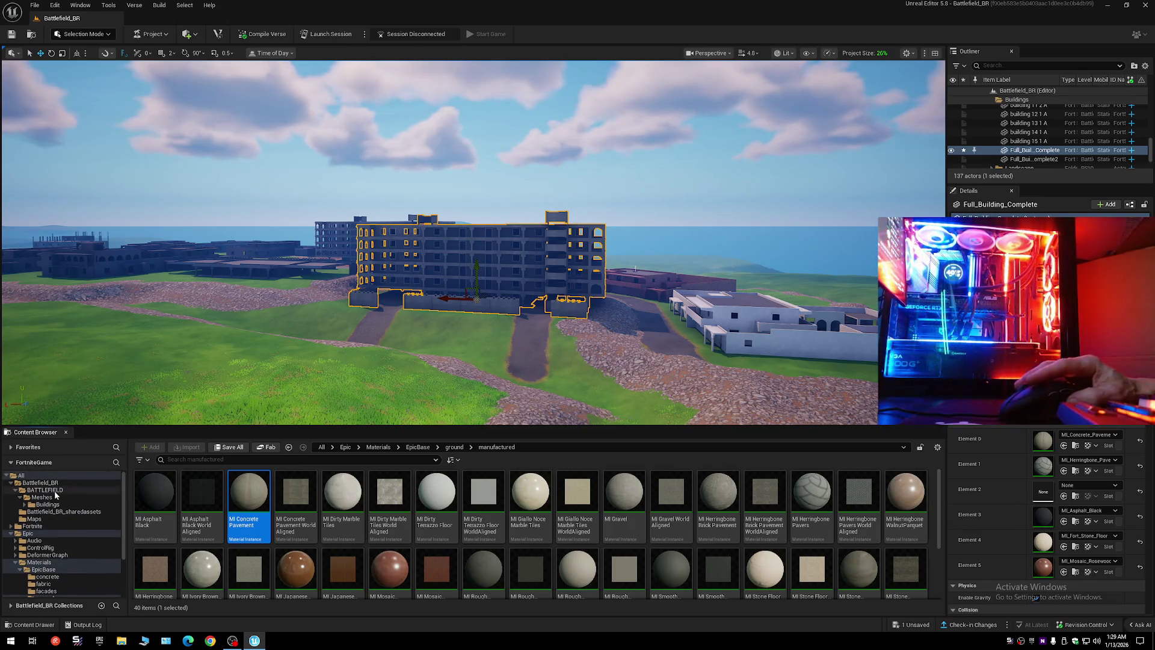
{"action": "left_click", "coordinate": [60, 511]}
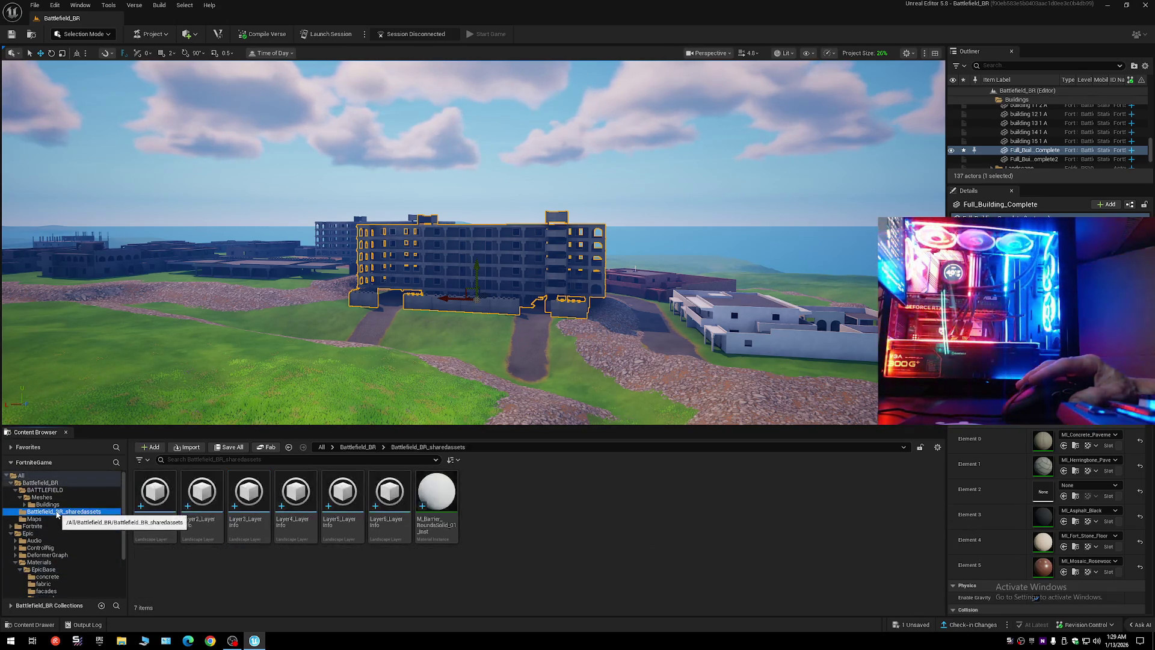
{"action": "left_click", "coordinate": [436, 496]}
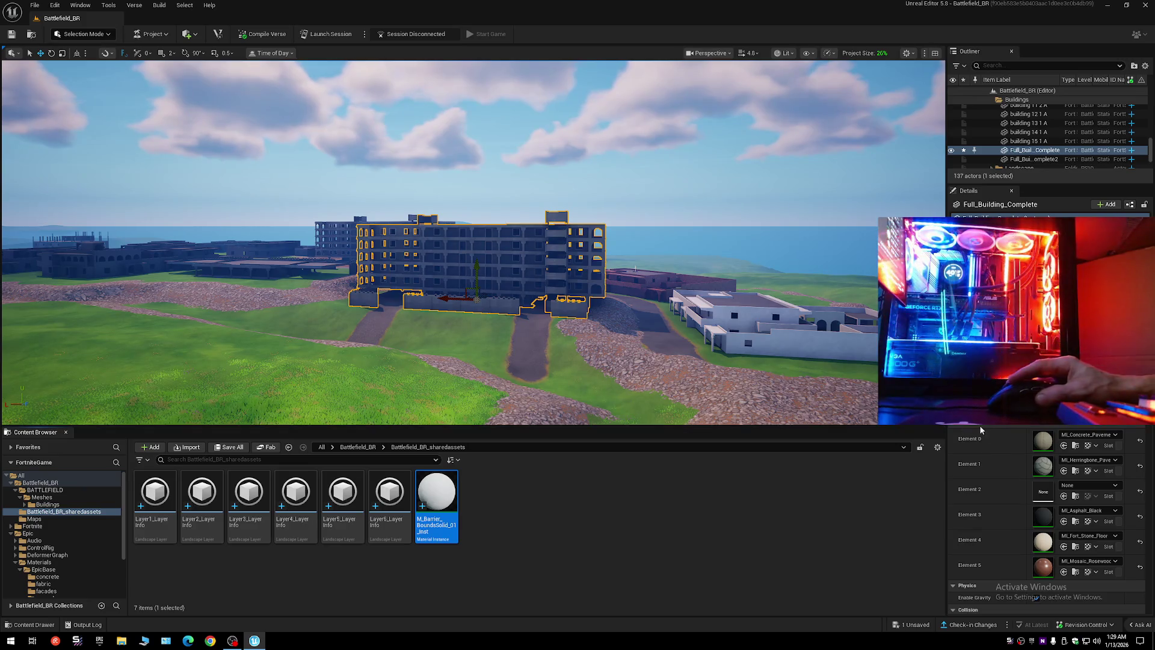
{"action": "left_click", "coordinate": [1064, 446]}
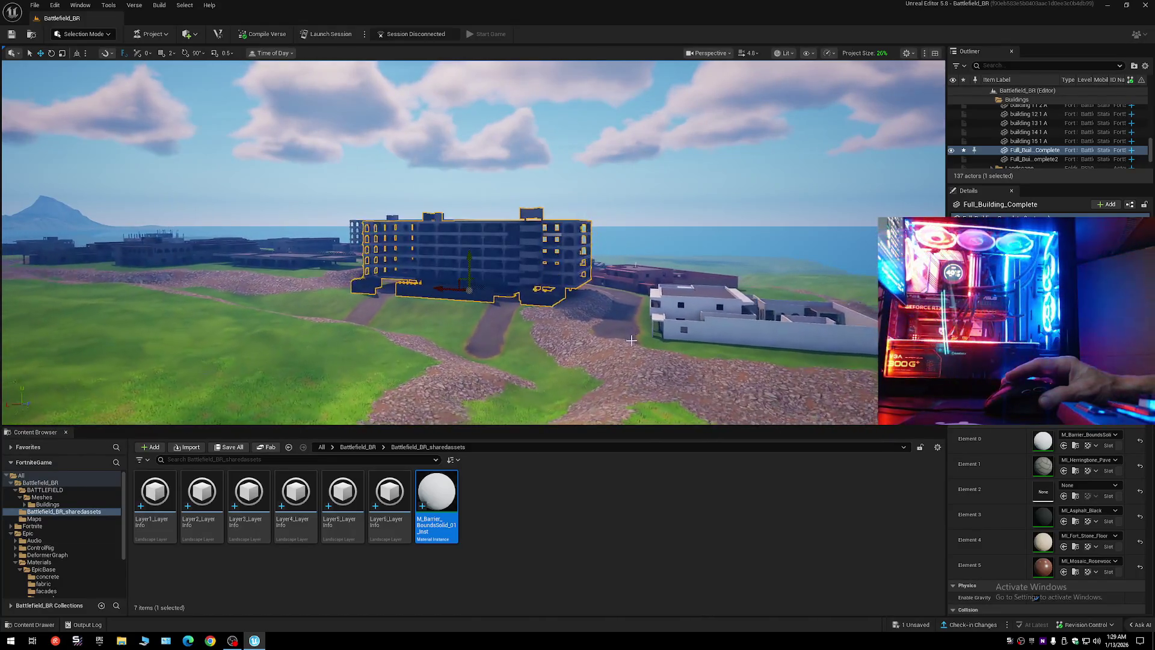
- Open M_Barrier_BoundsSolid_01_Inst, filter its details by 'lod', and save it
{"action": "double_click", "coordinate": [430, 497]}
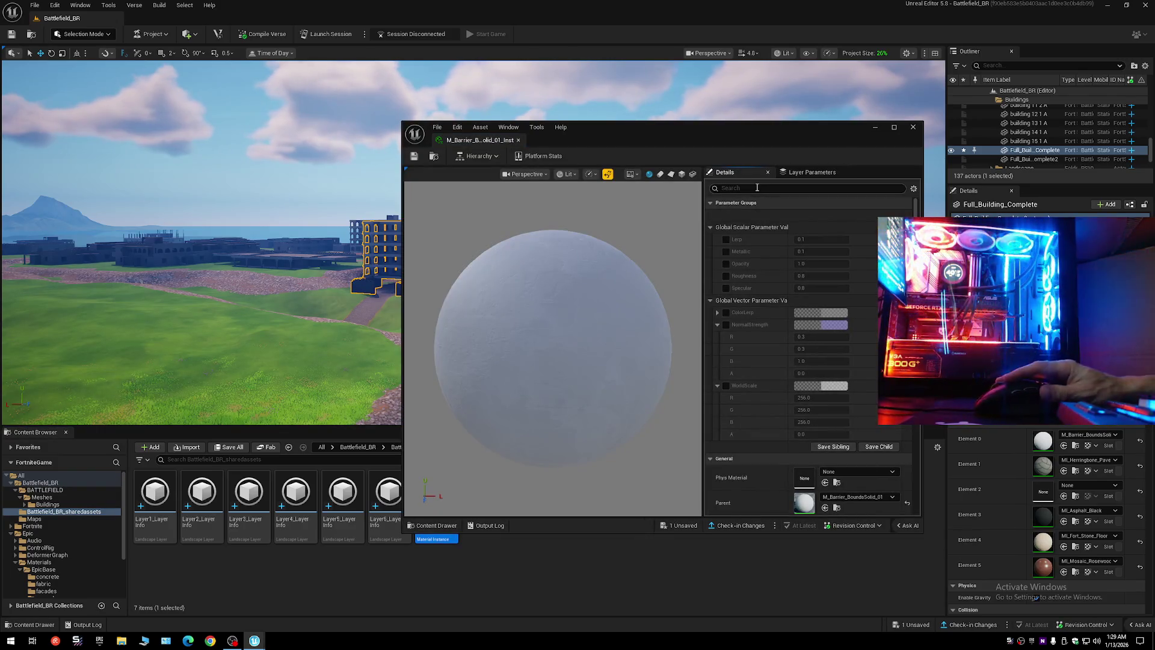
{"action": "left_click", "coordinate": [757, 187]}
{"action": "type", "text": "lod"}
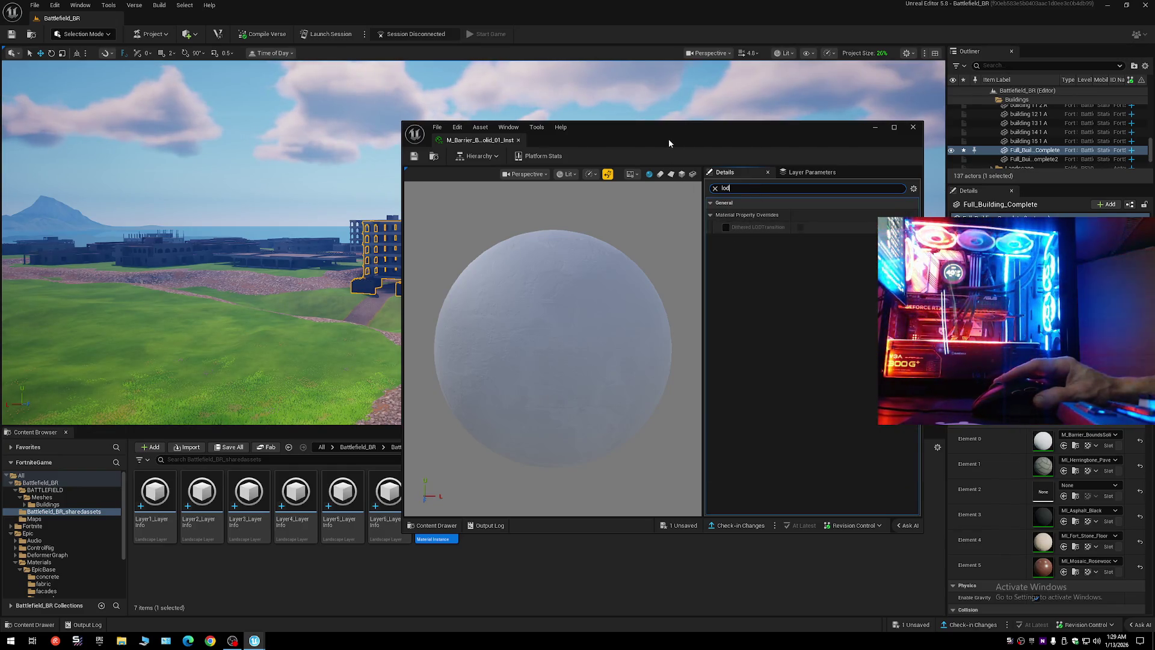
{"action": "left_click_drag", "start_coordinate": [672, 134], "coordinate": [864, 139]}
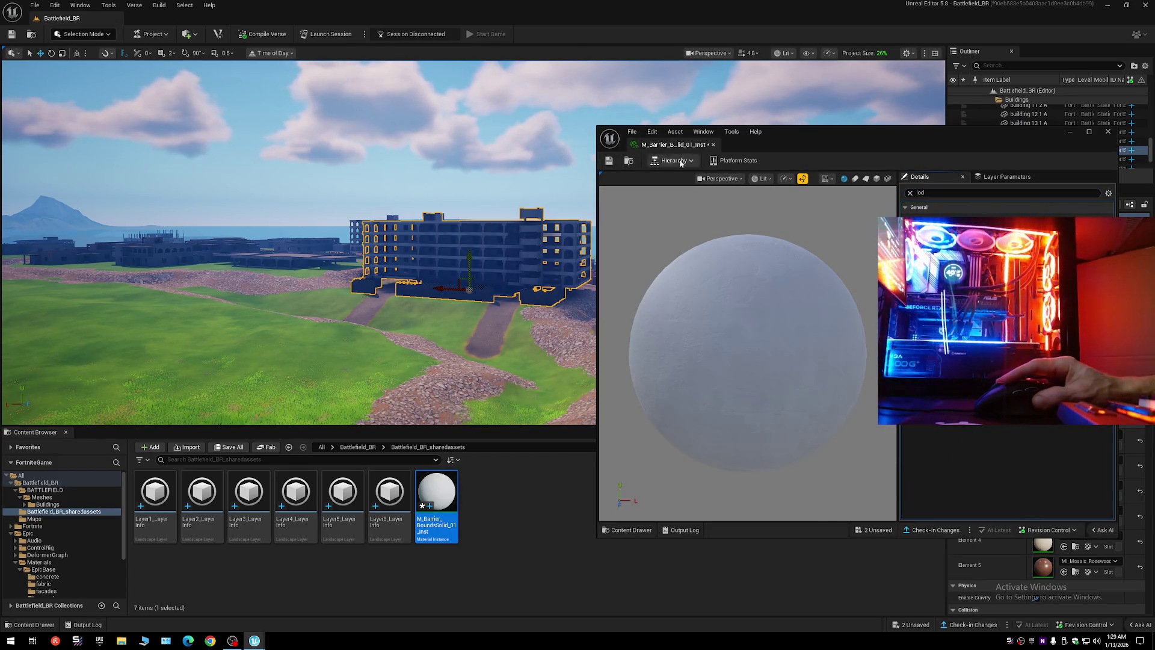
{"action": "key", "text": "ctrl+s"}
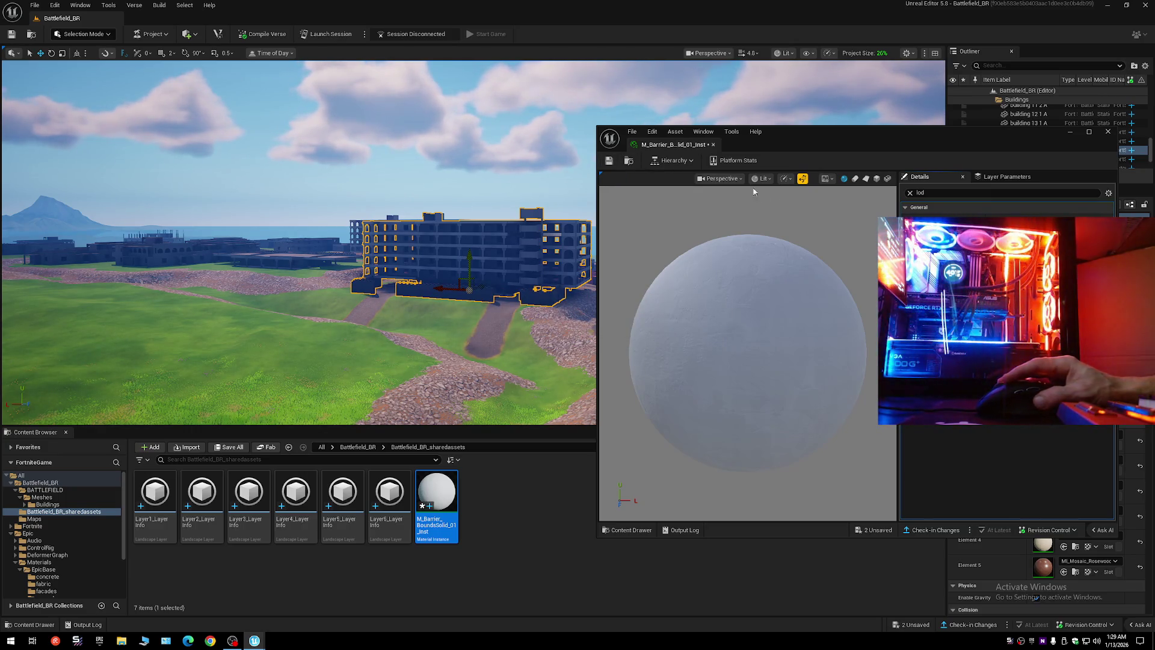
{"action": "left_click", "coordinate": [609, 161]}
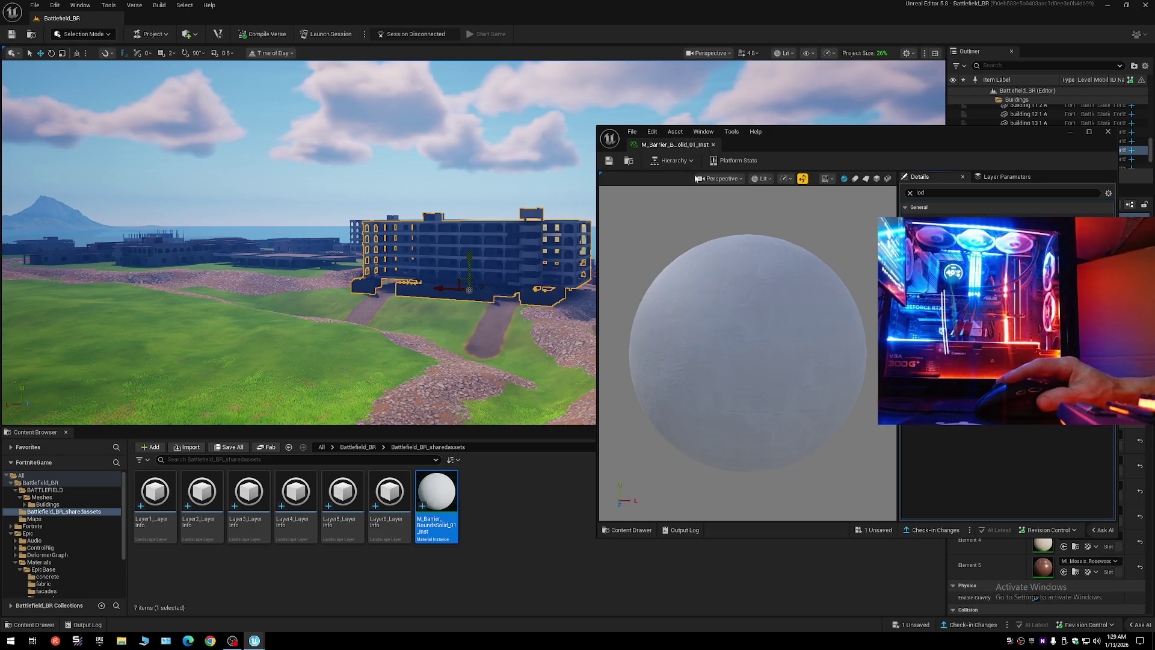
- Clear the 'lod' filter, review all settings, and close the material editor
{"action": "left_click", "coordinate": [910, 193]}
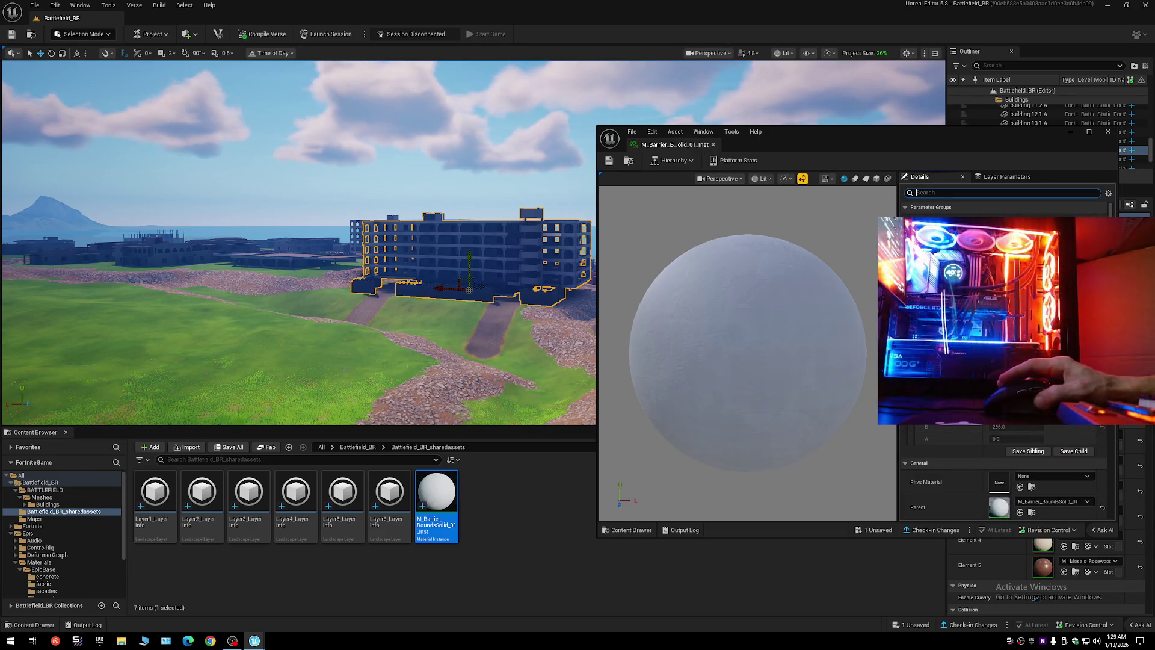
{"action": "scroll", "coordinate": [1005, 361], "scroll_direction": "down", "scroll_amount": 10}
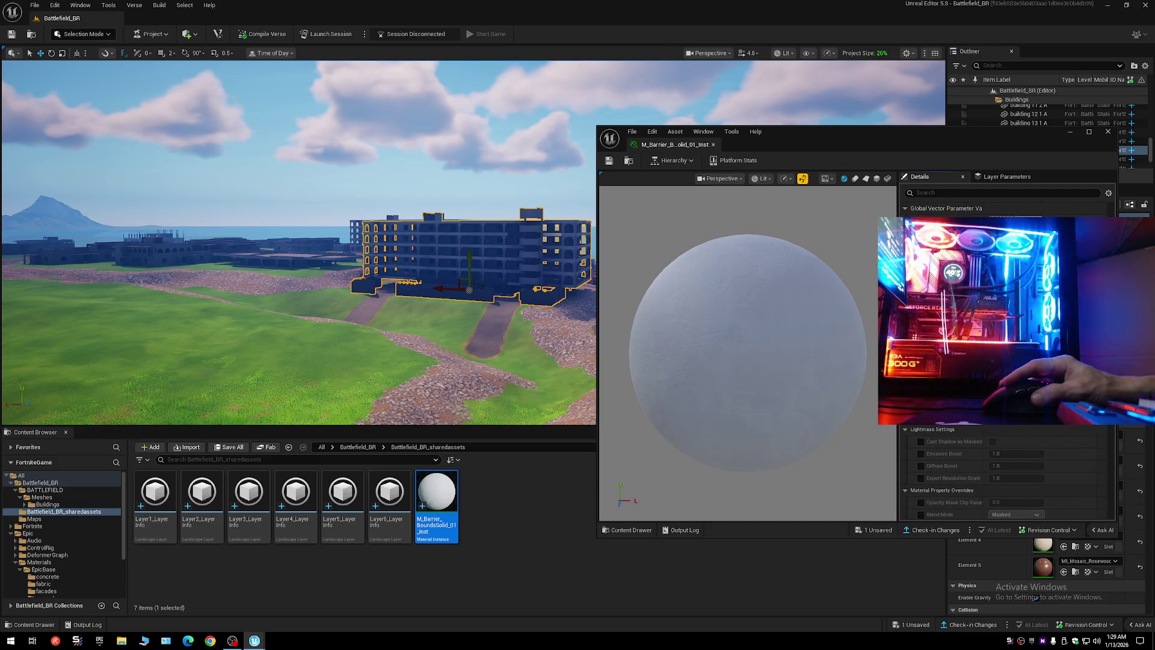
{"action": "scroll", "coordinate": [1005, 361], "scroll_direction": "down", "scroll_amount": 5}
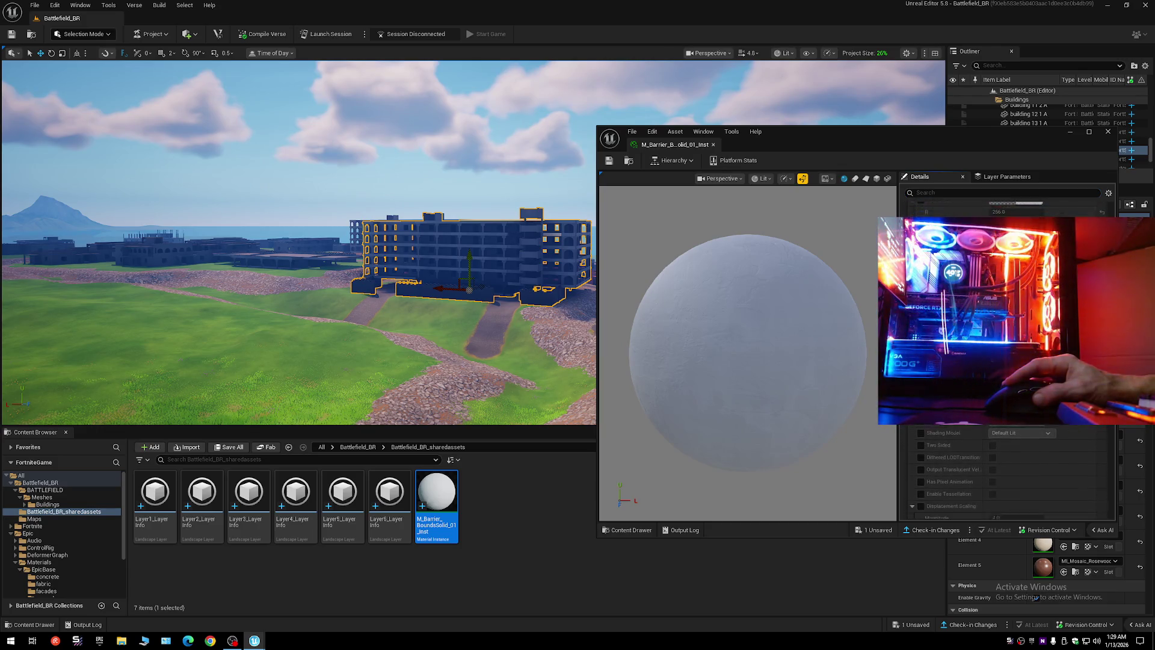
{"action": "scroll", "coordinate": [1005, 361], "scroll_direction": "down", "scroll_amount": 5}
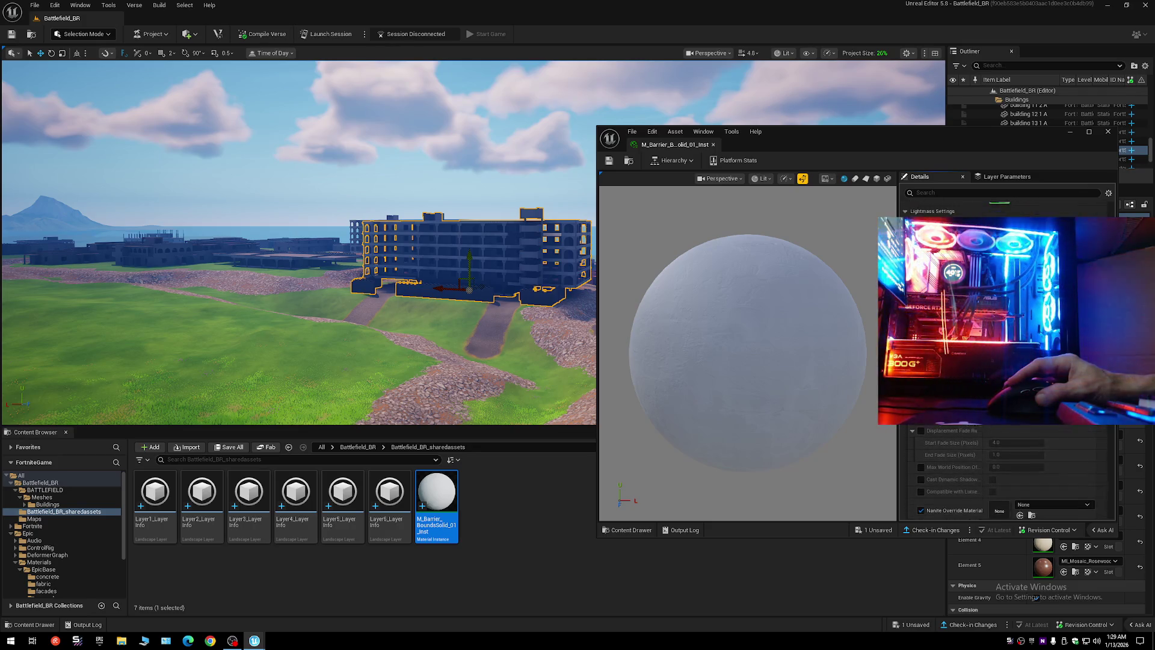
{"action": "left_click_drag", "start_coordinate": [1119, 398], "coordinate": [1127, 503]}
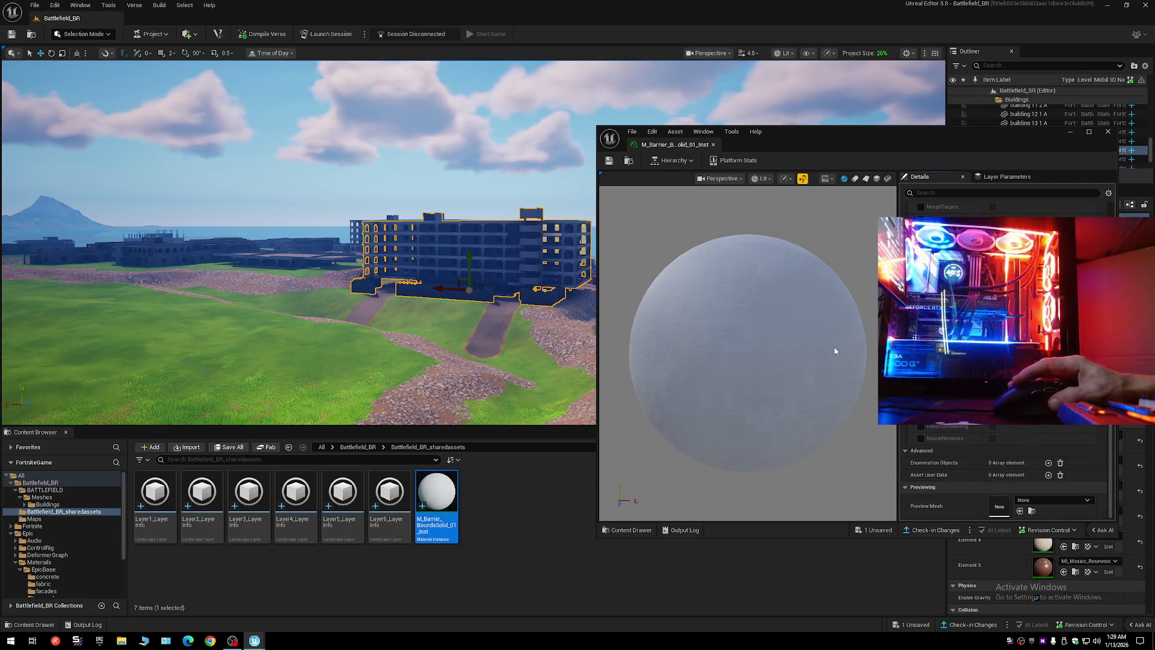
{"action": "left_click", "coordinate": [713, 146]}
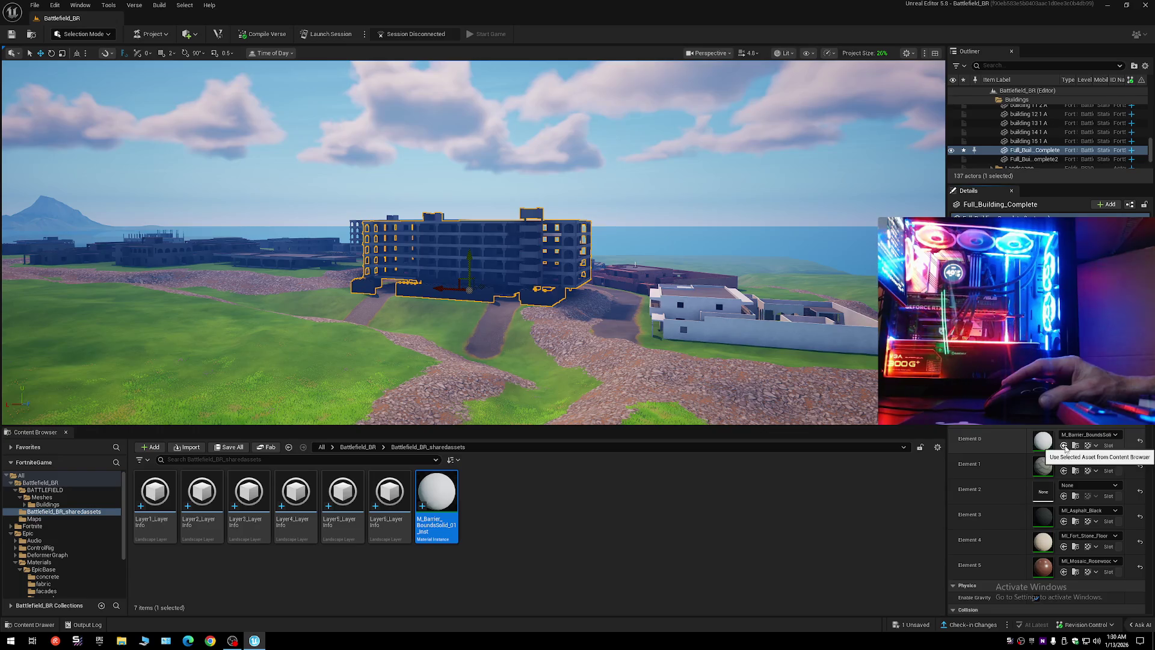
- Give Full_Building_Complete's Element 0 MI Concrete Pavement and Collapse All in the Outliner
{"action": "key", "text": "alt+Left"}
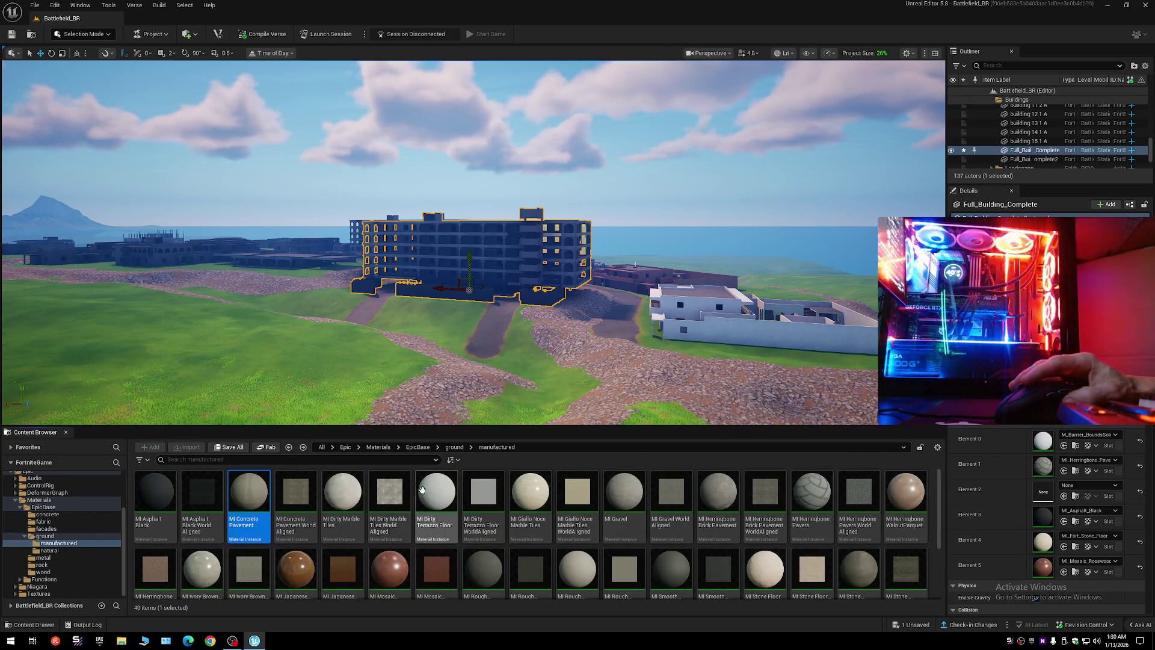
{"action": "left_click", "coordinate": [356, 223]}
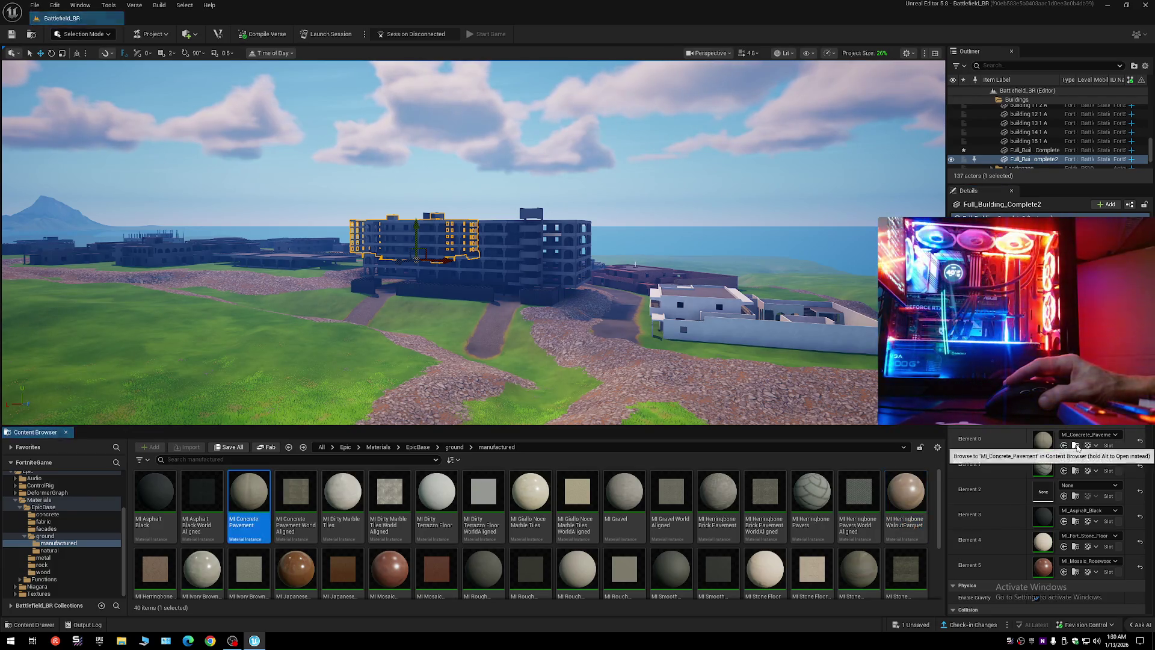
{"action": "left_click", "coordinate": [533, 234]}
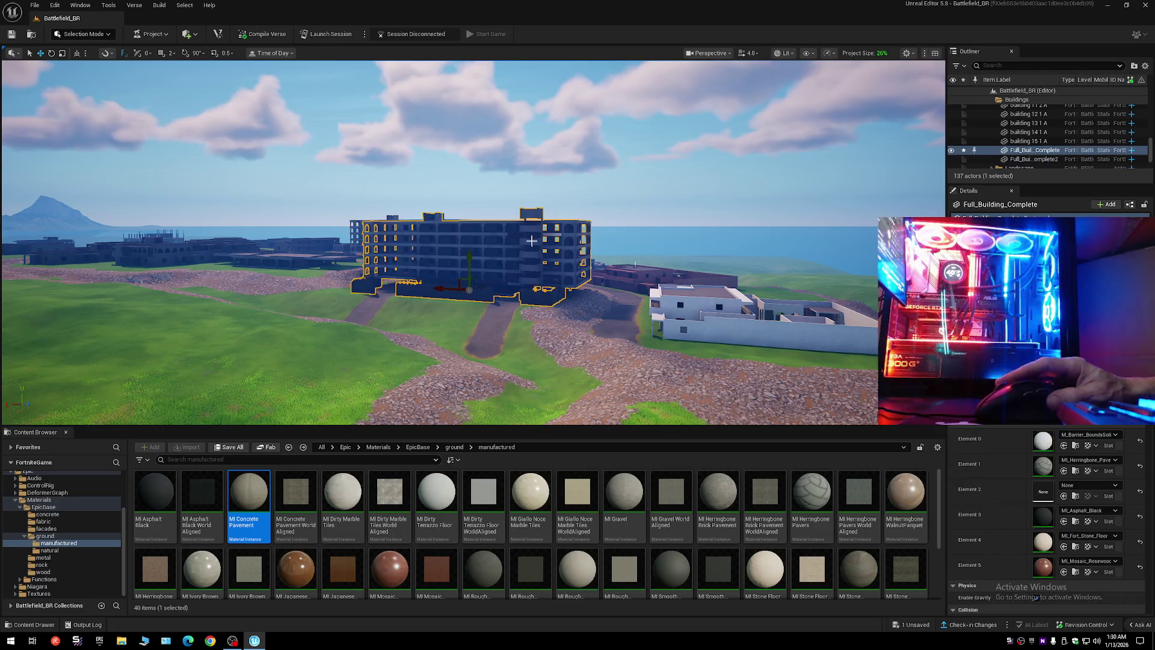
{"action": "left_click", "coordinate": [1064, 446]}
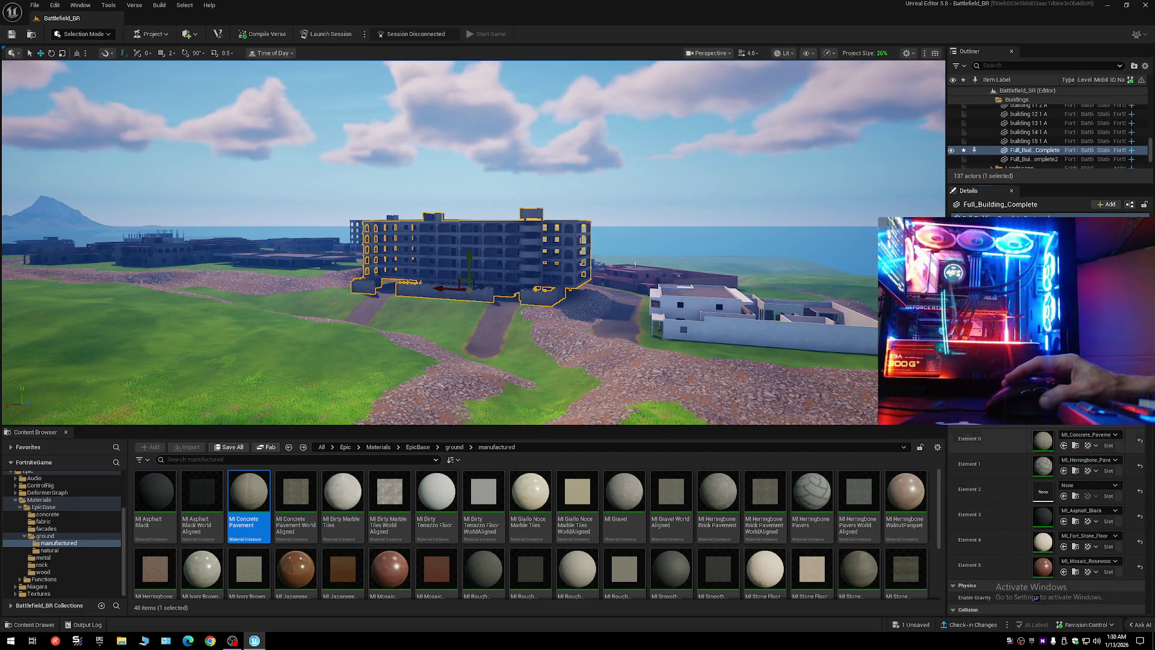
{"action": "left_click", "coordinate": [1145, 66]}
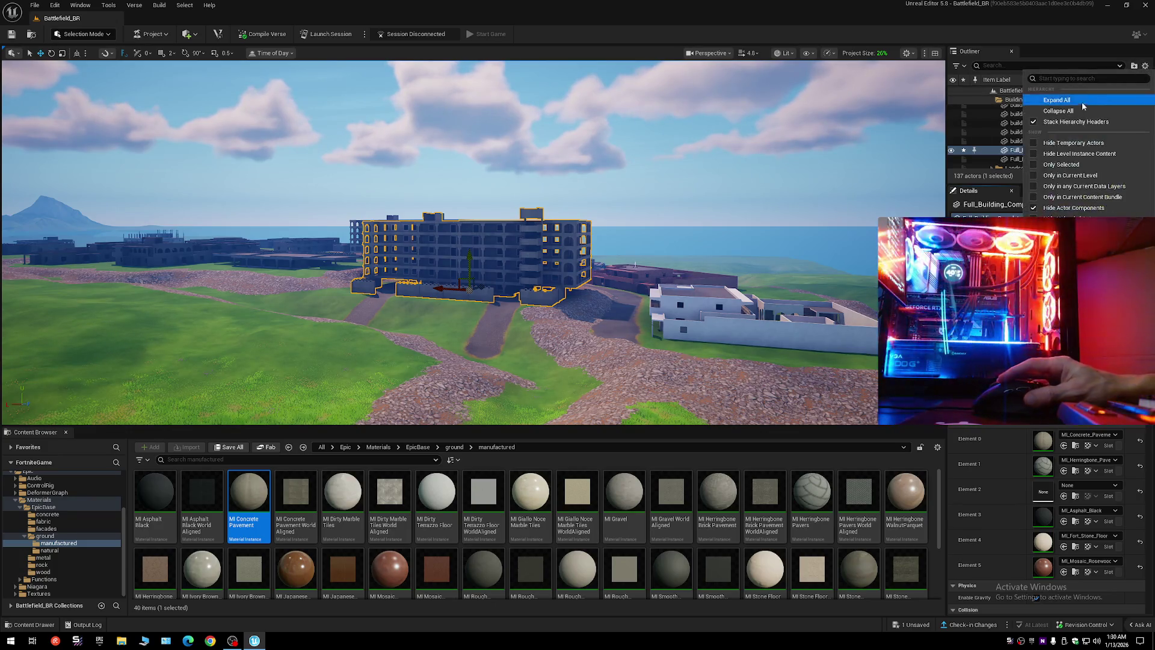
{"action": "left_click", "coordinate": [1082, 108]}
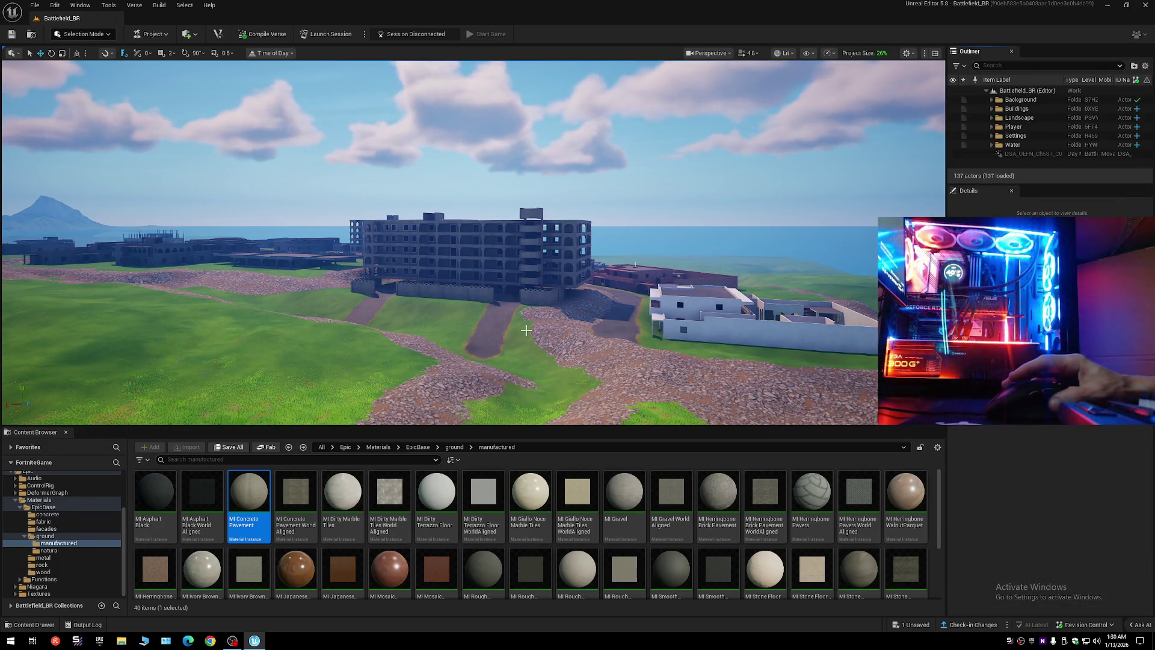
- Apply M_Barrier_BoundsSolid_01_Inst from Battlefield_BR_sharedassets to Full_Building_Complete's Element 0
{"action": "mouse_move", "coordinate": [526, 330]}
{"action": "left_mouse_down"}
{"action": "mouse_move", "coordinate": [545, 379]}
{"action": "mouse_move", "coordinate": [507, 360]}
{"action": "mouse_move", "coordinate": [532, 325]}
{"action": "mouse_move", "coordinate": [504, 337]}
{"action": "mouse_move", "coordinate": [518, 329]}
{"action": "mouse_move", "coordinate": [470, 265]}
{"action": "left_mouse_up"}
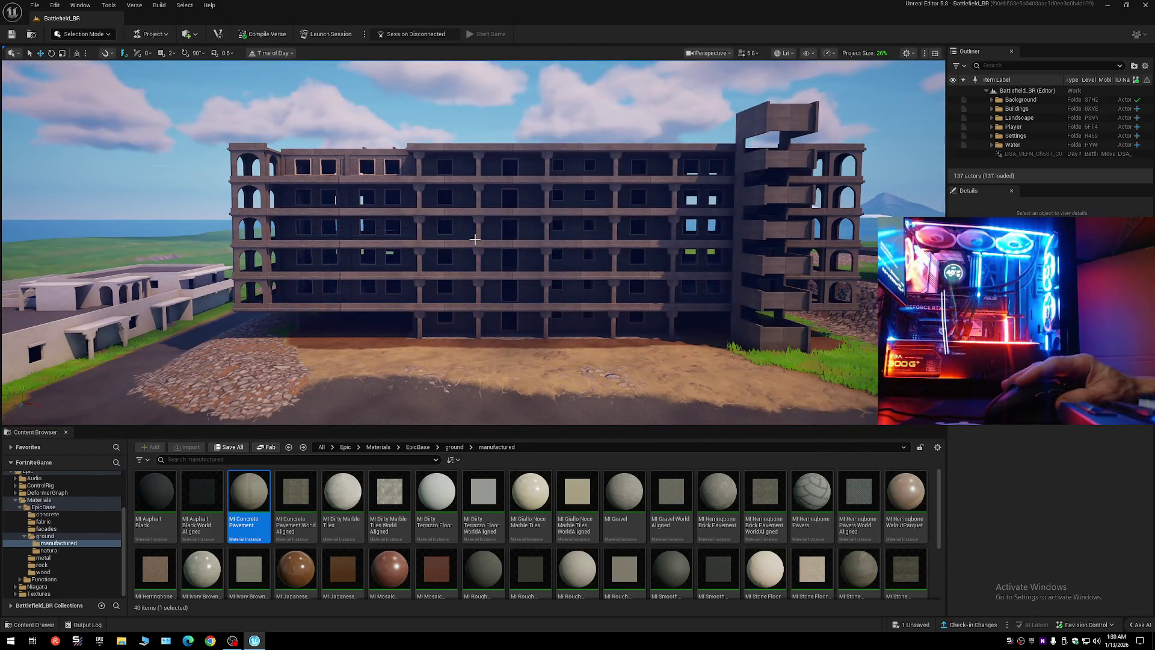
{"action": "left_click", "coordinate": [475, 239]}
{"action": "key", "text": "ctrl+b"}
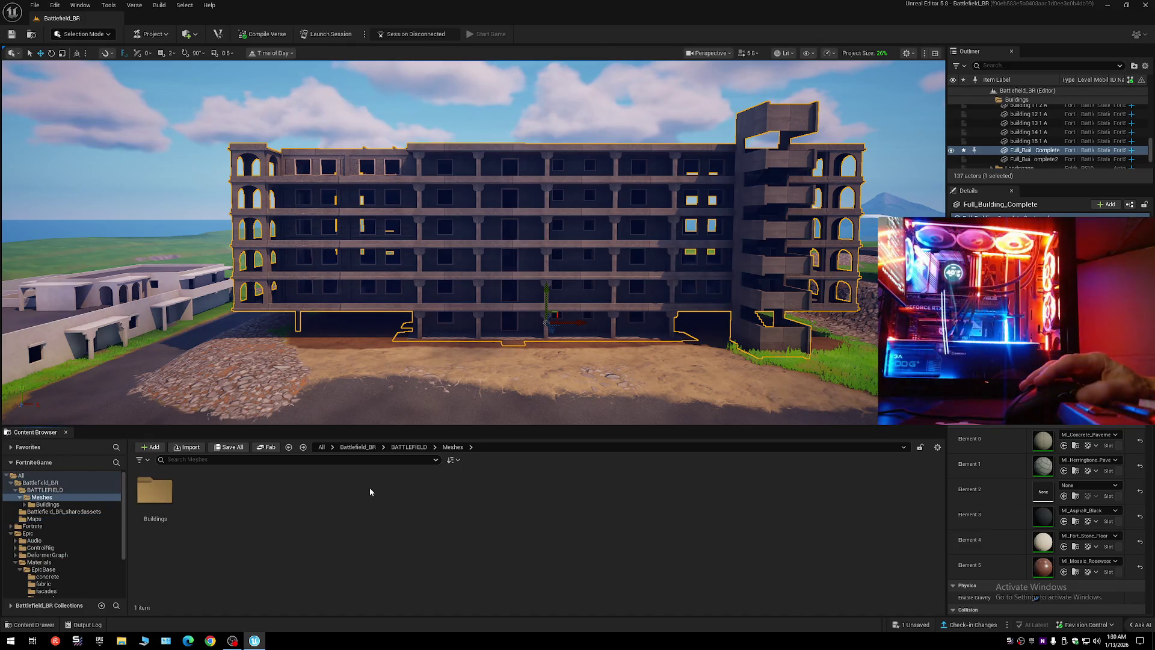
{"action": "key", "text": "BackSpace"}
{"action": "key", "text": "BackSpace"}
{"action": "key", "text": "BackSpace"}
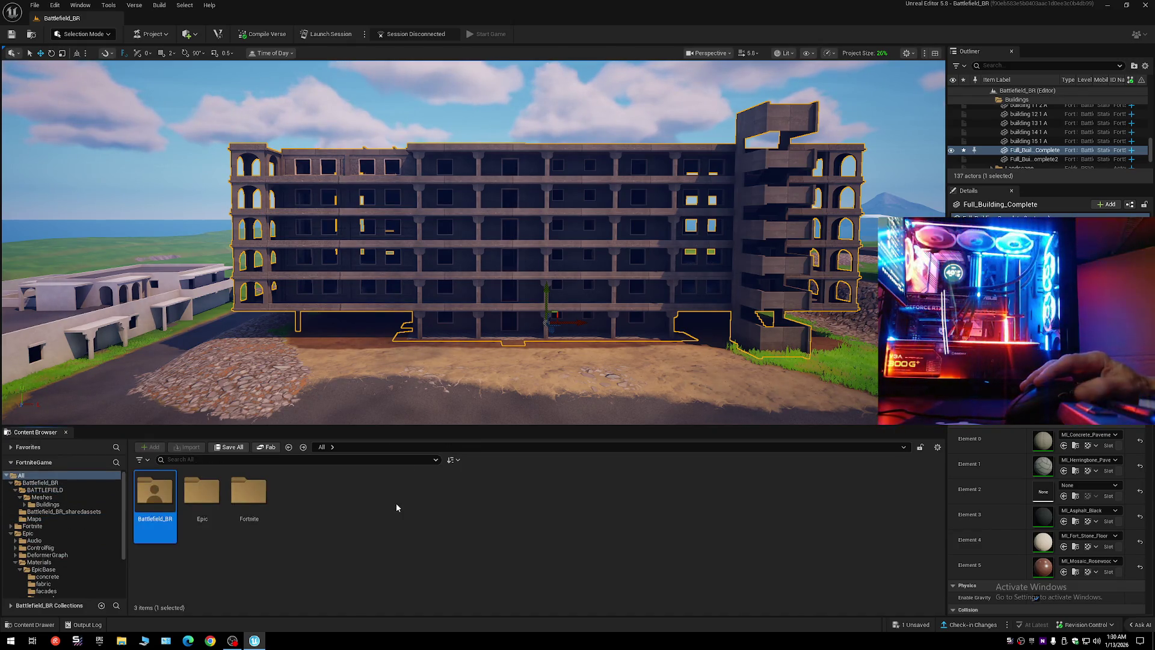
{"action": "double_click", "coordinate": [155, 499]}
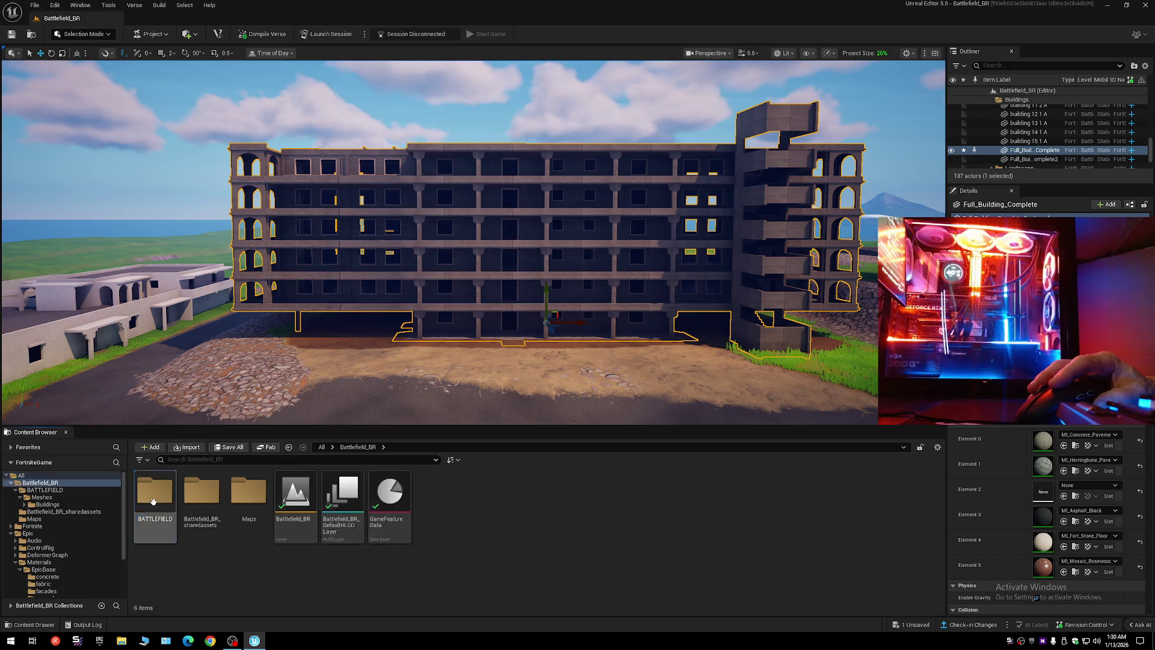
{"action": "double_click", "coordinate": [216, 503]}
{"action": "left_click", "coordinate": [436, 499]}
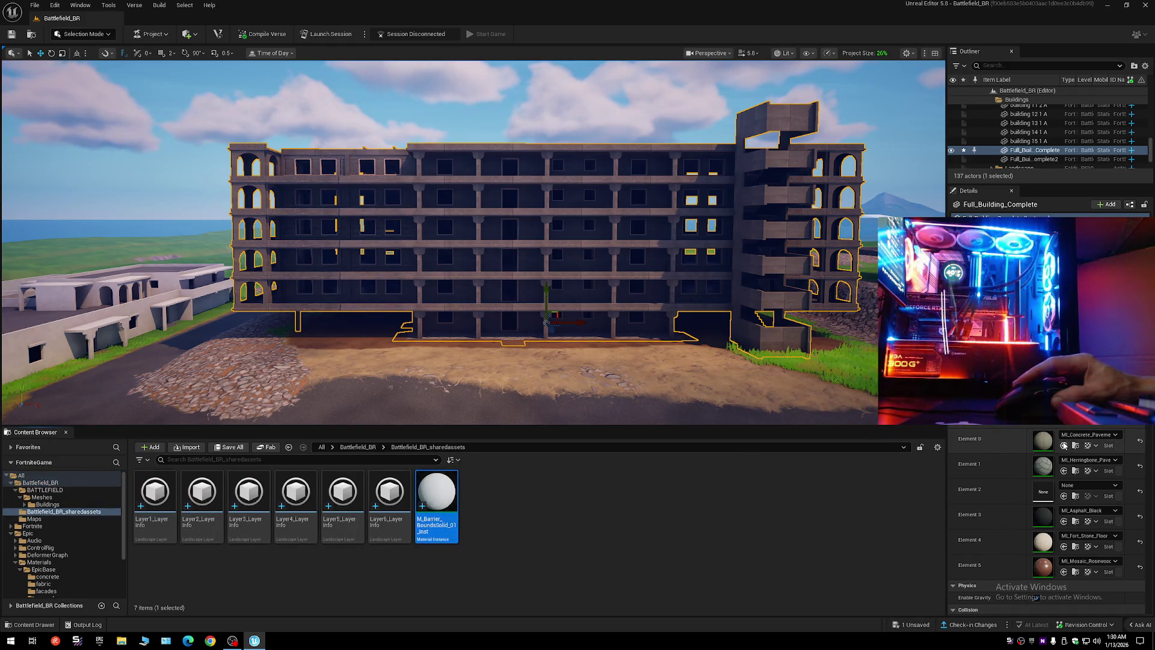
{"action": "left_click", "coordinate": [1064, 446]}
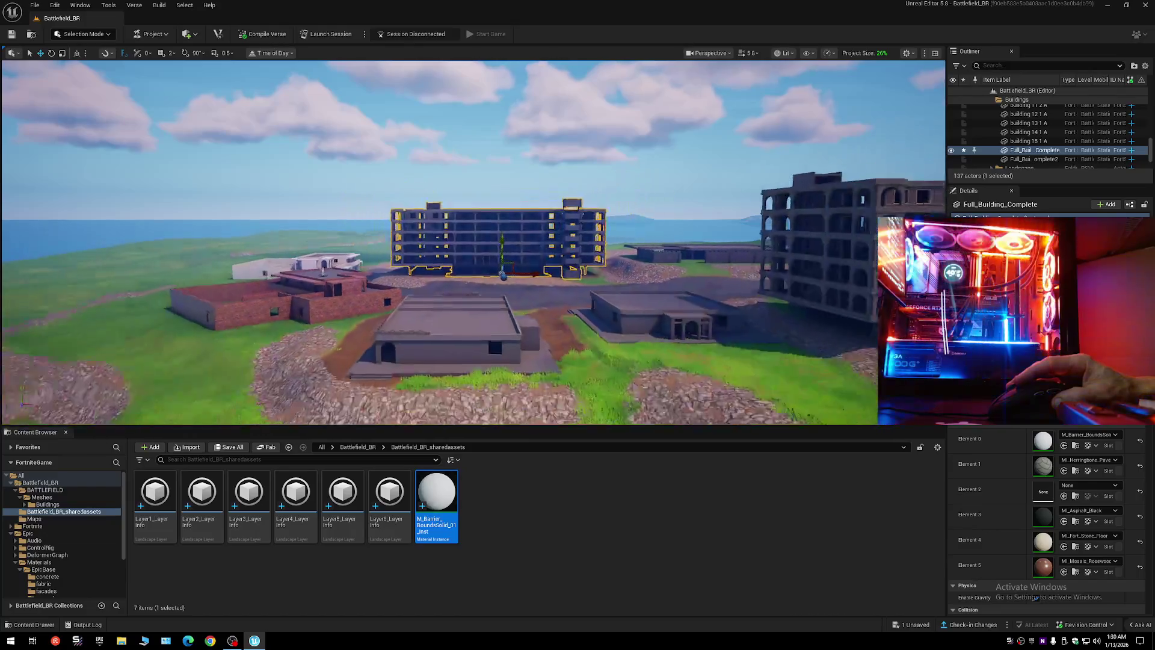
- Inspect it up close, undo back to concrete pavement, and select building 04 3 A
{"action": "key", "text": "w"}
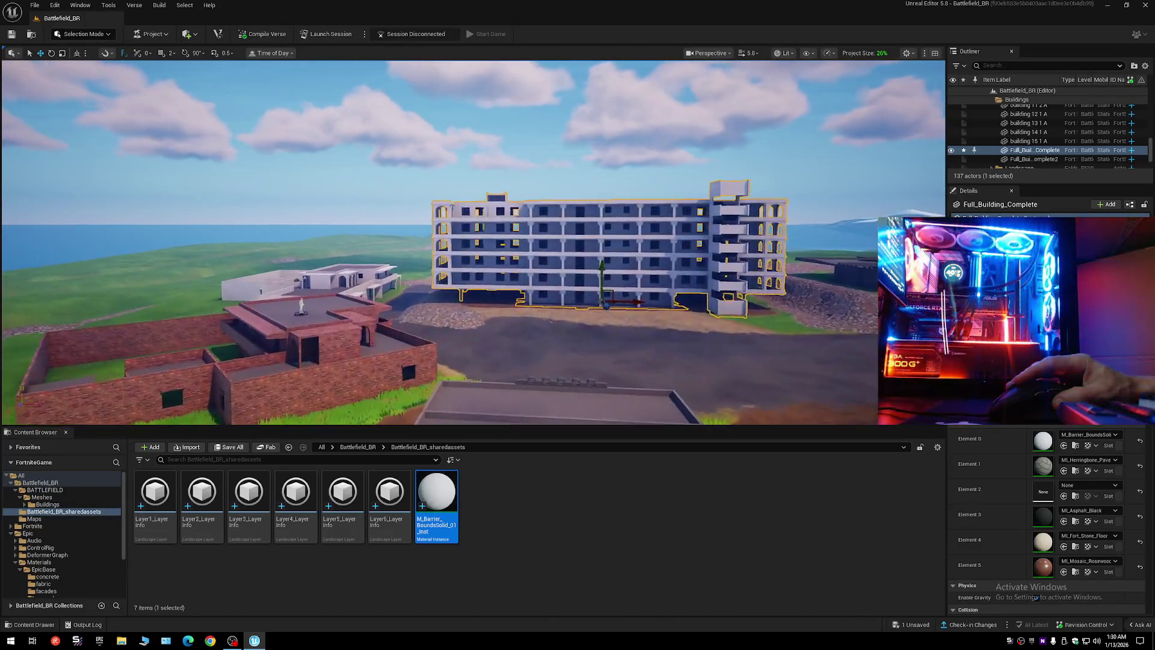
{"action": "key", "text": "w"}
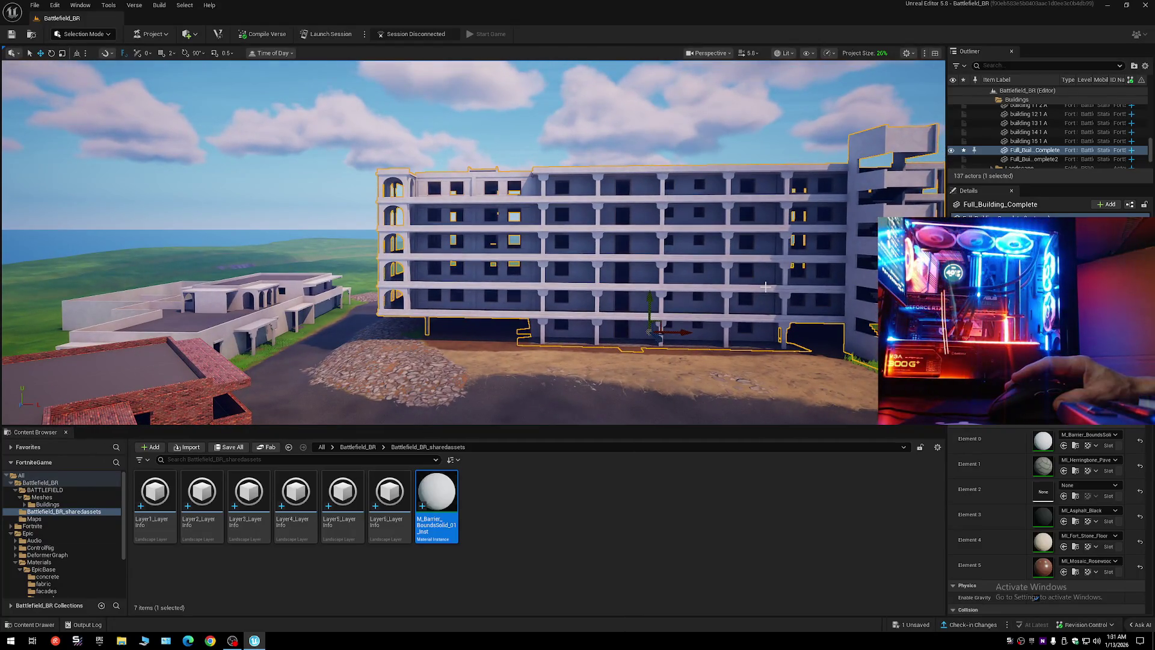
{"action": "key", "text": "ctrl+z"}
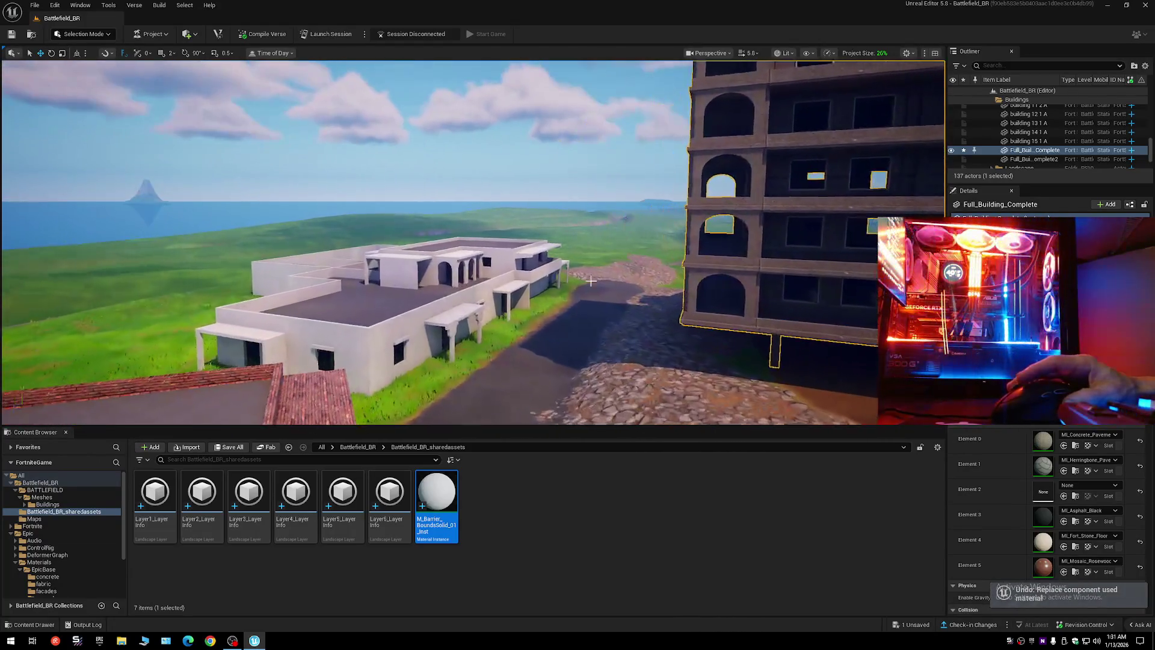
{"action": "left_click", "coordinate": [564, 308]}
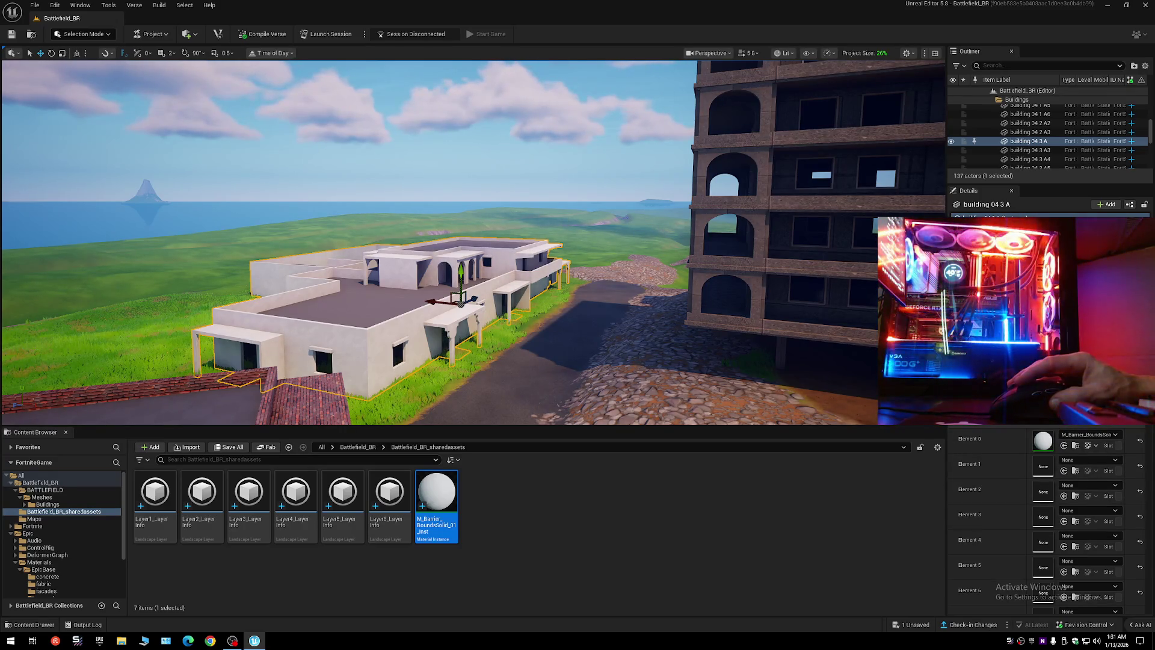
- Check SM_building_04_3_A's 'nan' and 'lod' settings, close it, and reselect Full_Building_Complete
{"action": "key", "text": "ctrl+b"}
{"action": "double_click", "coordinate": [352, 512]}
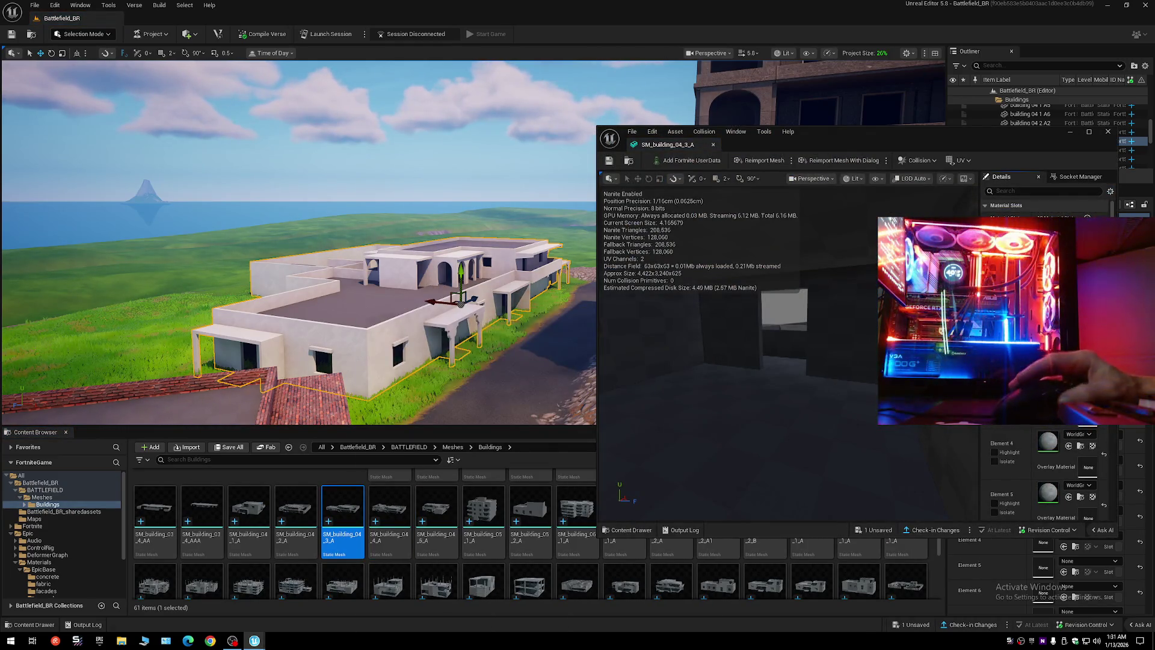
{"action": "left_click", "coordinate": [1033, 192]}
{"action": "type", "text": "nan"}
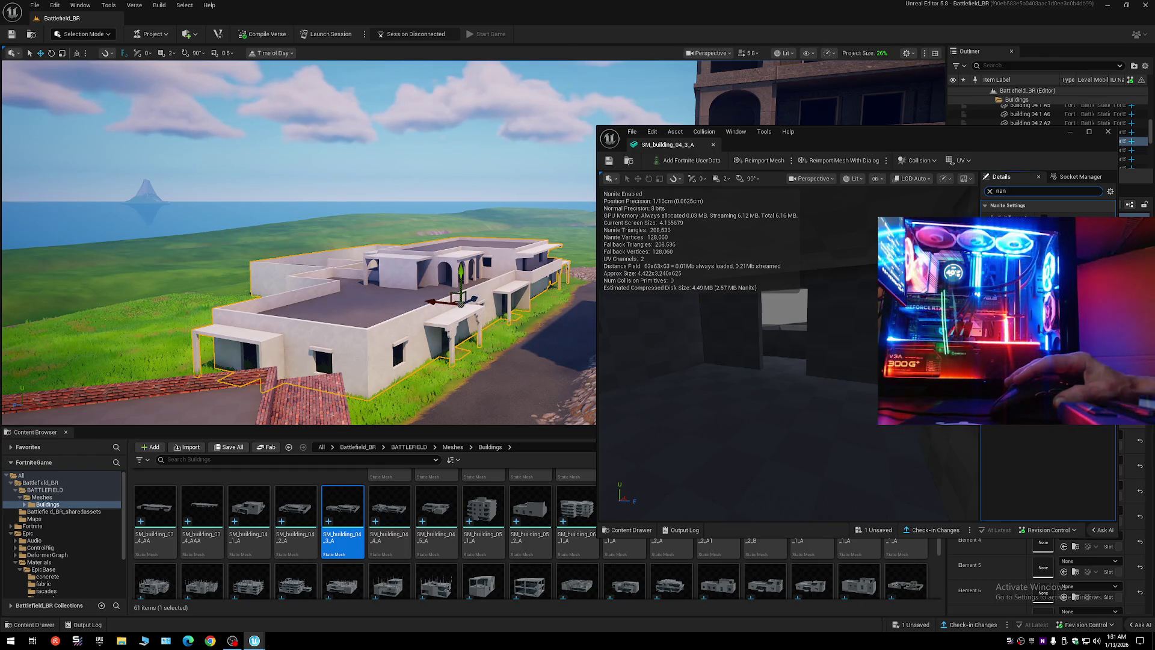
{"action": "key", "text": "BackSpace"}
{"action": "key", "text": "BackSpace"}
{"action": "key", "text": "BackSpace"}
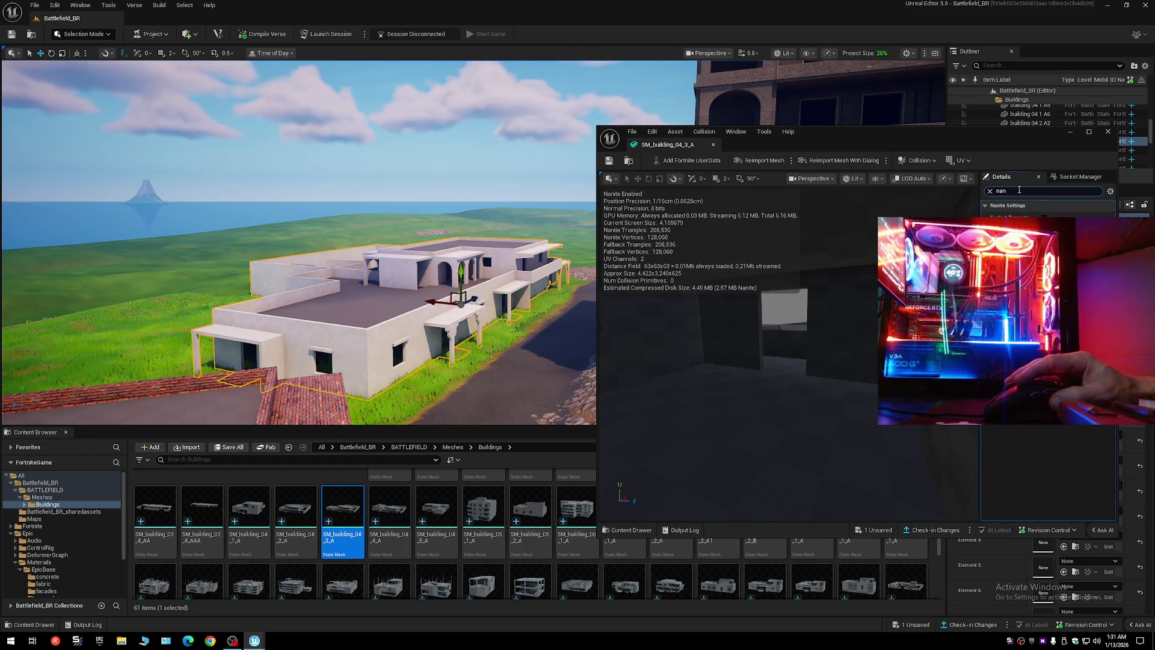
{"action": "type", "text": "lod"}
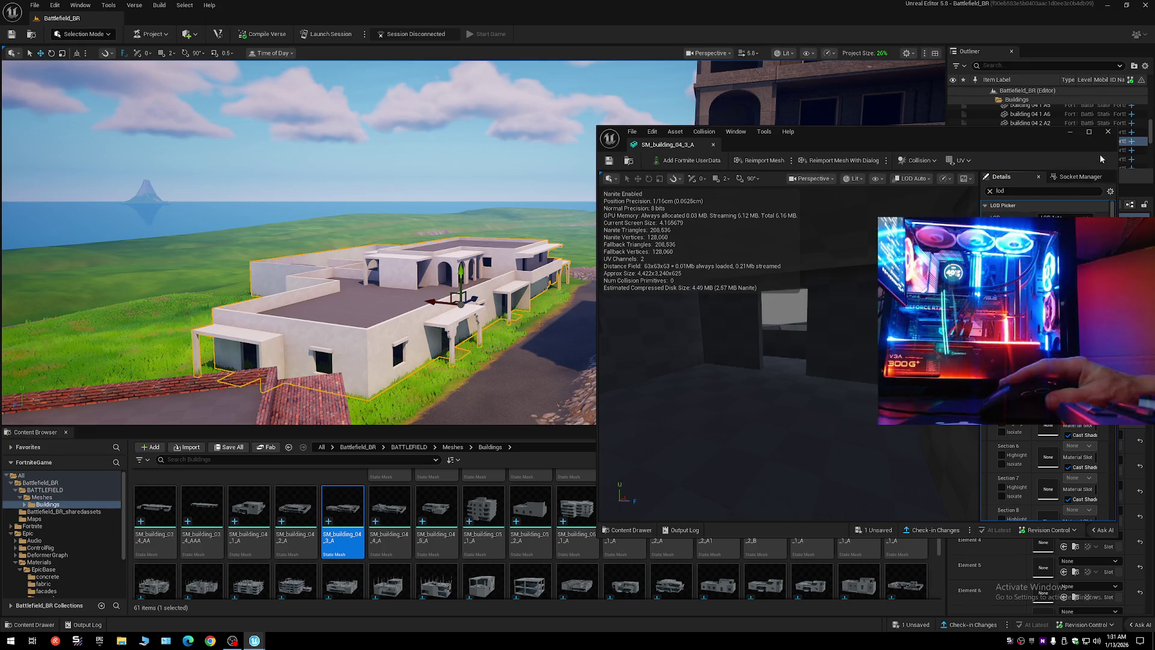
{"action": "left_click", "coordinate": [1108, 131]}
{"action": "left_click", "coordinate": [940, 212]}
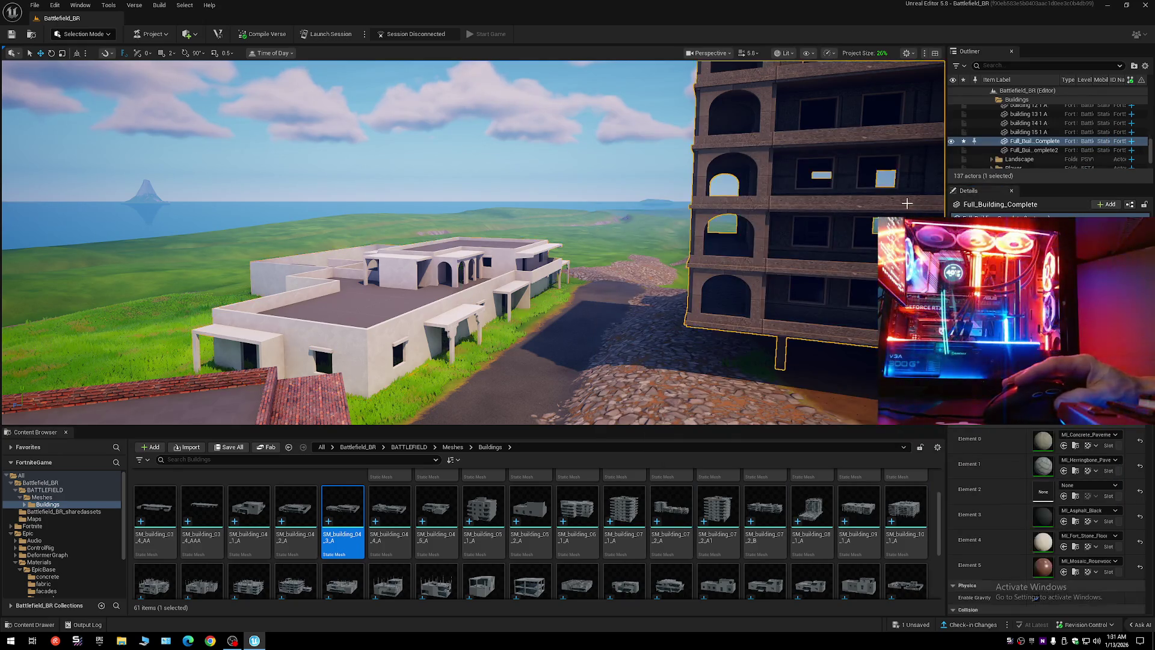
- Open the Full_Building_Complete mesh filtered by 'lod' and frame the building in view
{"action": "key", "text": "ctrl+b"}
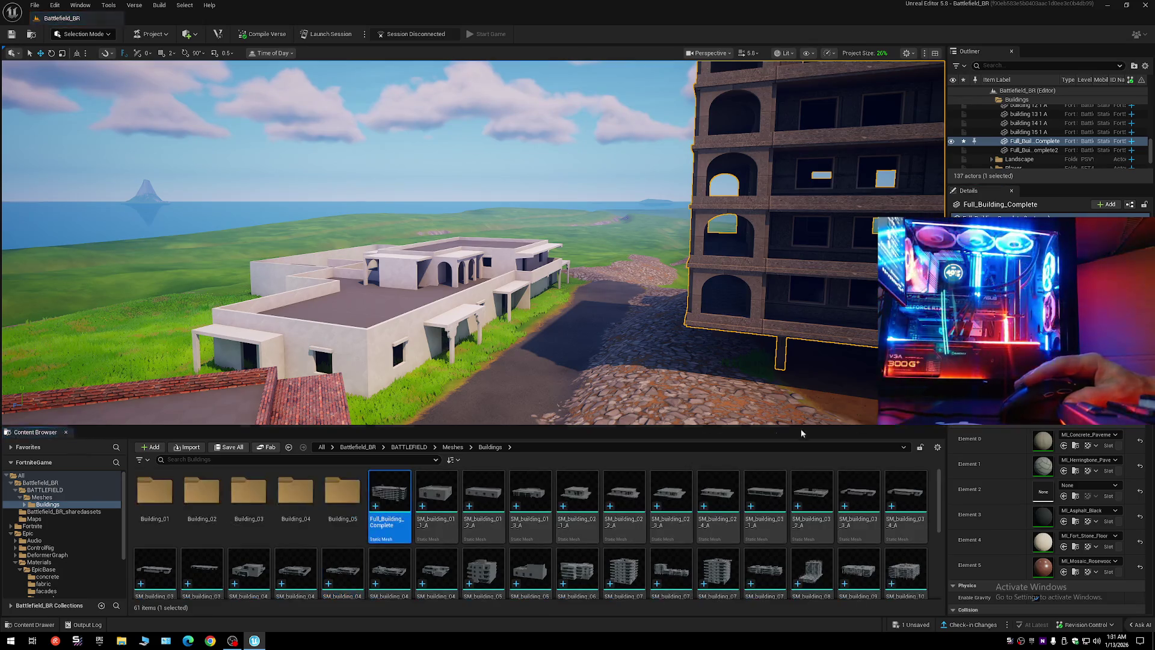
{"action": "double_click", "coordinate": [391, 495]}
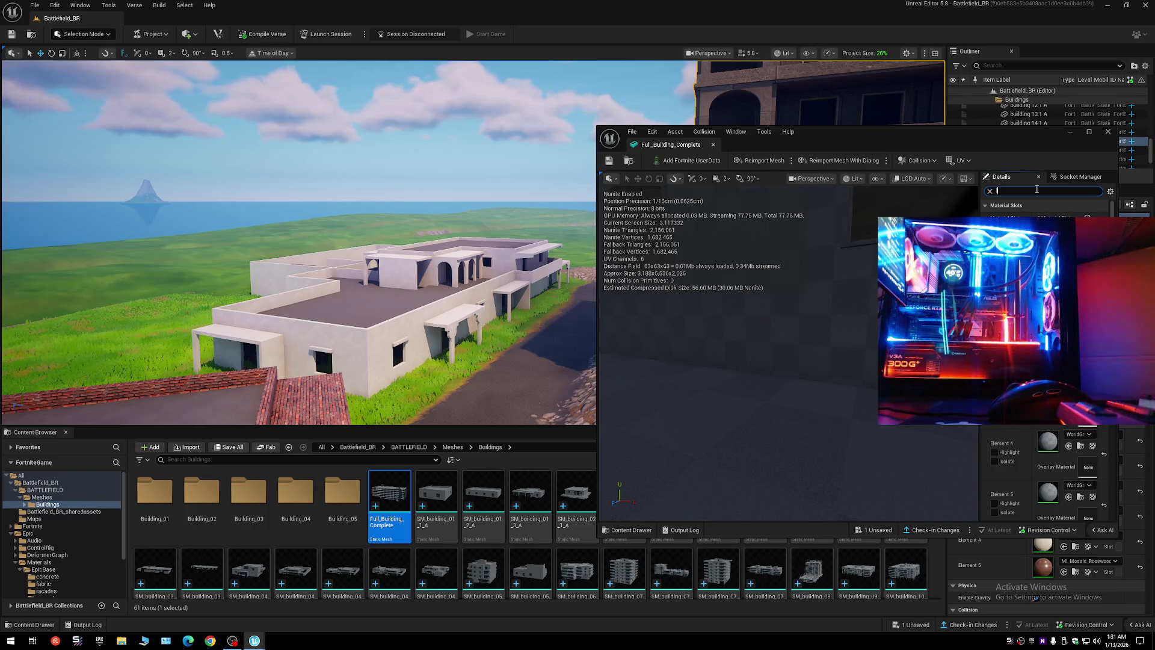
{"action": "type", "text": "lod"}
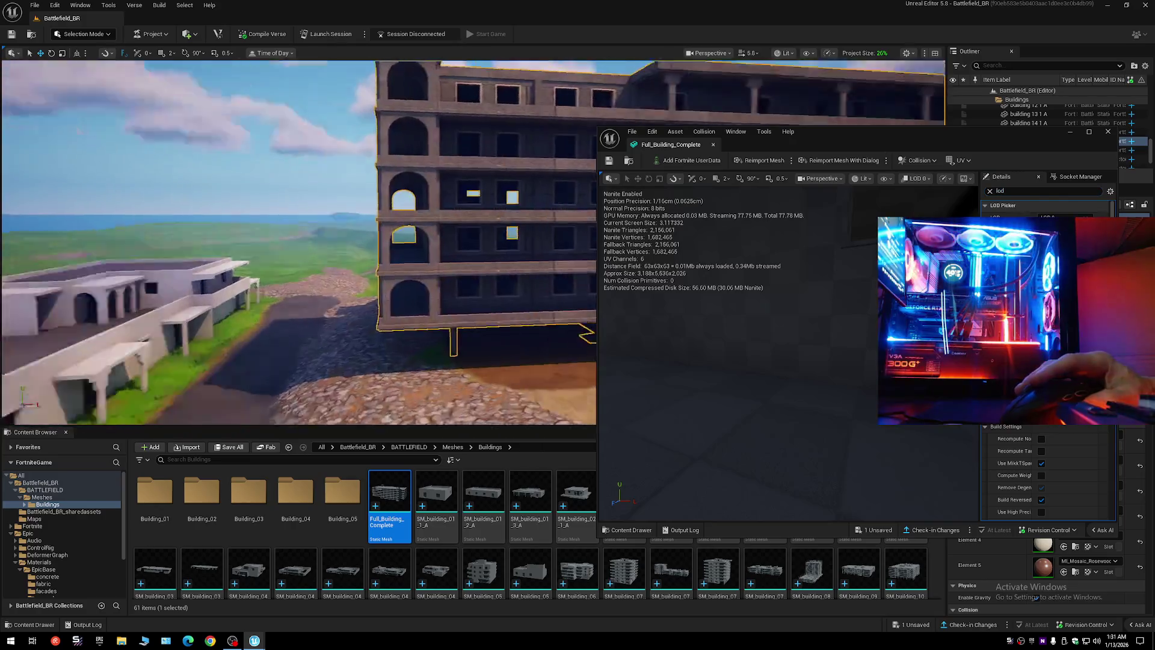
{"action": "key", "text": "w"}
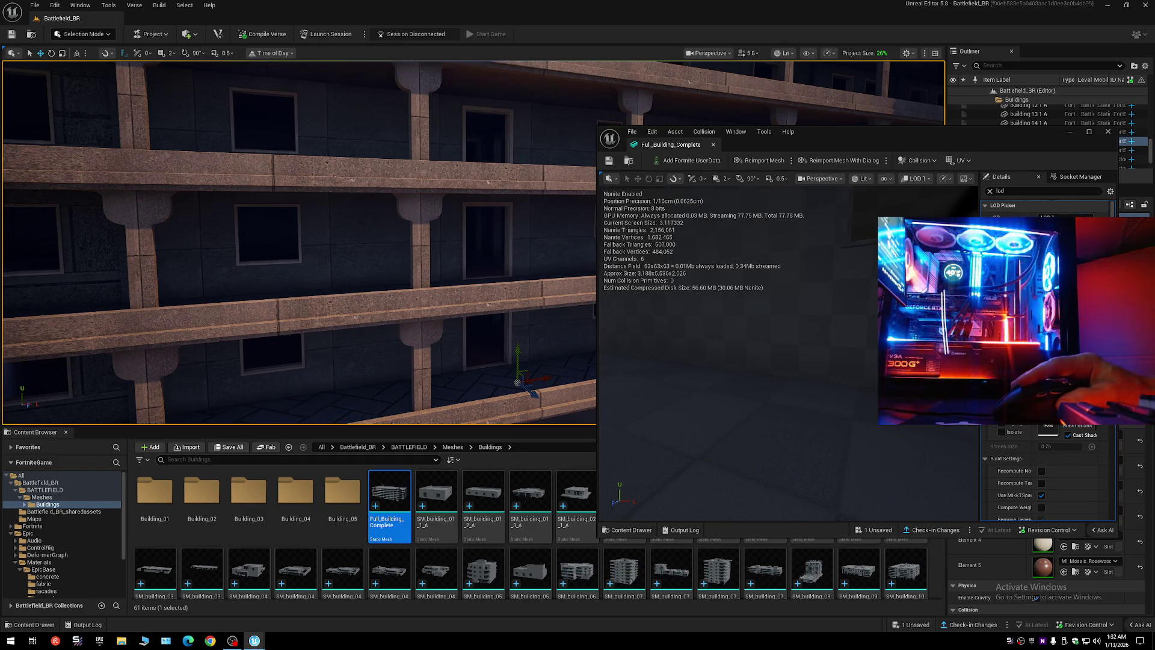
{"action": "key", "text": "f"}
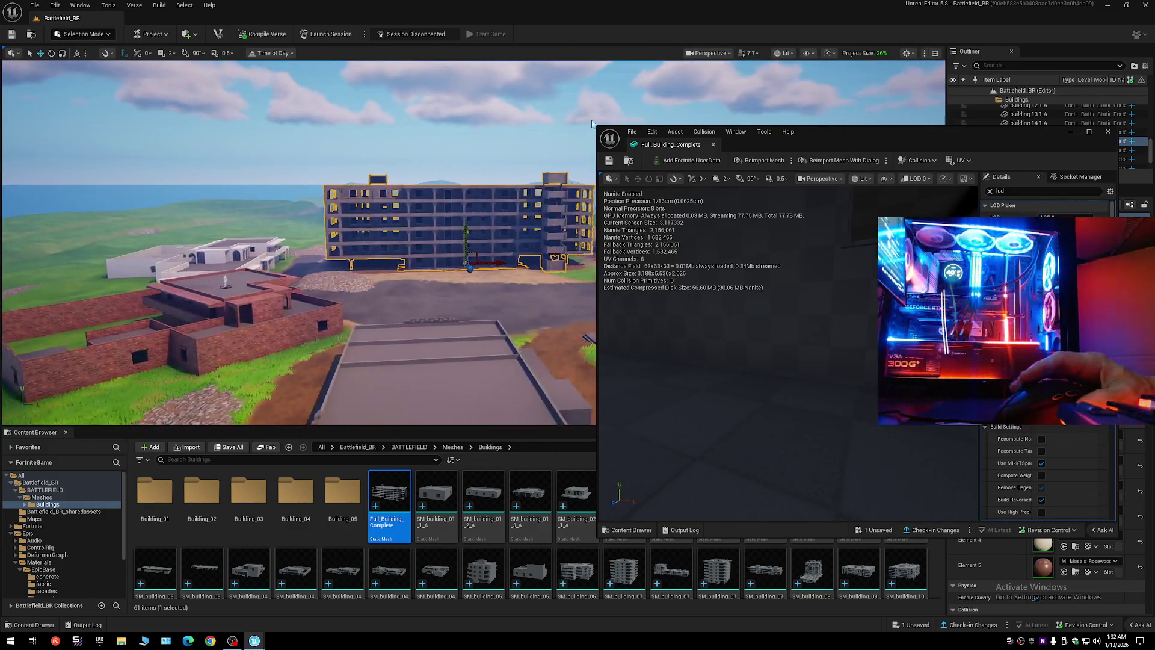
- Apply the barrier material from Battlefield_BR_sharedassets to the first material slot
{"action": "left_click_drag", "start_coordinate": [970, 133], "coordinate": [799, 73]}
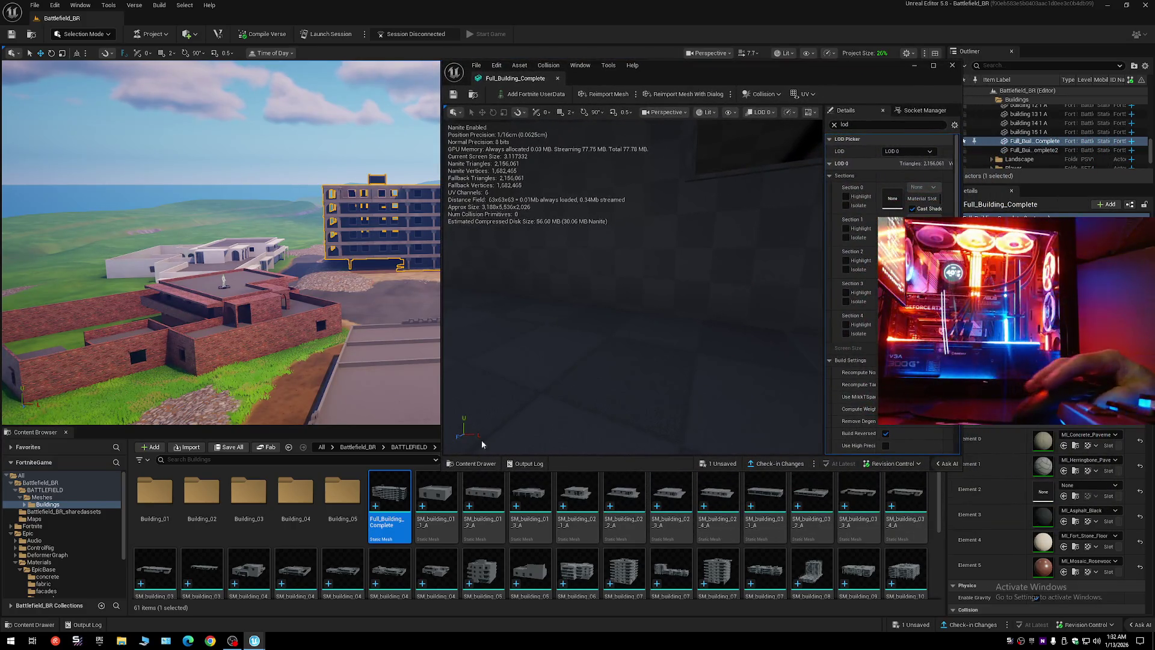
{"action": "left_click", "coordinate": [62, 511]}
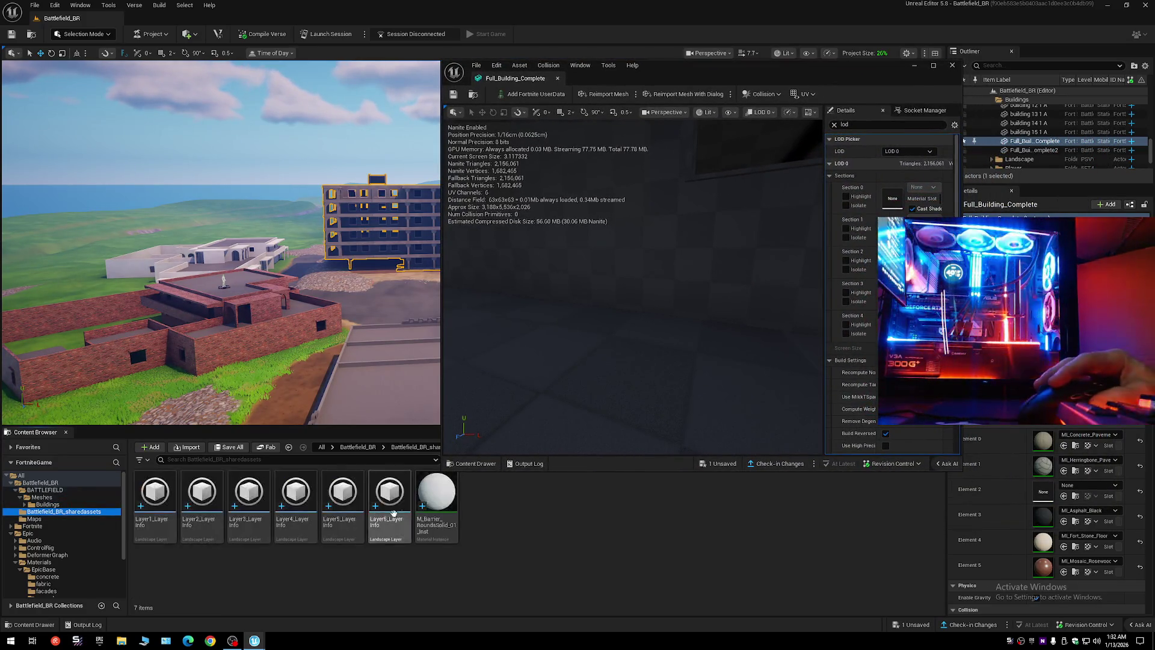
{"action": "left_click", "coordinate": [436, 502]}
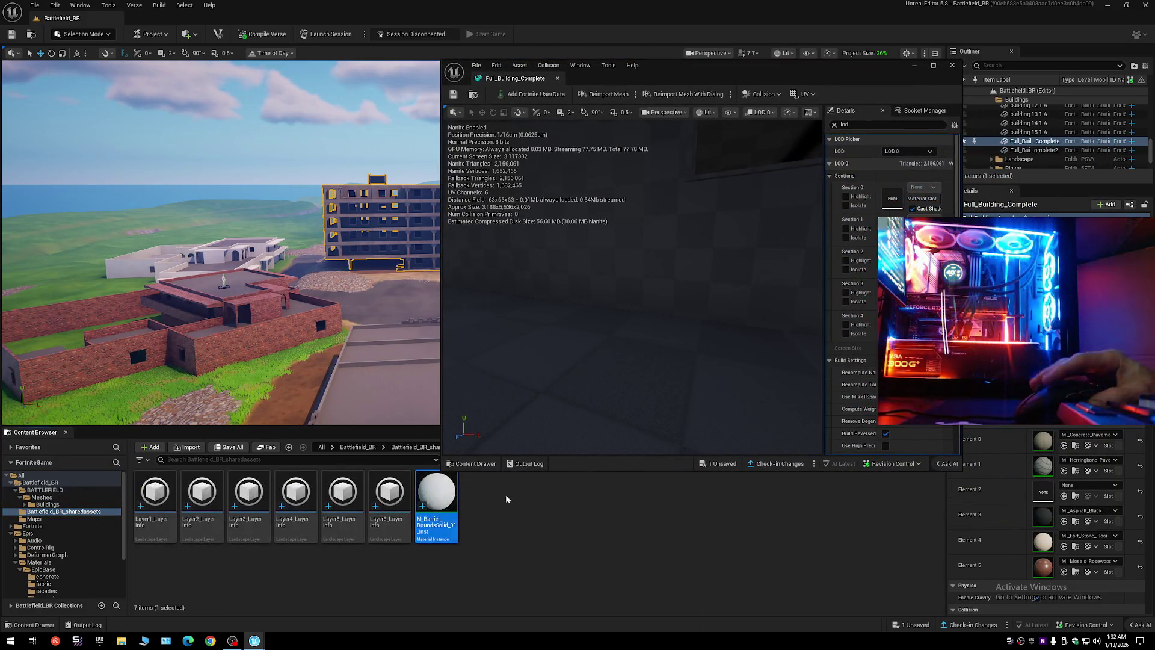
{"action": "left_click", "coordinate": [1064, 446]}
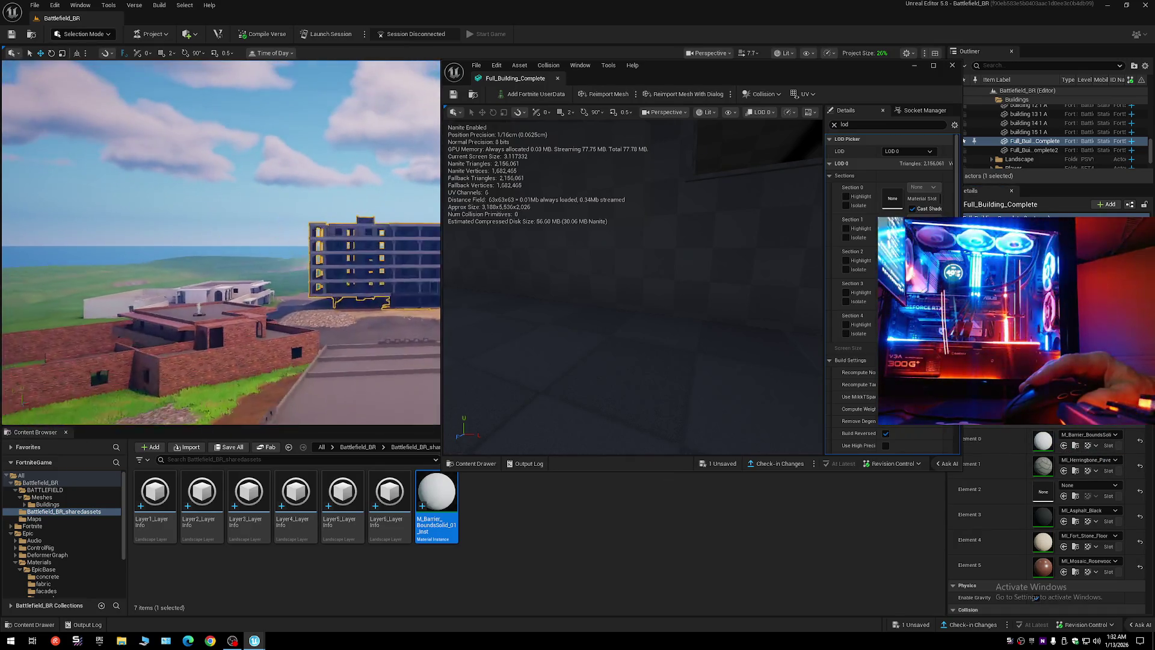
- Preview LOD 1 and save, then set the LOD Picker to LOD Auto and save
{"action": "left_click", "coordinate": [907, 154]}
{"action": "left_click", "coordinate": [902, 185]}
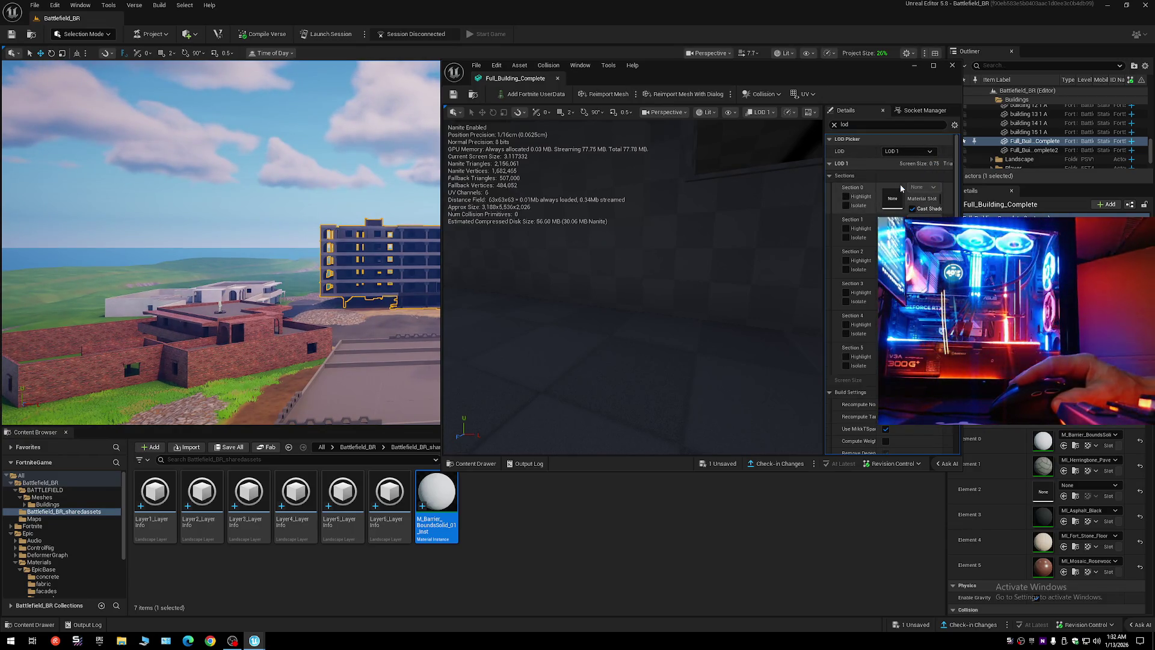
{"action": "left_click", "coordinate": [453, 96]}
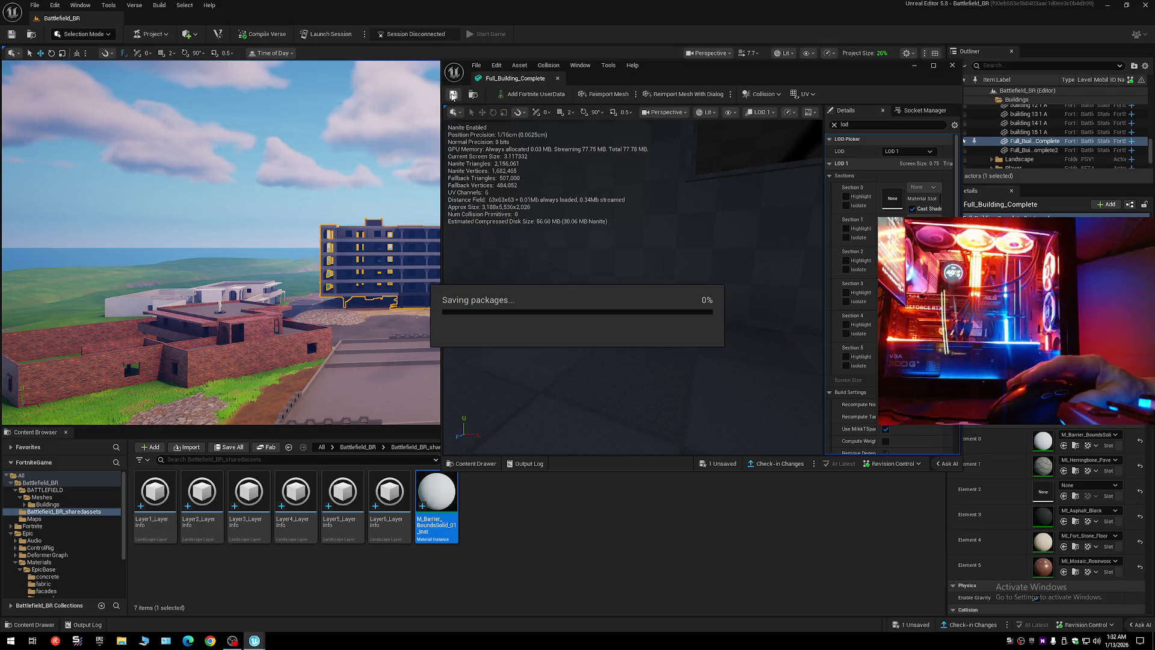
{"action": "left_click", "coordinate": [926, 151]}
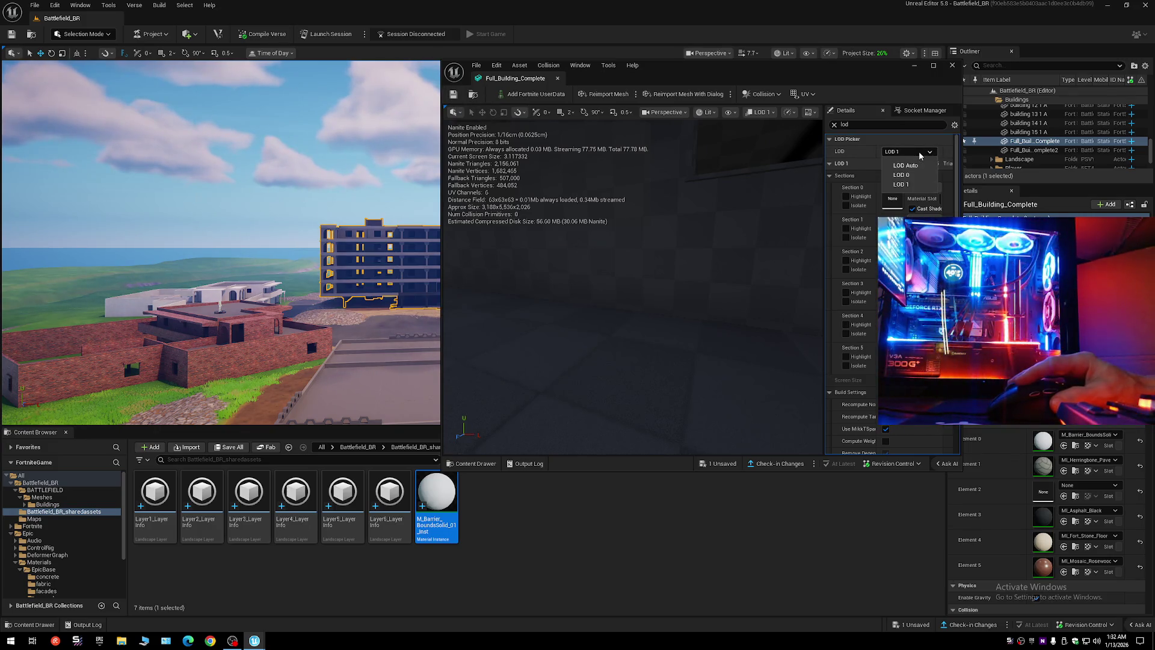
{"action": "left_click", "coordinate": [909, 164]}
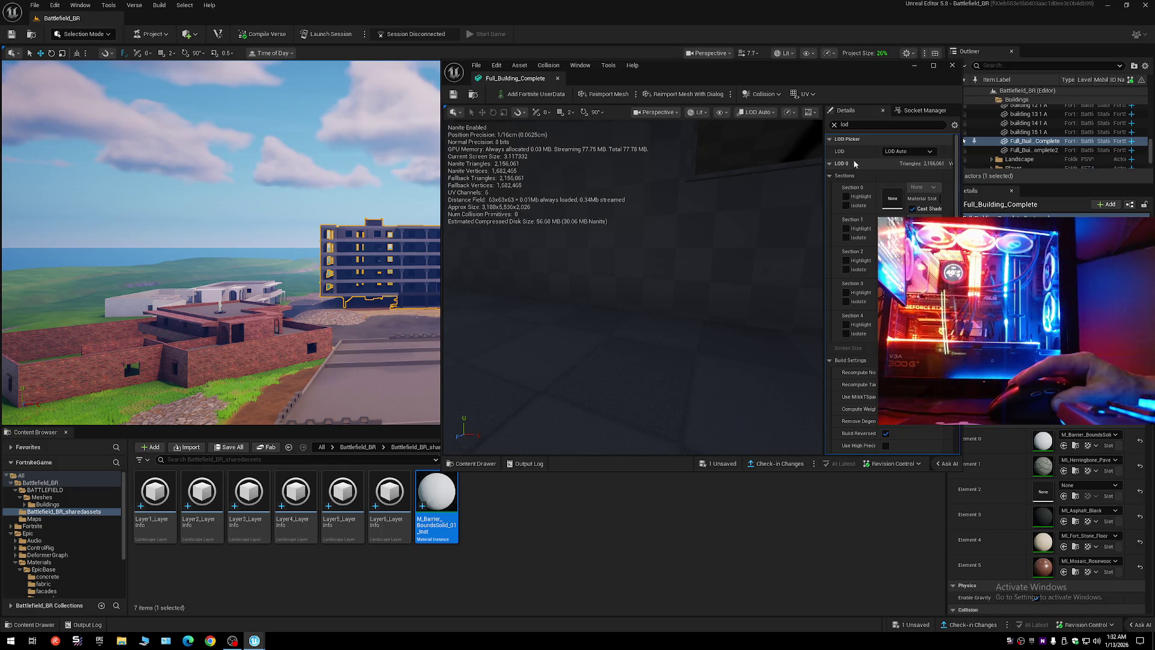
{"action": "left_click", "coordinate": [453, 94]}
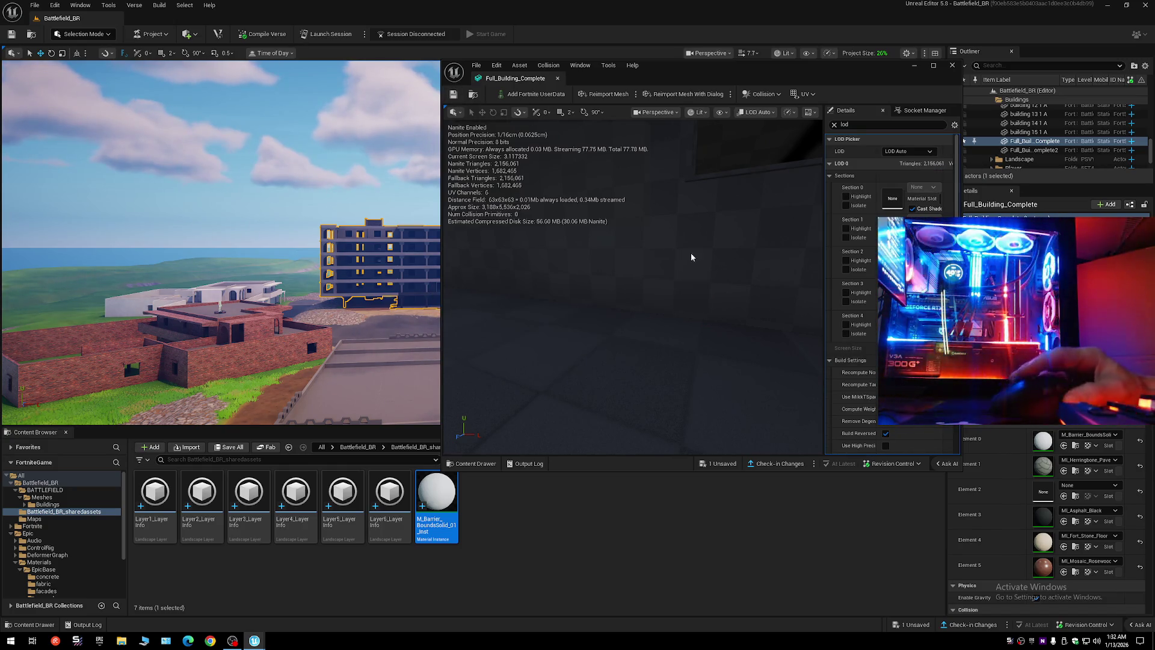
{"action": "scroll", "coordinate": [834, 367], "scroll_direction": "down", "scroll_amount": 1}
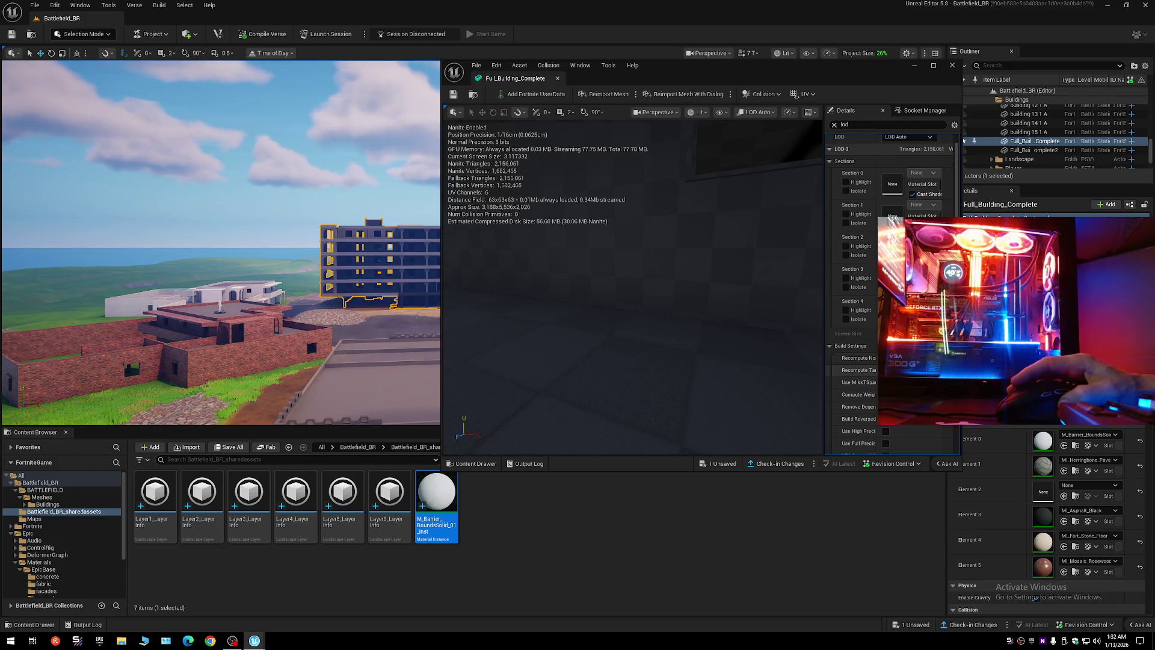
{"action": "scroll", "coordinate": [835, 349], "scroll_direction": "down", "scroll_amount": 3}
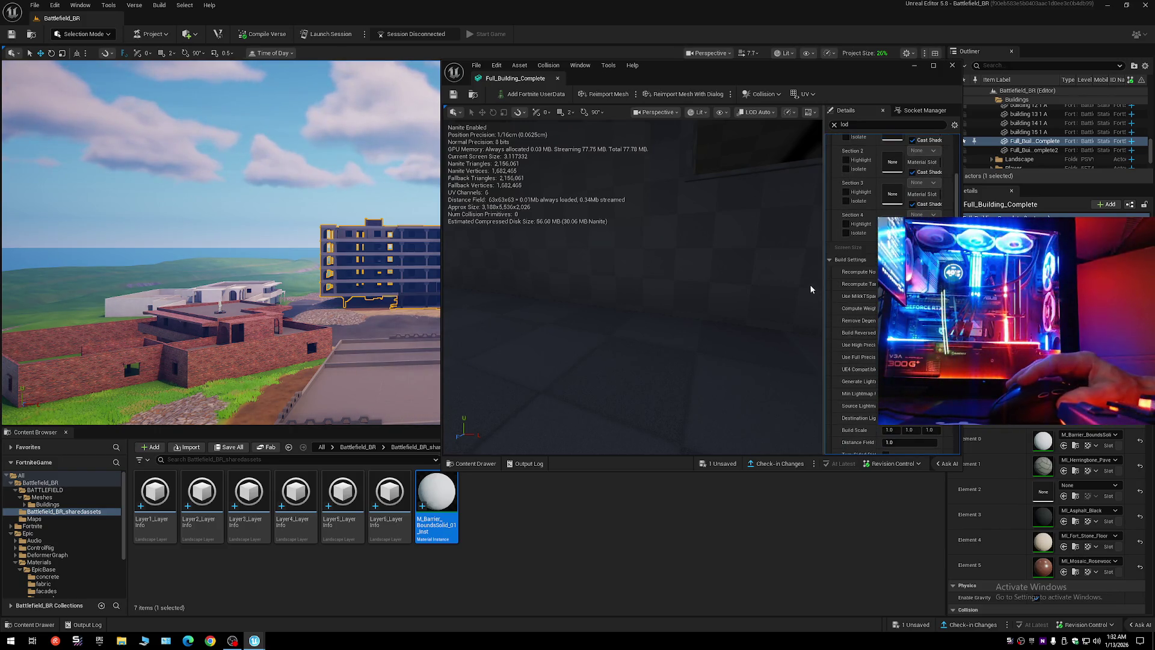
- Widen the mesh Details, move the editor right to reveal the level, and save the mesh
{"action": "left_click_drag", "start_coordinate": [824, 281], "coordinate": [720, 276]}
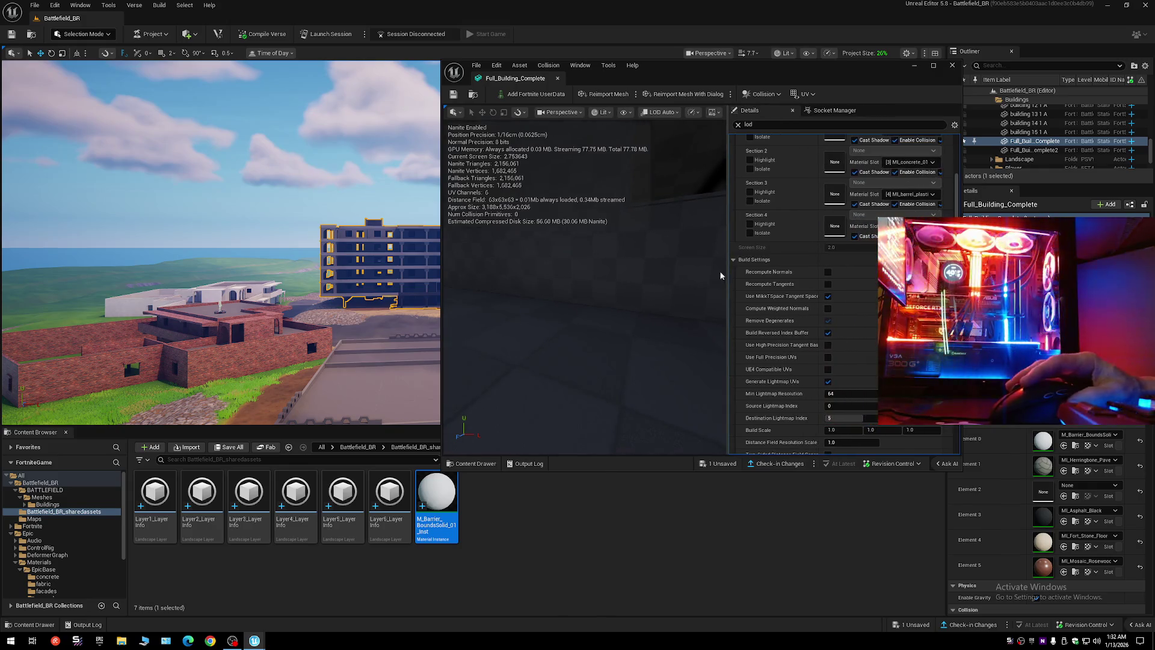
{"action": "left_click_drag", "start_coordinate": [710, 83], "coordinate": [875, 88]}
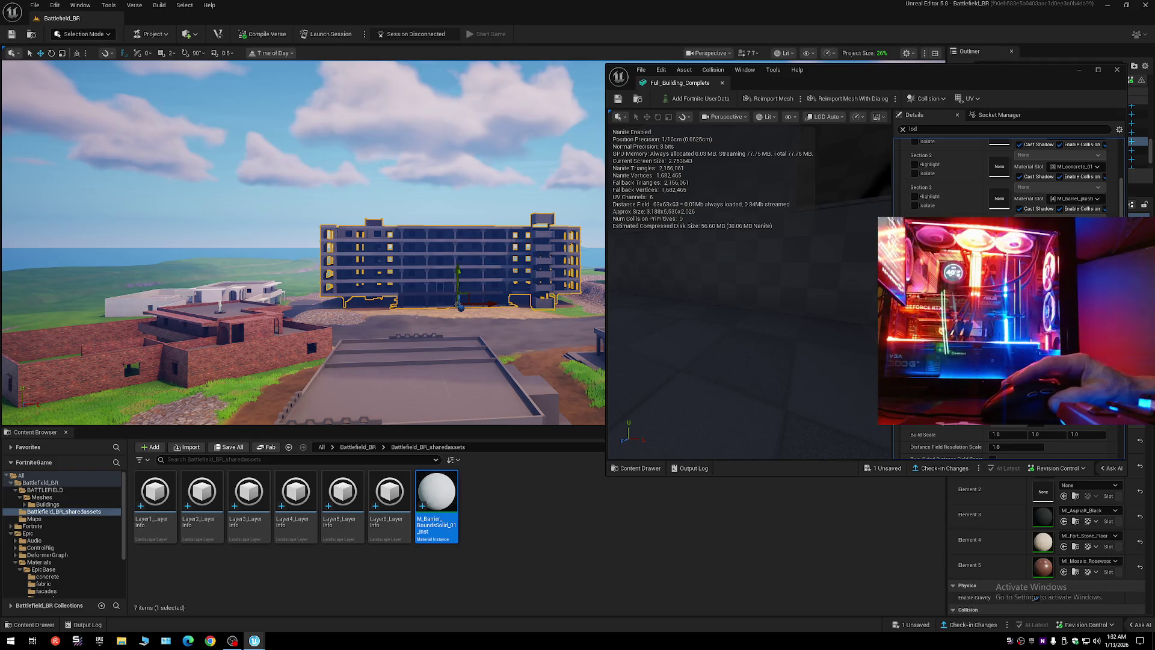
{"action": "left_click", "coordinate": [618, 99]}
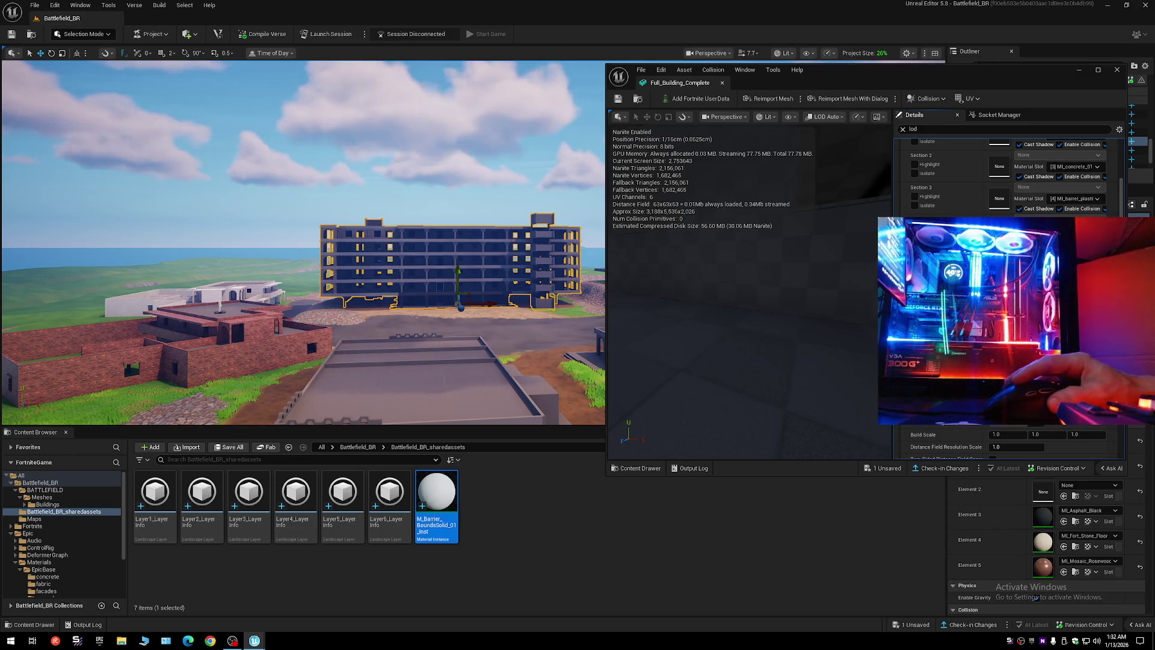
{"action": "left_click", "coordinate": [617, 100]}
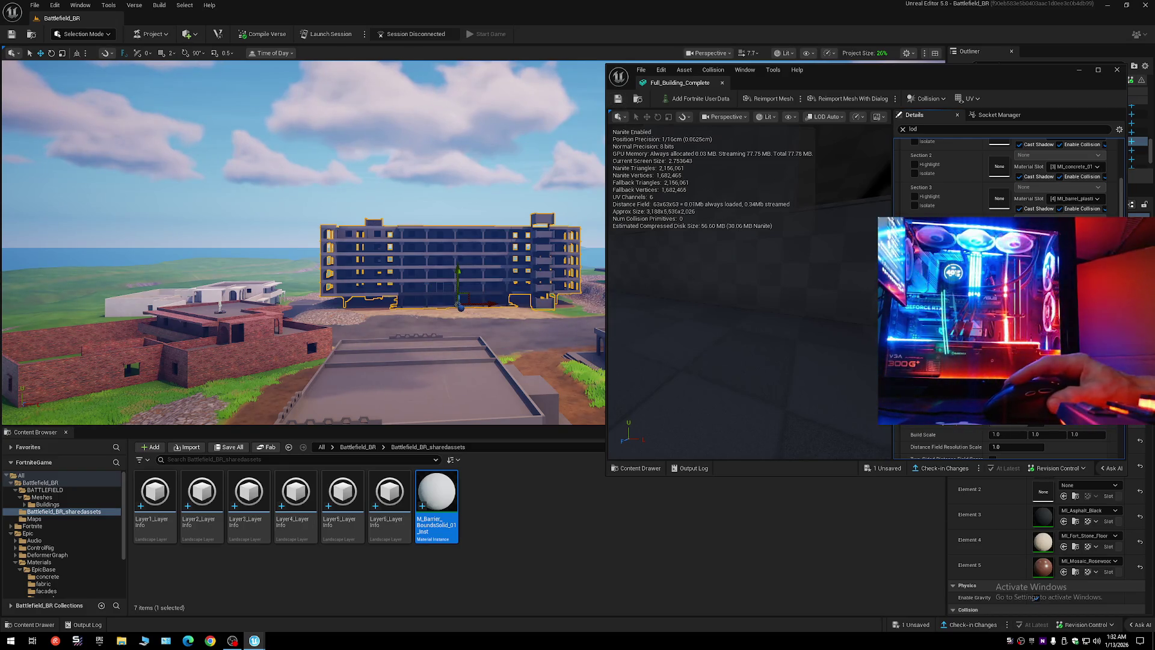
{"action": "left_click", "coordinate": [618, 98]}
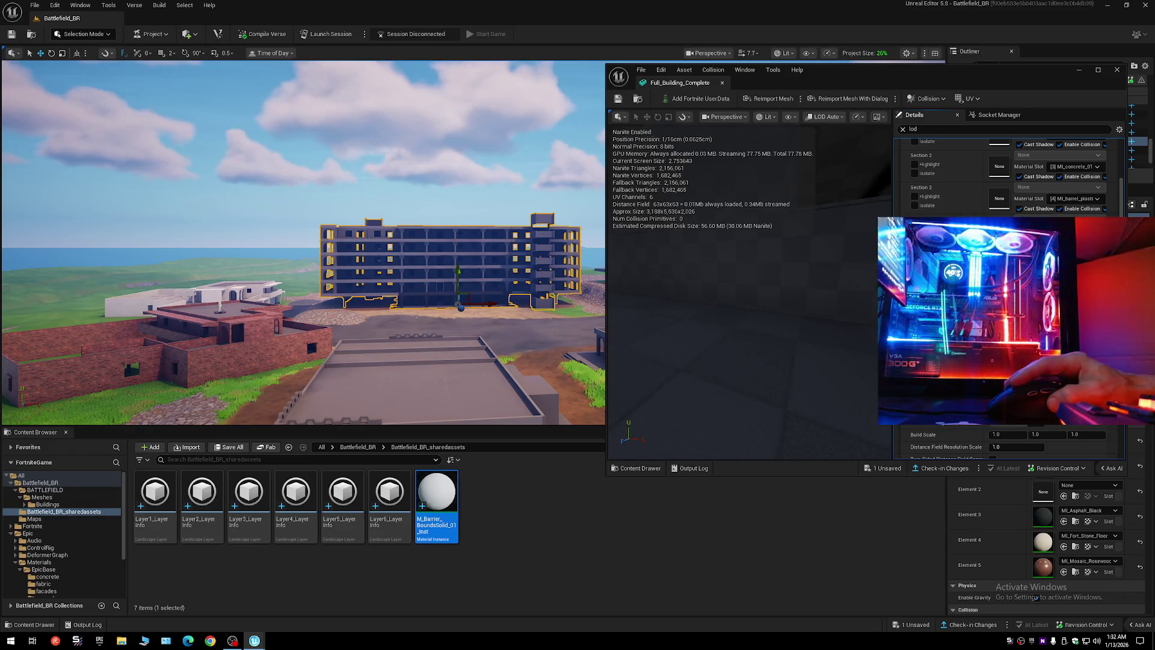
{"action": "left_click", "coordinate": [618, 100]}
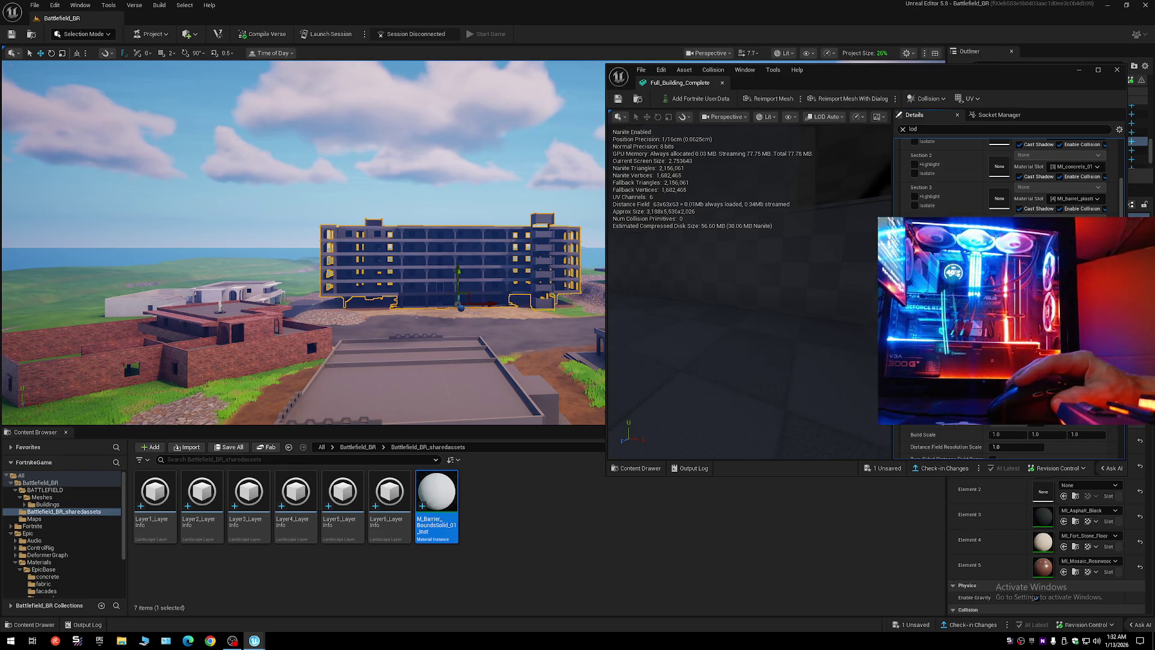
{"action": "left_click", "coordinate": [618, 99]}
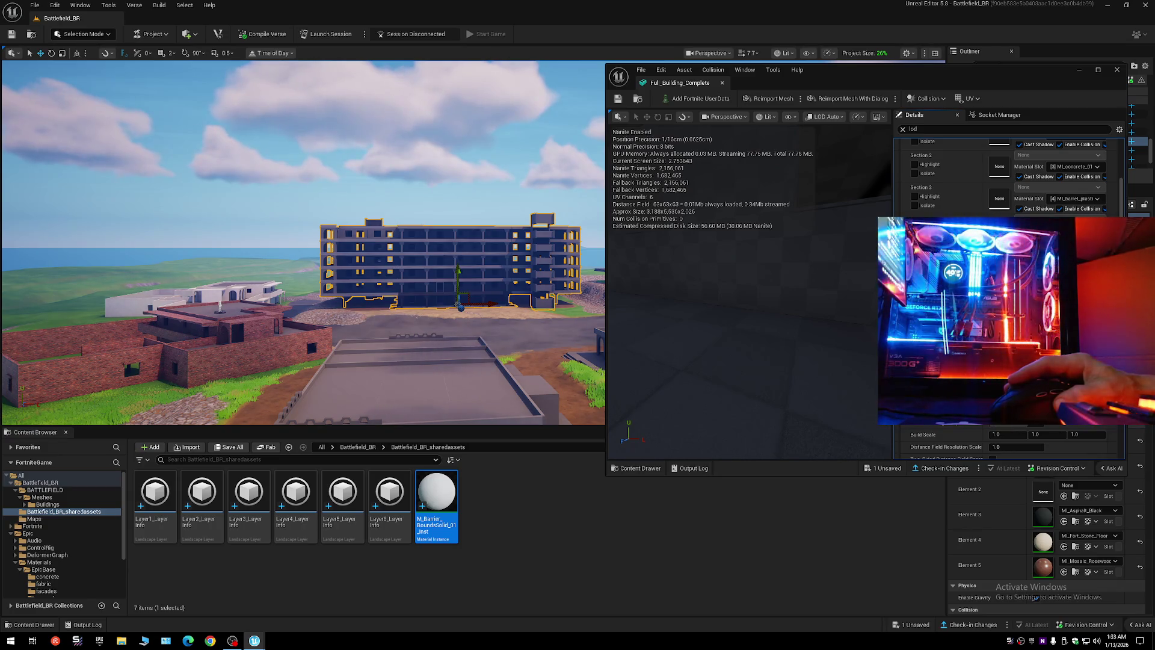
{"action": "scroll", "coordinate": [1009, 298], "scroll_direction": "down", "scroll_amount": 3}
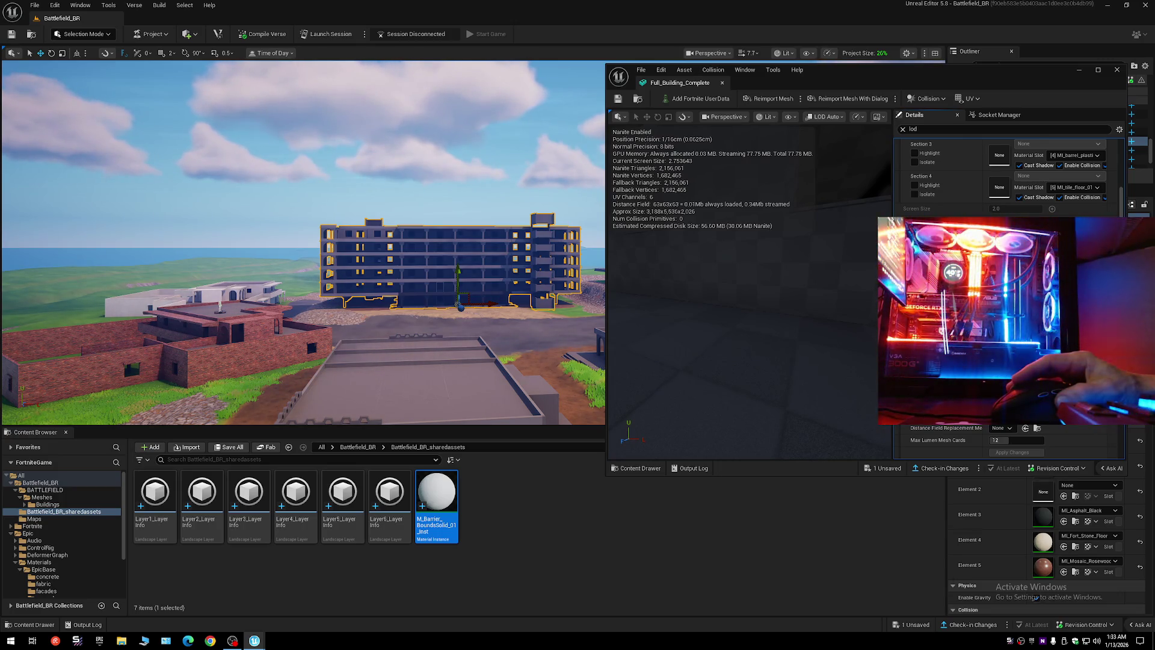
{"action": "scroll", "coordinate": [1009, 298], "scroll_direction": "down", "scroll_amount": 1}
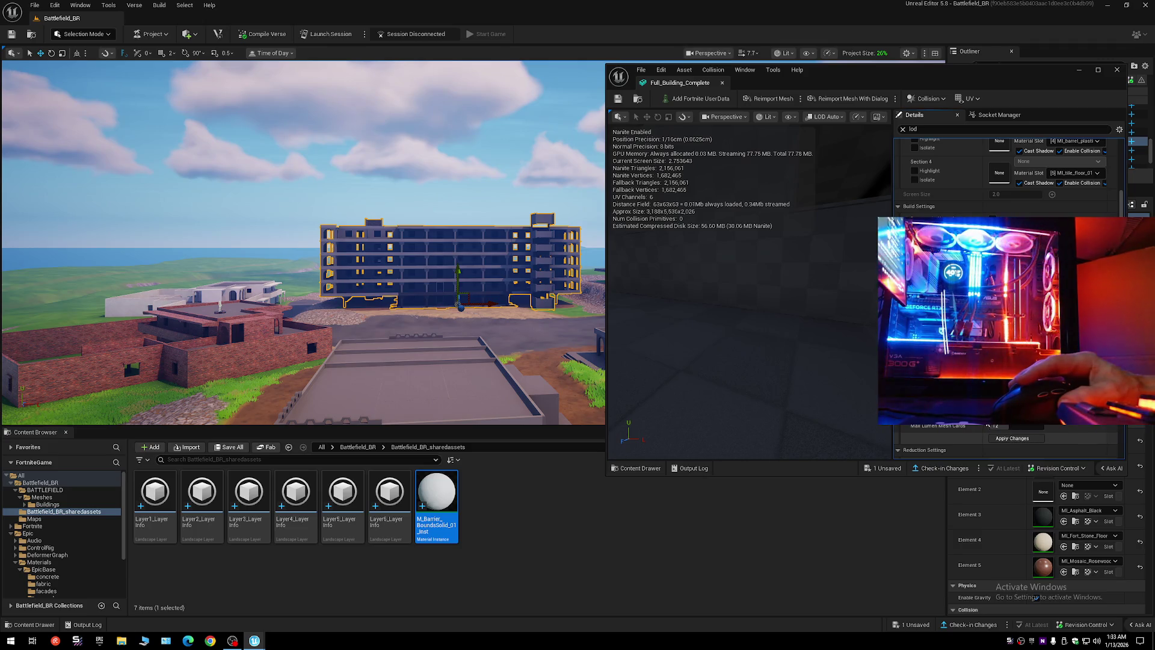
- Apply Full_Building_Complete's pending build changes, leaving its material slot unchanged
{"action": "left_click", "coordinate": [1012, 438]}
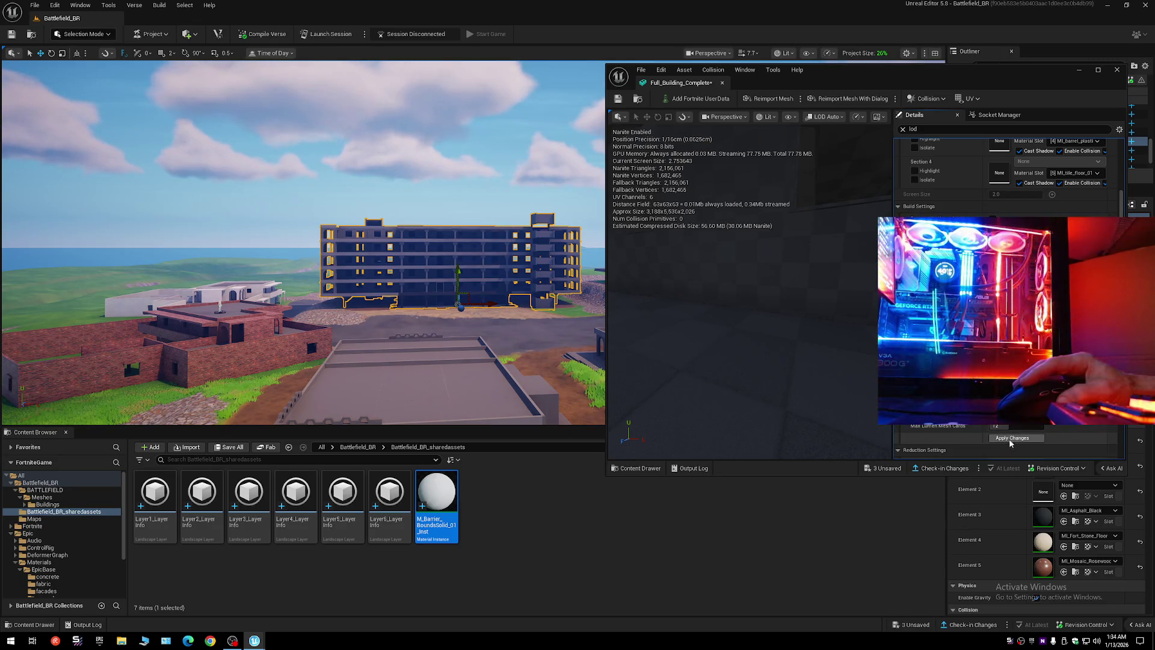
{"action": "left_click", "coordinate": [1088, 561]}
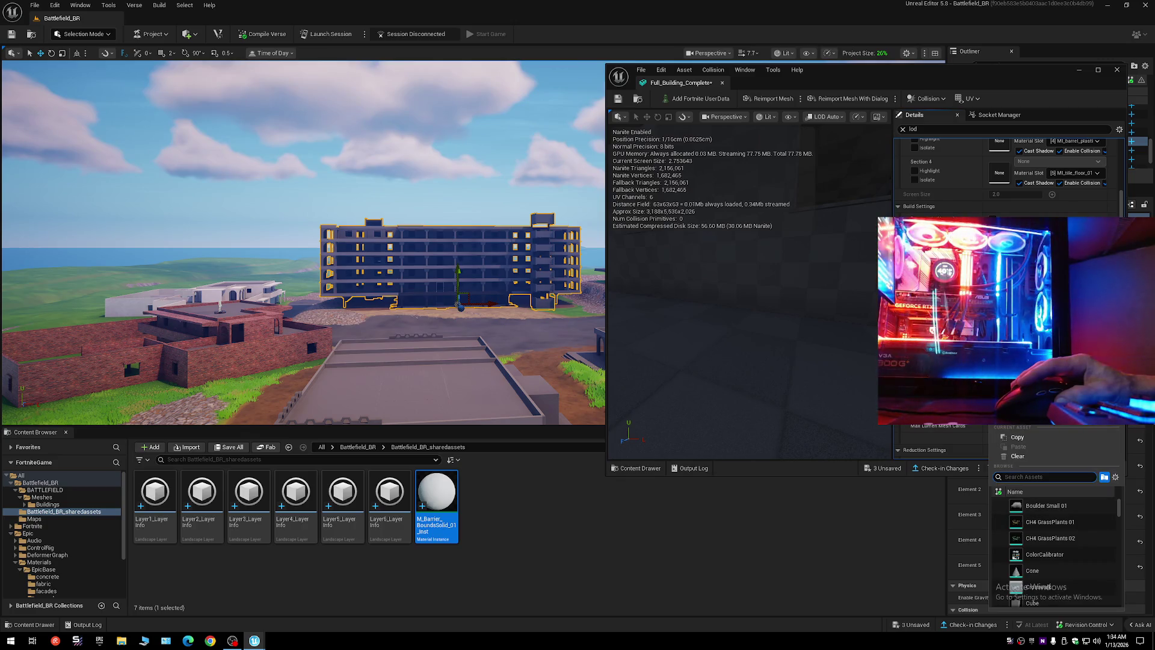
{"action": "left_click", "coordinate": [1017, 440]}
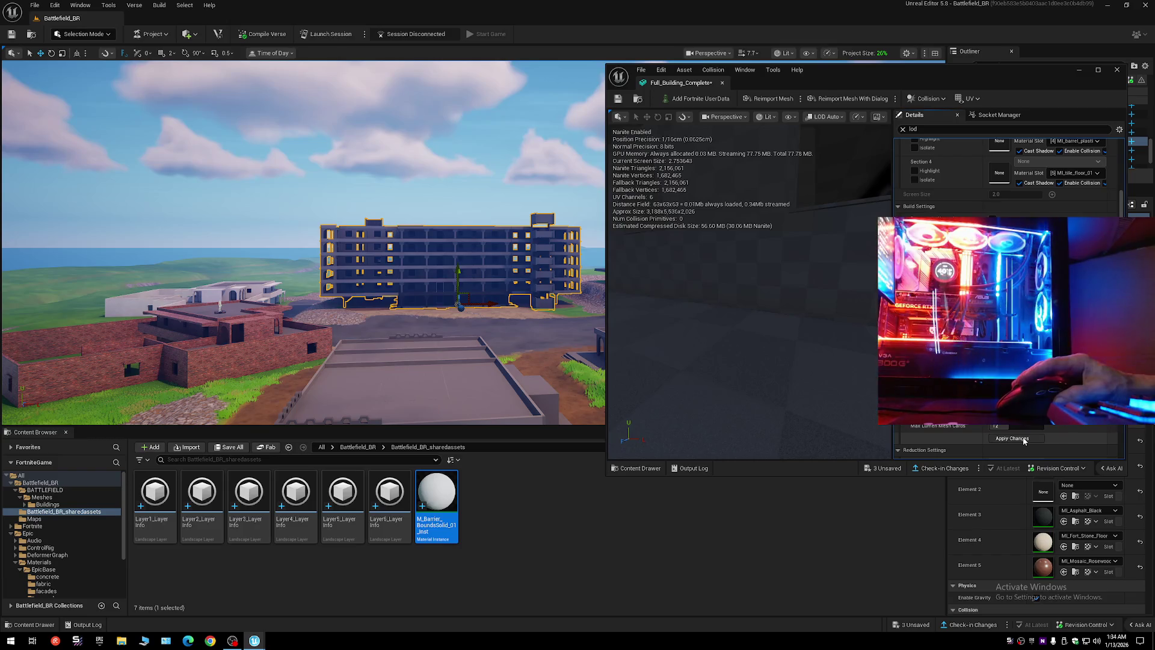
{"action": "left_click", "coordinate": [1024, 440]}
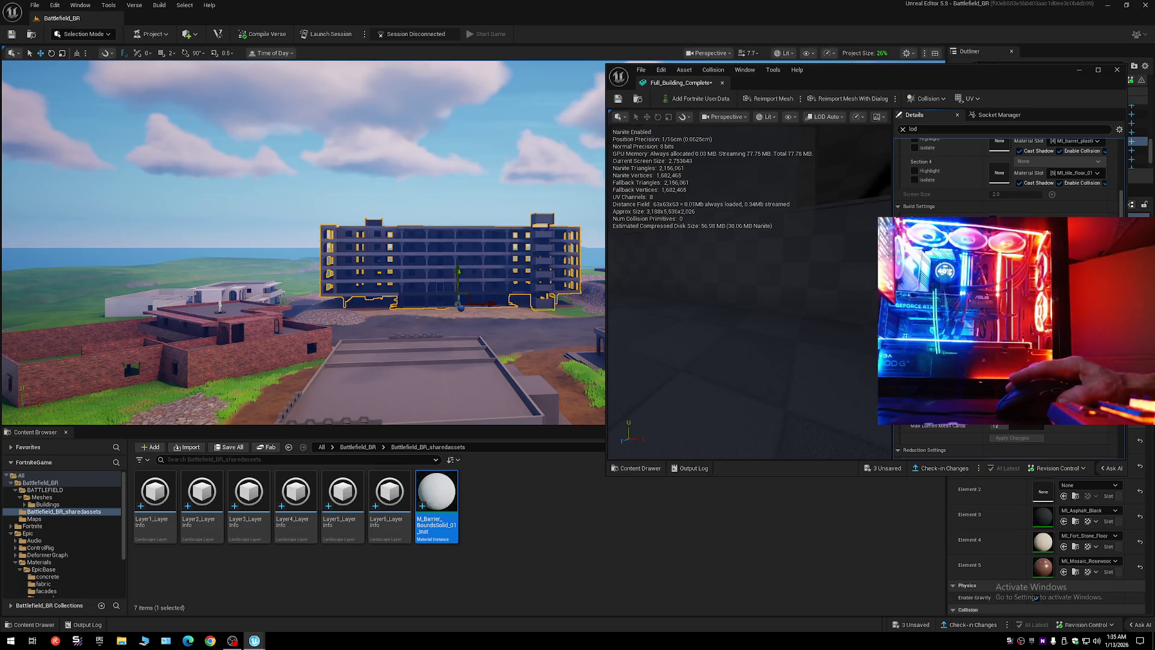
- Rebuild Full_Building_Complete with its LOD Group left unchanged
{"action": "scroll", "coordinate": [1008, 300], "scroll_direction": "down", "scroll_amount": 5}
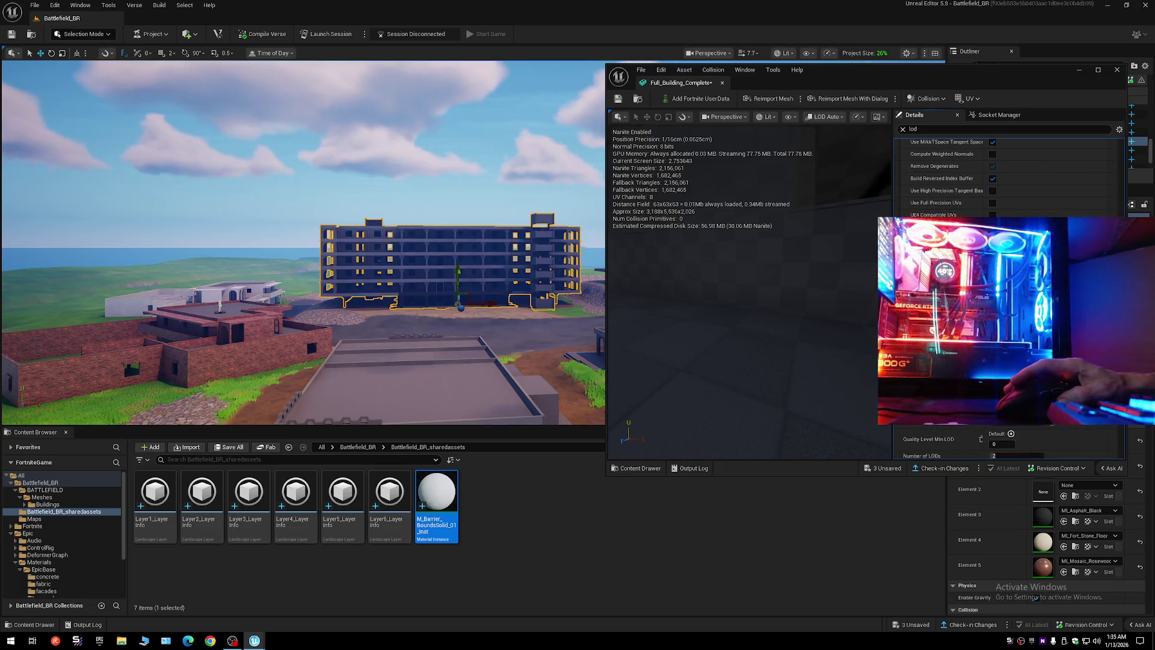
{"action": "scroll", "coordinate": [1008, 301], "scroll_direction": "down", "scroll_amount": 3}
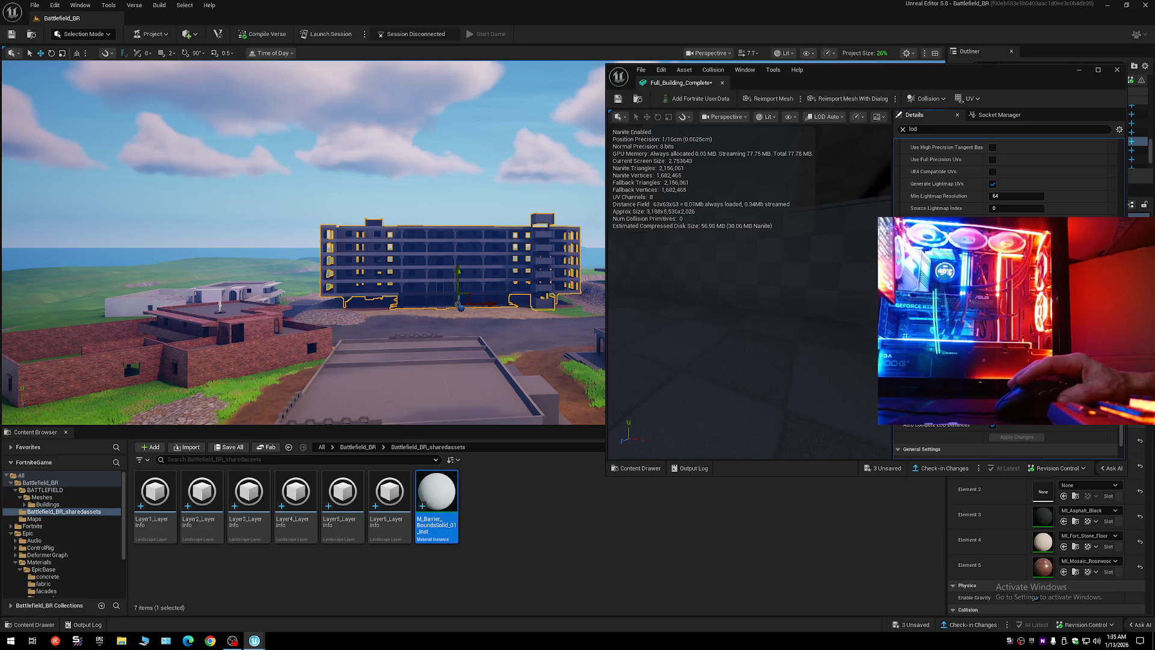
{"action": "left_click", "coordinate": [1033, 416]}
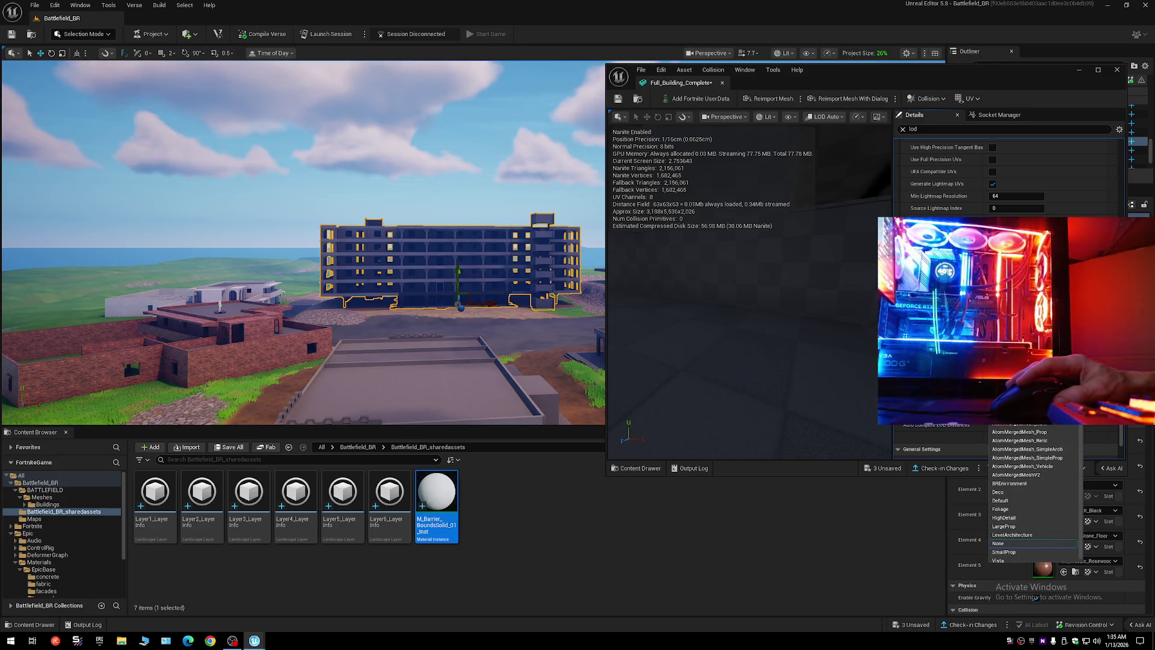
{"action": "key", "text": "Escape"}
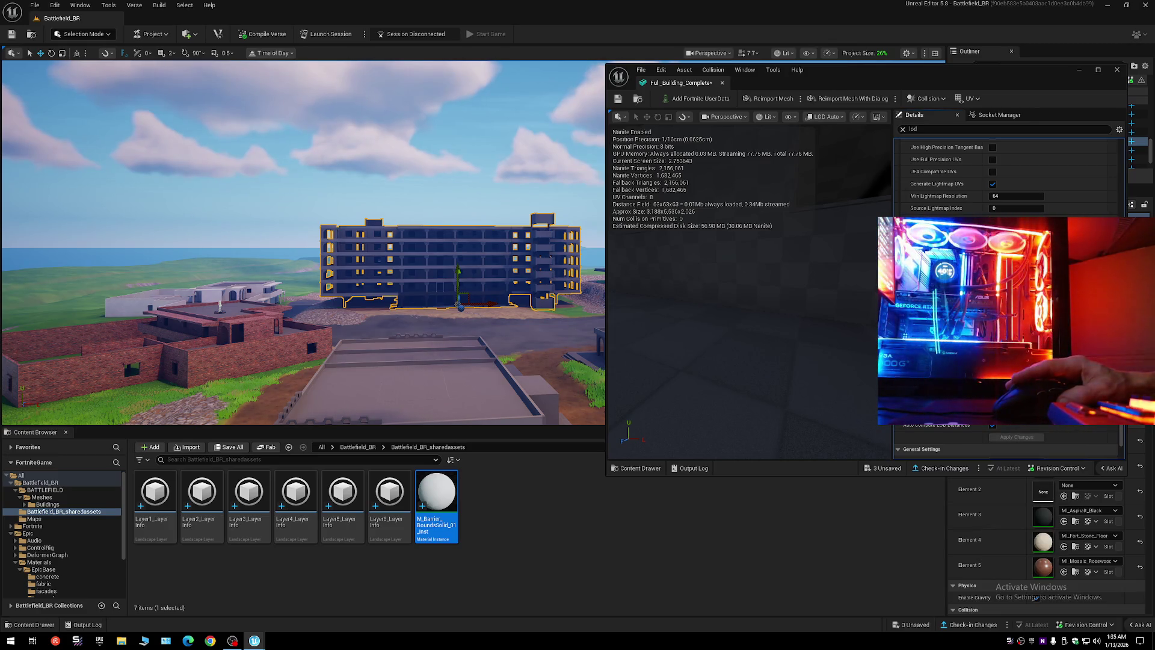
{"action": "scroll", "coordinate": [1008, 289], "scroll_direction": "down", "scroll_amount": 1}
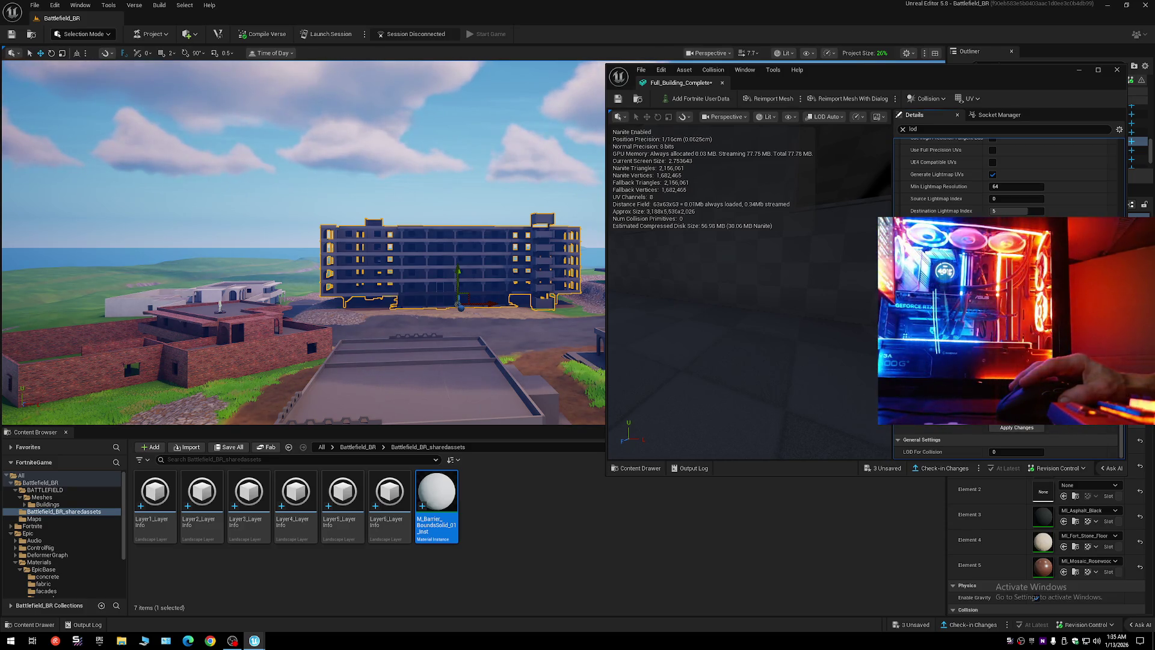
{"action": "left_click", "coordinate": [1017, 429]}
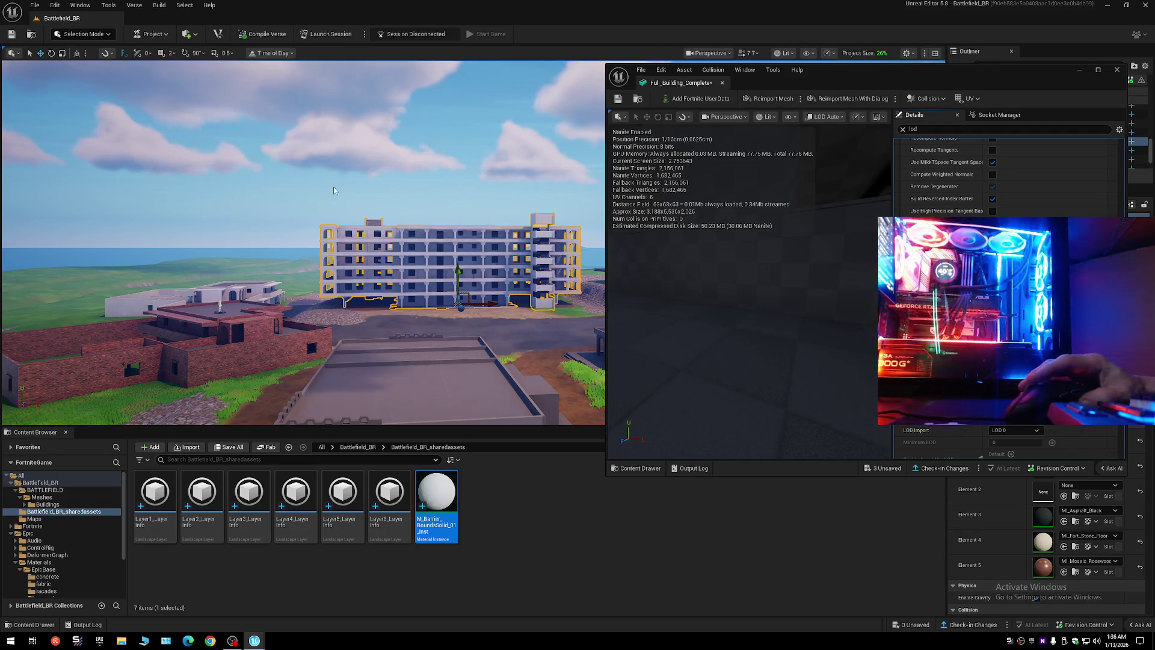
- Review the mesh's LOD Settings and deselect the barrier material instance
{"action": "scroll", "coordinate": [238, 172], "scroll_direction": "down", "scroll_amount": 5}
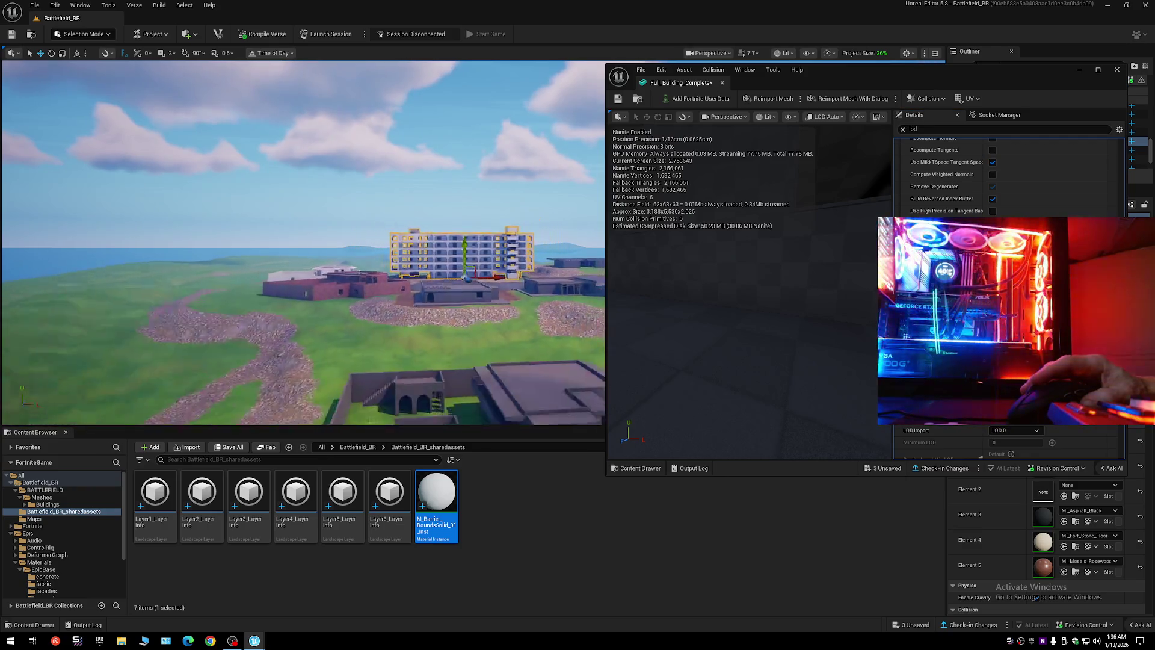
{"action": "scroll", "coordinate": [304, 241], "scroll_direction": "up", "scroll_amount": 5}
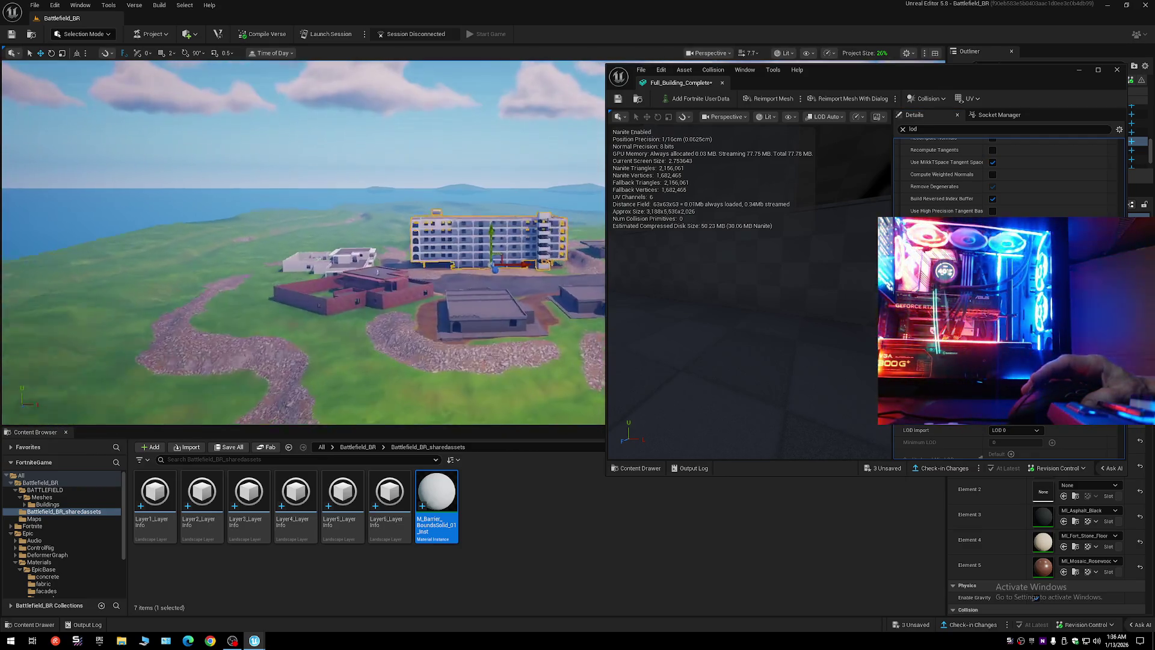
{"action": "scroll", "coordinate": [304, 241], "scroll_direction": "down", "scroll_amount": 2}
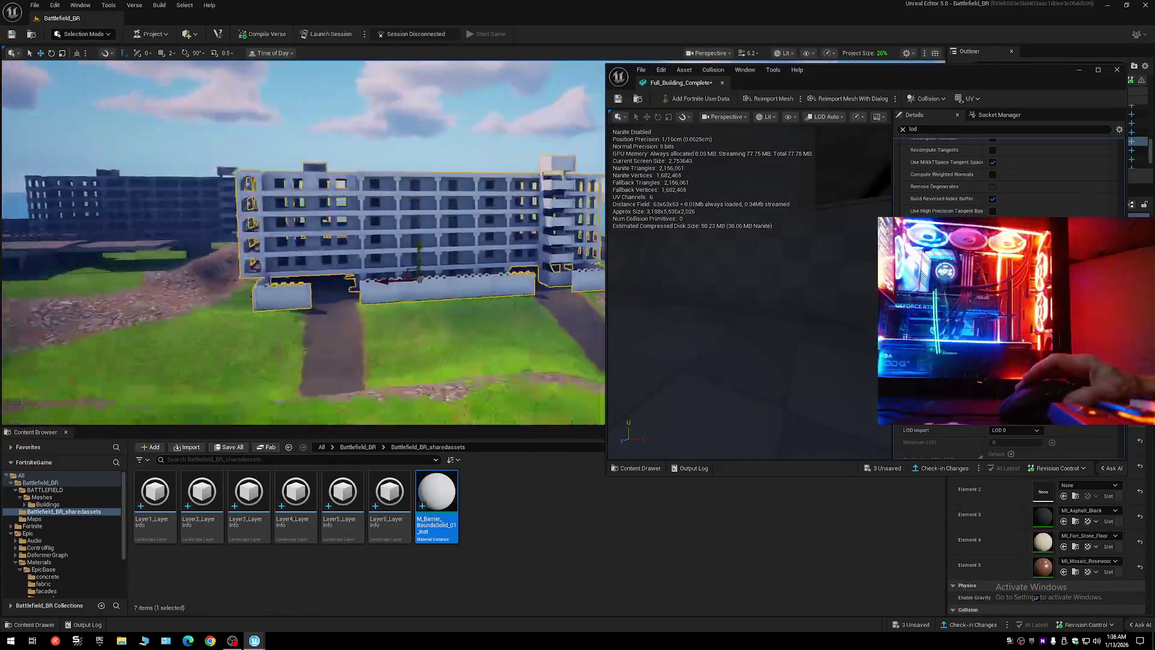
{"action": "scroll", "coordinate": [334, 138], "scroll_direction": "down", "scroll_amount": 5}
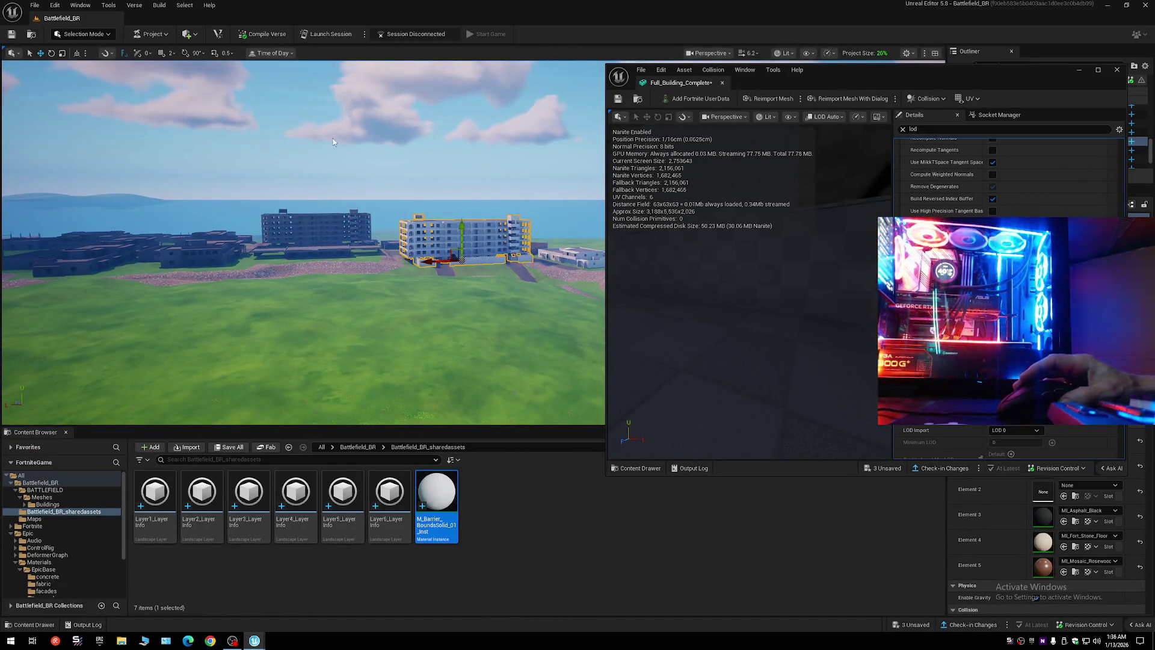
{"action": "left_click", "coordinate": [507, 485]}
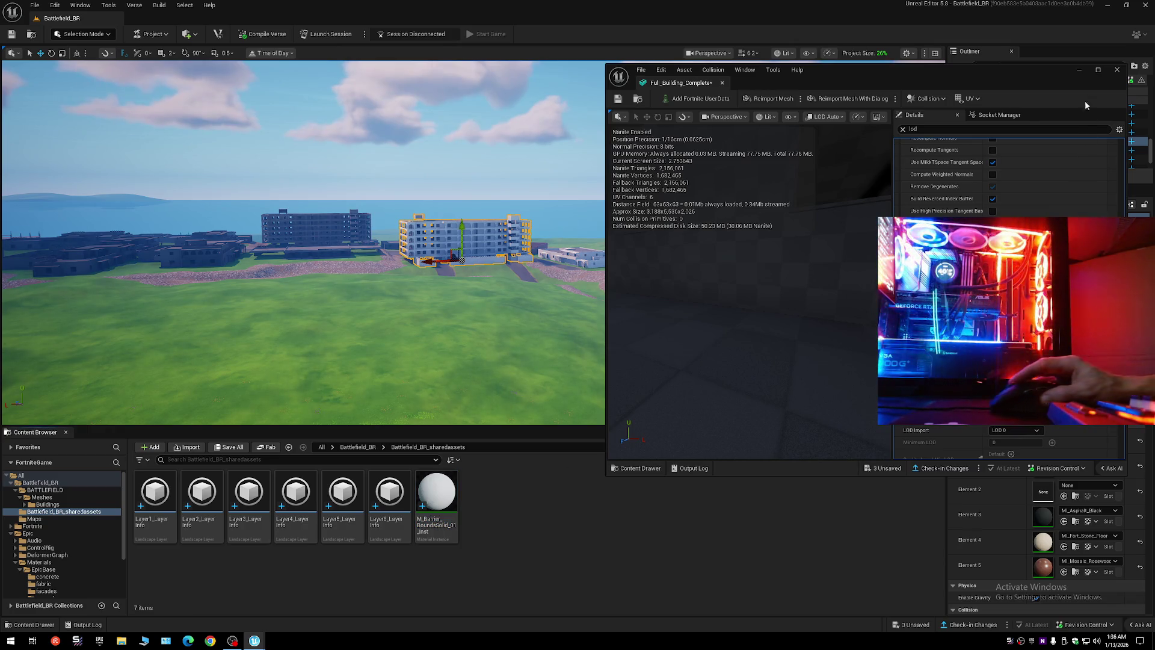
- Move the mesh editor aside, collapse the Outliner tree and save the modified packages
{"action": "mouse_move", "coordinate": [1044, 75]}
{"action": "left_mouse_down"}
{"action": "mouse_move", "coordinate": [981, 74]}
{"action": "mouse_move", "coordinate": [974, 119]}
{"action": "left_mouse_up"}
{"action": "left_click", "coordinate": [1145, 65]}
{"action": "left_click", "coordinate": [1093, 111]}
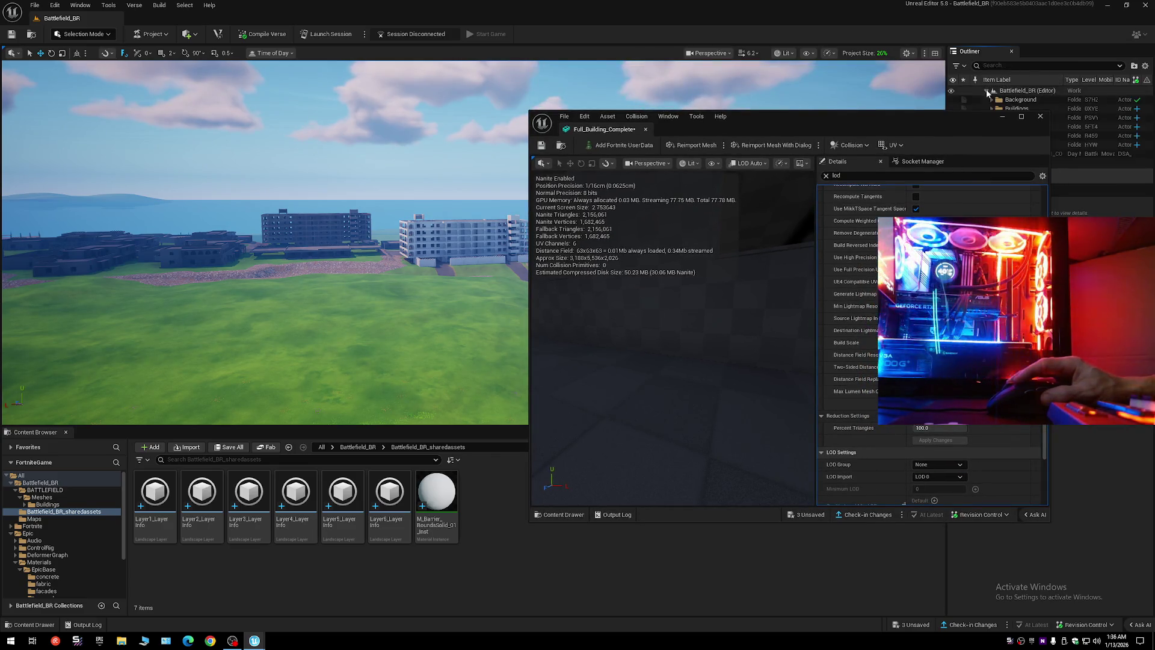
{"action": "left_click_drag", "start_coordinate": [891, 125], "coordinate": [927, 95]}
{"action": "left_click", "coordinate": [583, 114]}
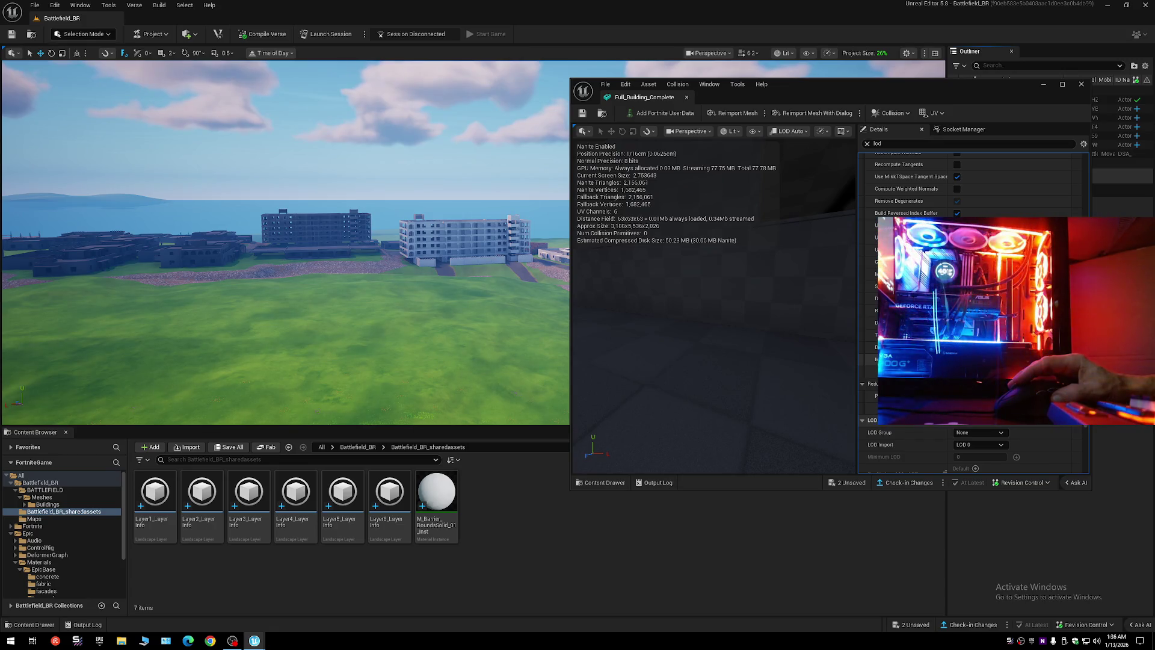
- Inspect the Quality Level Min LOD per-platform list without changing it
{"action": "scroll", "coordinate": [975, 313], "scroll_direction": "down", "scroll_amount": 3}
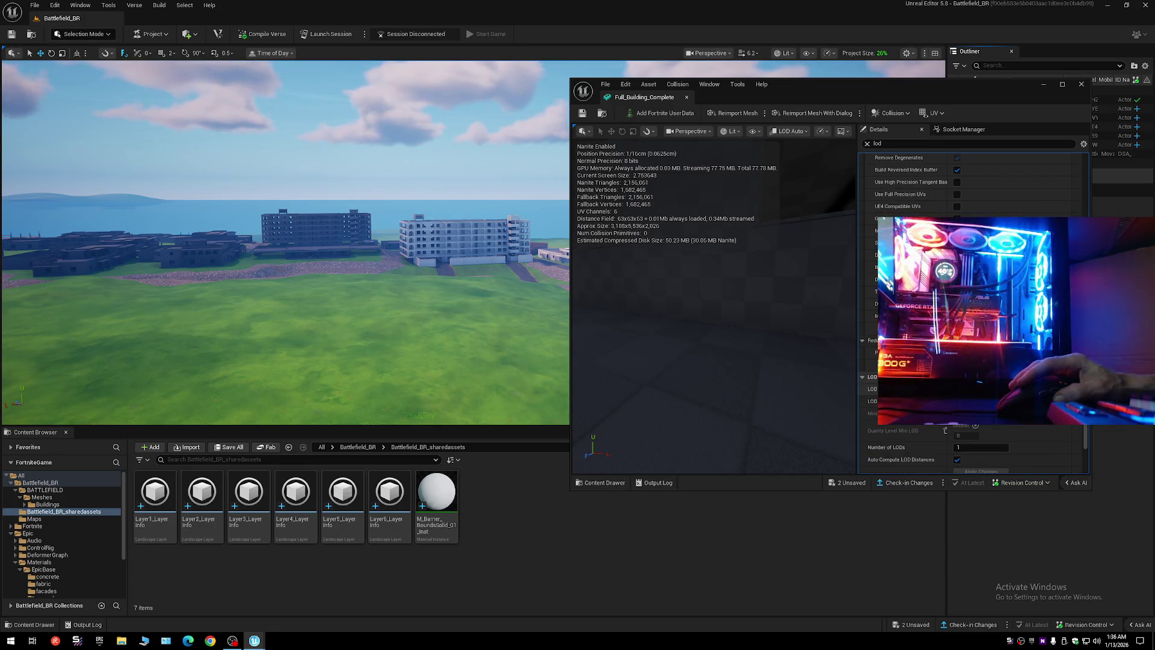
{"action": "left_click", "coordinate": [976, 425]}
{"action": "key", "text": "Escape"}
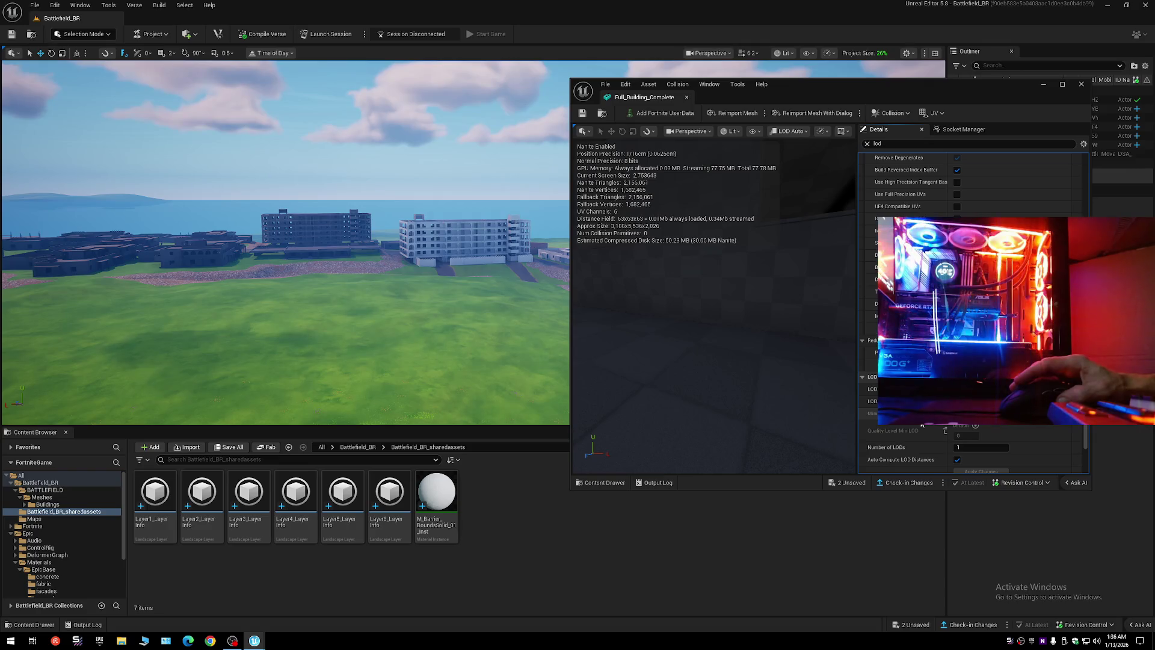
{"action": "scroll", "coordinate": [923, 425], "scroll_direction": "down", "scroll_amount": 2}
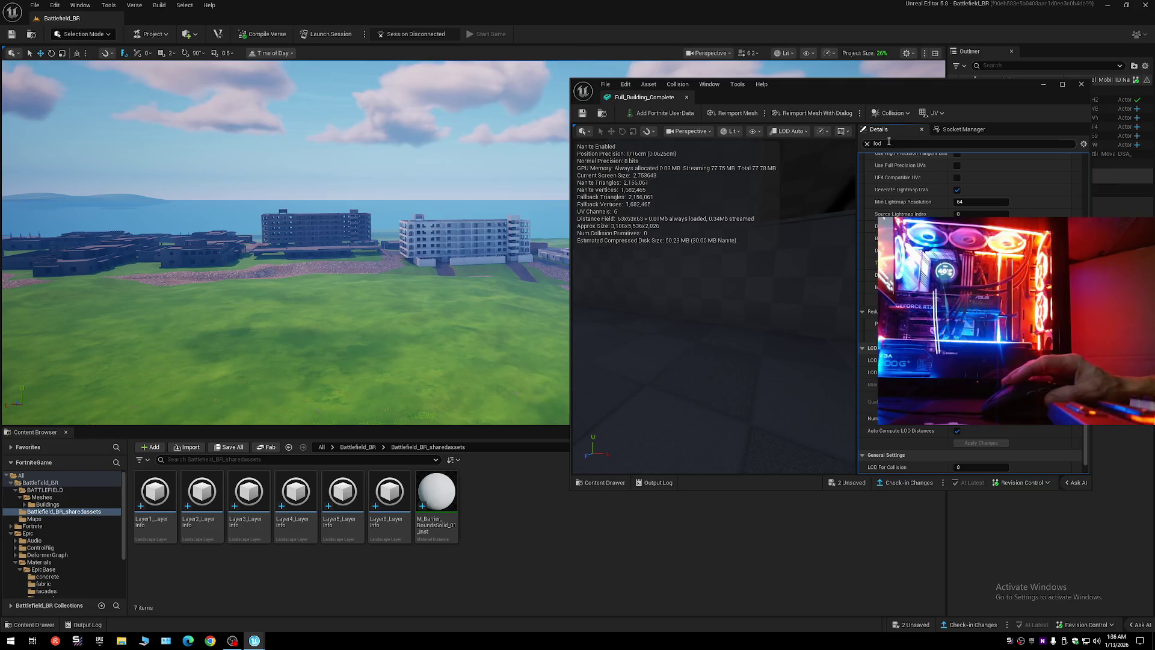
- Close the Full_Building_Complete Static Mesh Editor
{"action": "left_click", "coordinate": [1081, 84]}
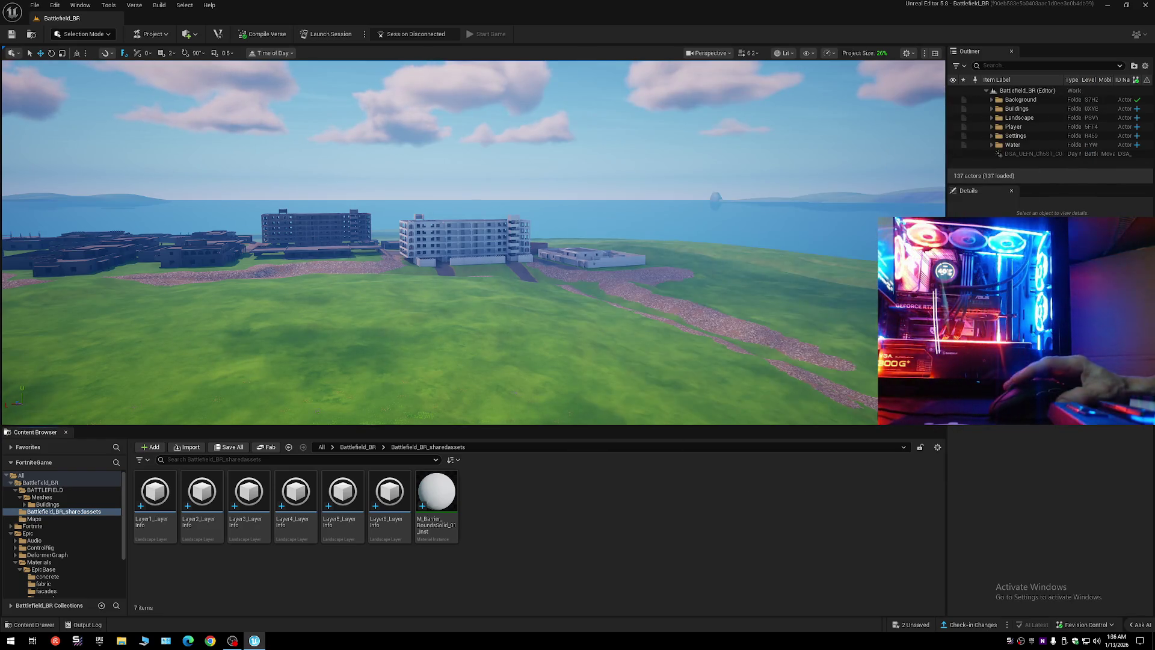
{"action": "scroll", "coordinate": [474, 241], "scroll_direction": "up", "scroll_amount": 2}
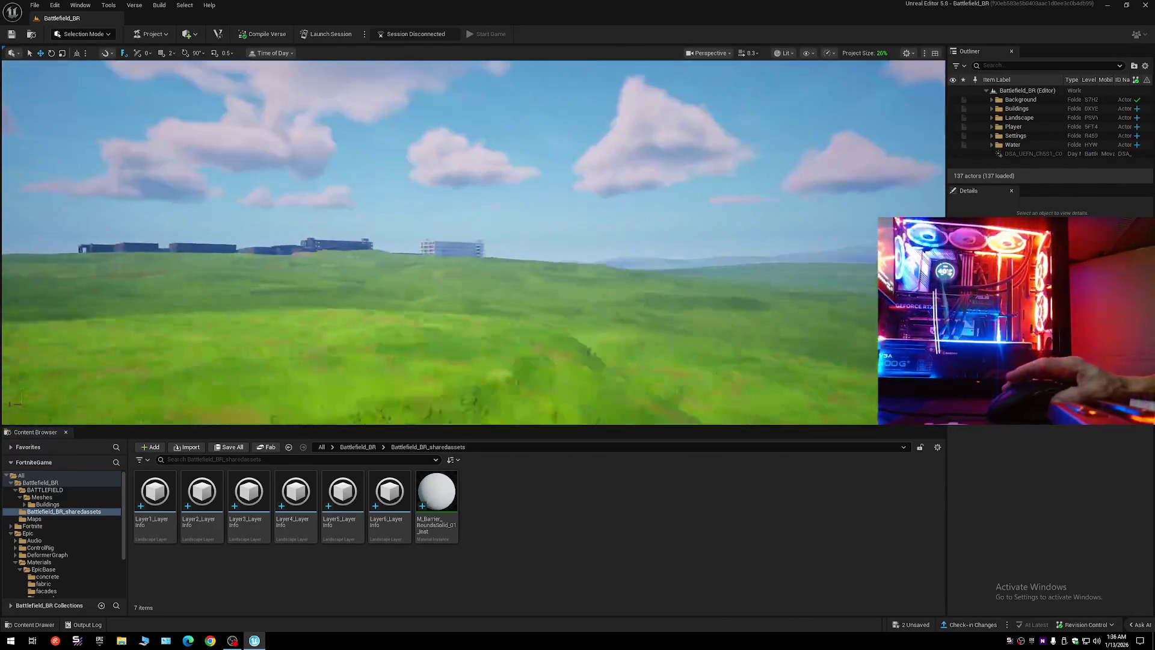
{"action": "scroll", "coordinate": [474, 241], "scroll_direction": "up", "scroll_amount": 5}
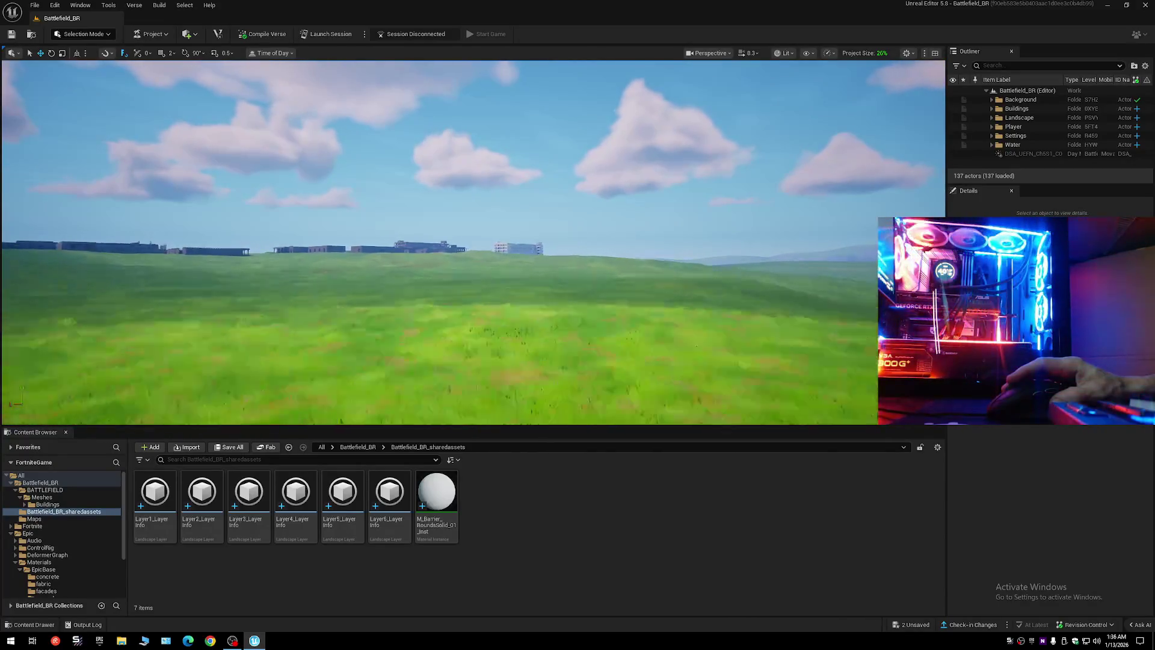
{"action": "scroll", "coordinate": [474, 241], "scroll_direction": "down", "scroll_amount": 2}
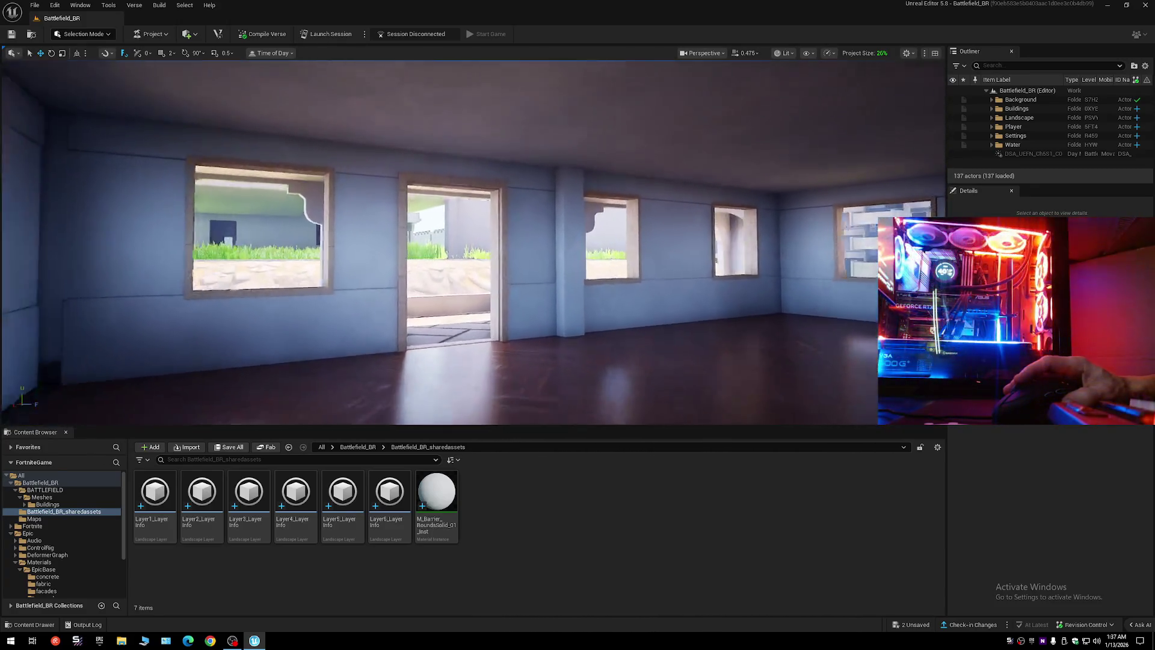
- Fly through the room and out the window to the concrete building's arcade corridor
{"action": "key", "text": "w"}
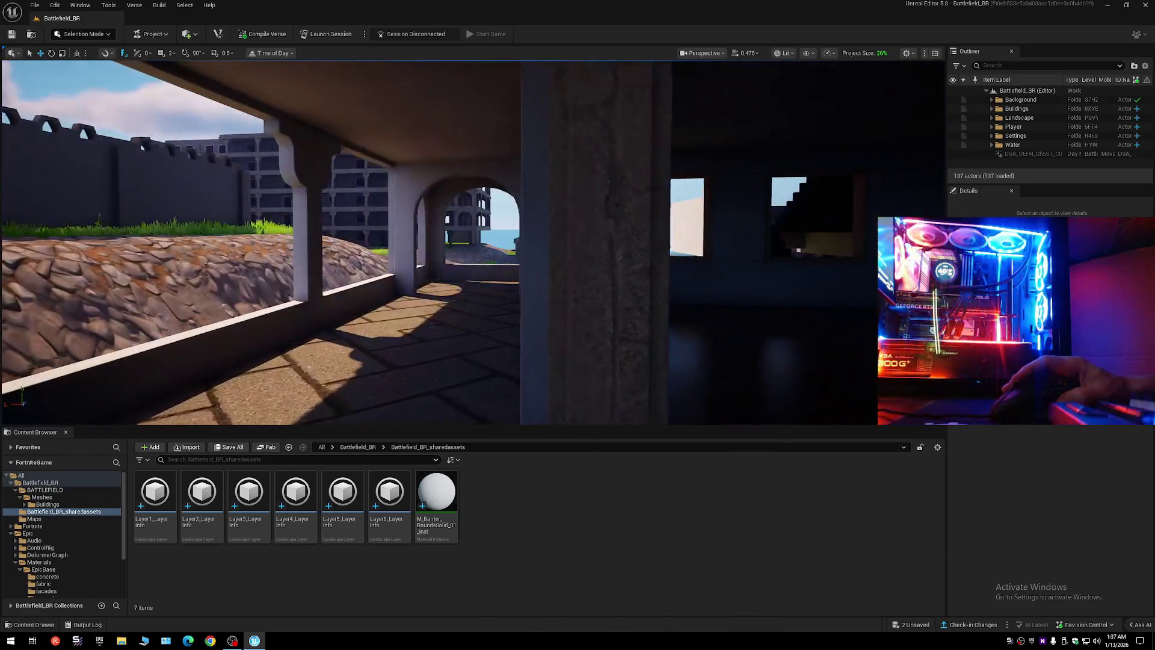
{"action": "key", "text": "w"}
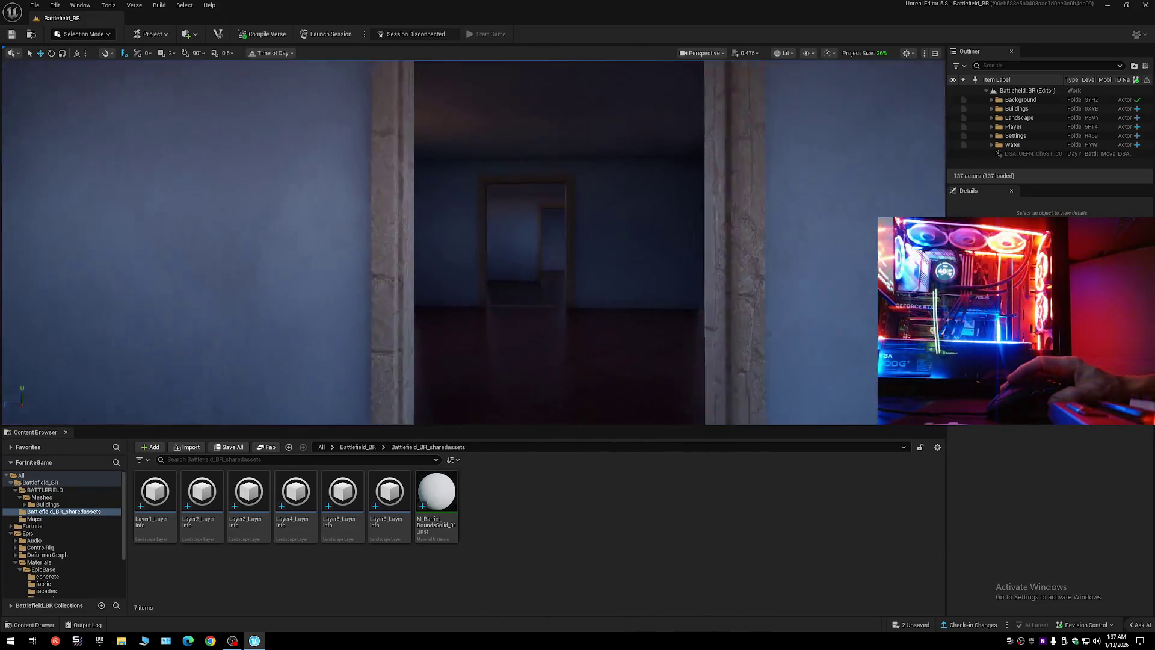
{"action": "key", "text": "w"}
{"action": "scroll", "coordinate": [533, 261], "scroll_direction": "up", "scroll_amount": 2}
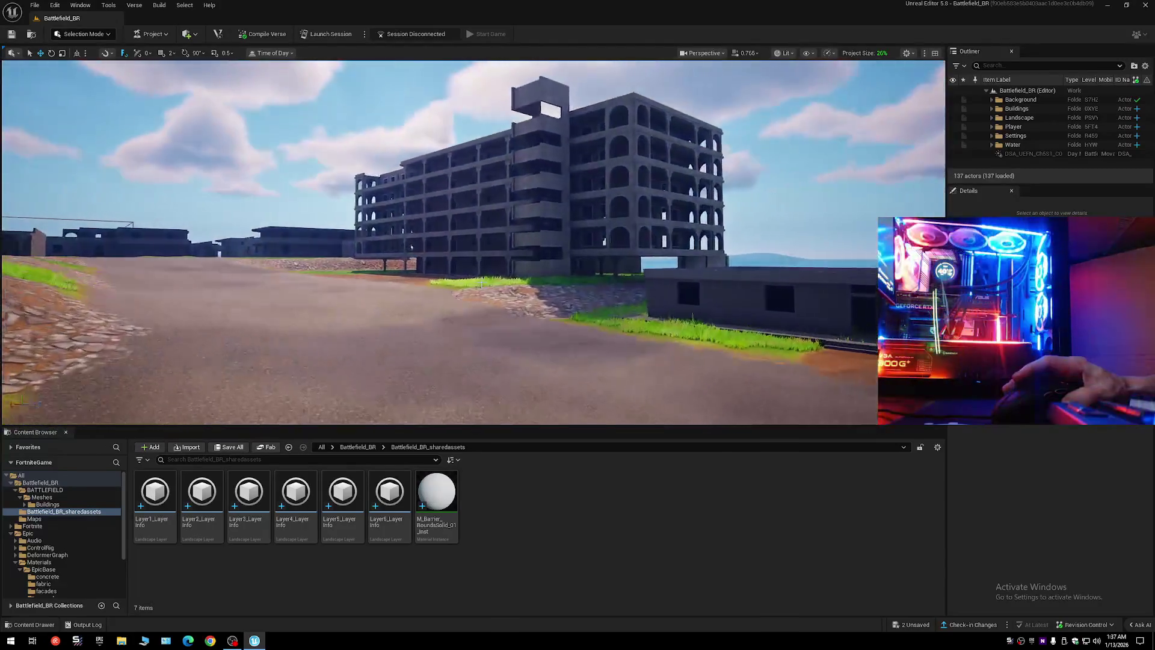
{"action": "key", "text": "w"}
{"action": "scroll", "coordinate": [533, 262], "scroll_direction": "up", "scroll_amount": 2}
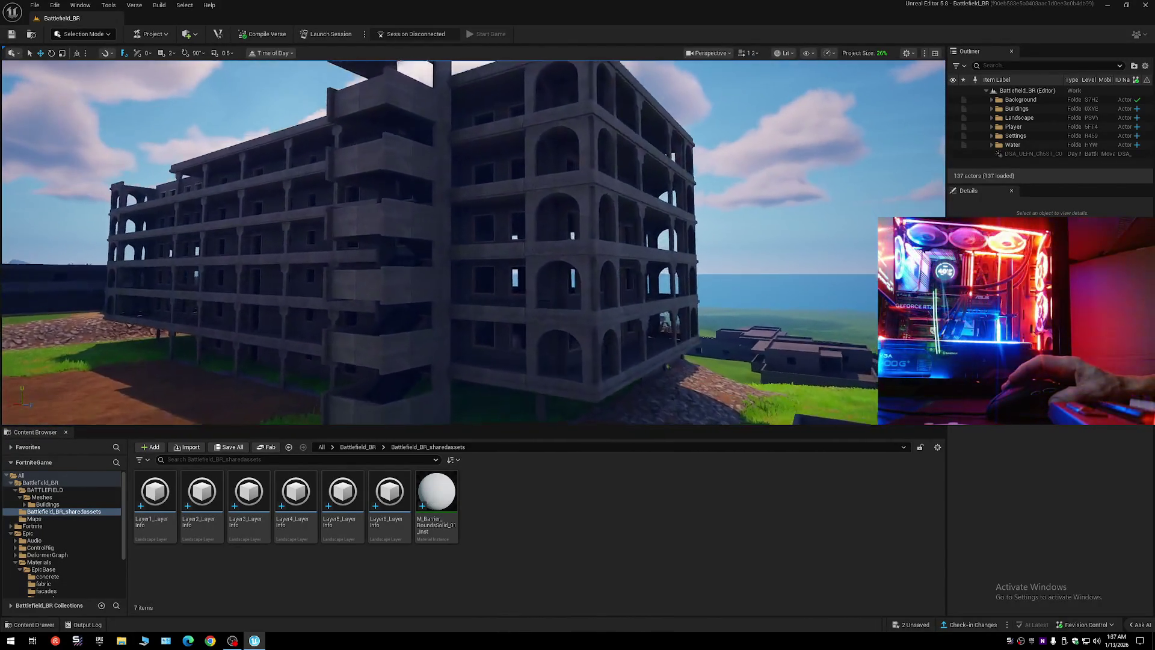
{"action": "key", "text": "w"}
{"action": "scroll", "coordinate": [533, 262], "scroll_direction": "down", "scroll_amount": 1}
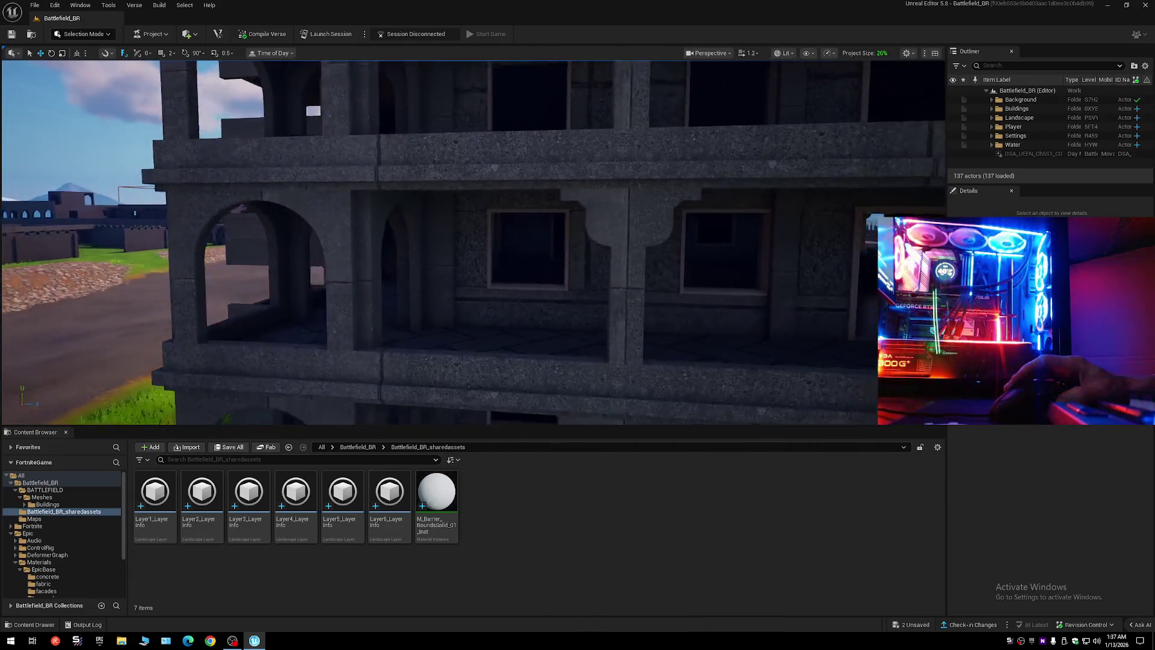
{"action": "key", "text": "a"}
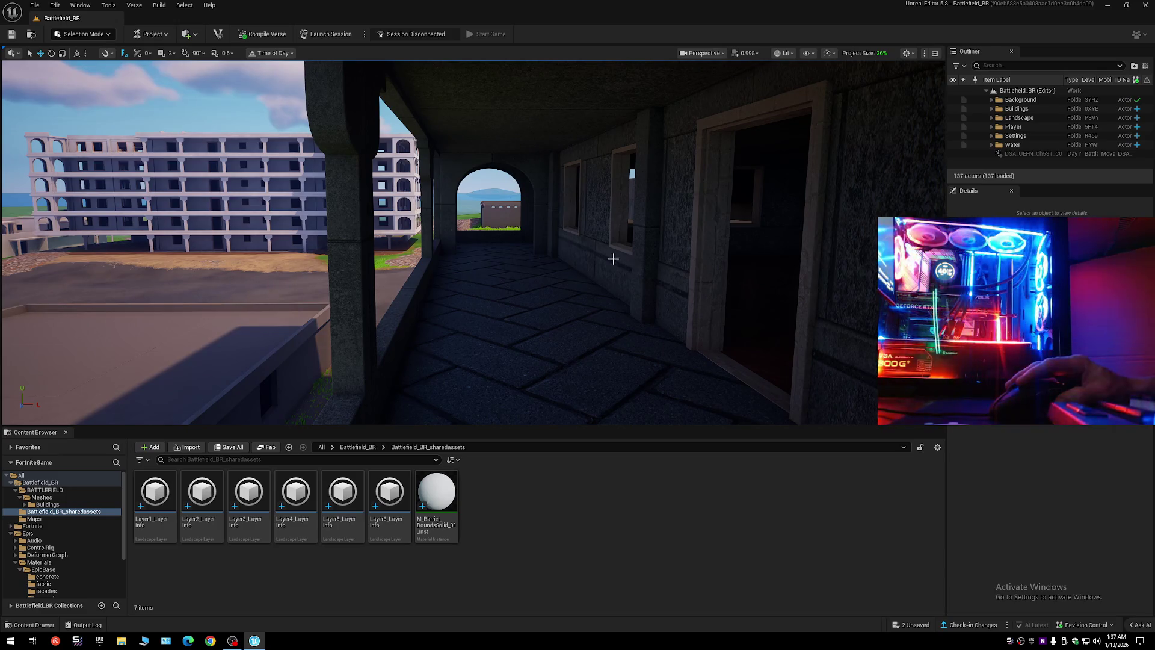
- Assign M_Barrier_BoundsSolid_01_Inst to Full_Building_Complete2's Element 0
{"action": "left_click", "coordinate": [613, 260]}
{"action": "left_click", "coordinate": [436, 499]}
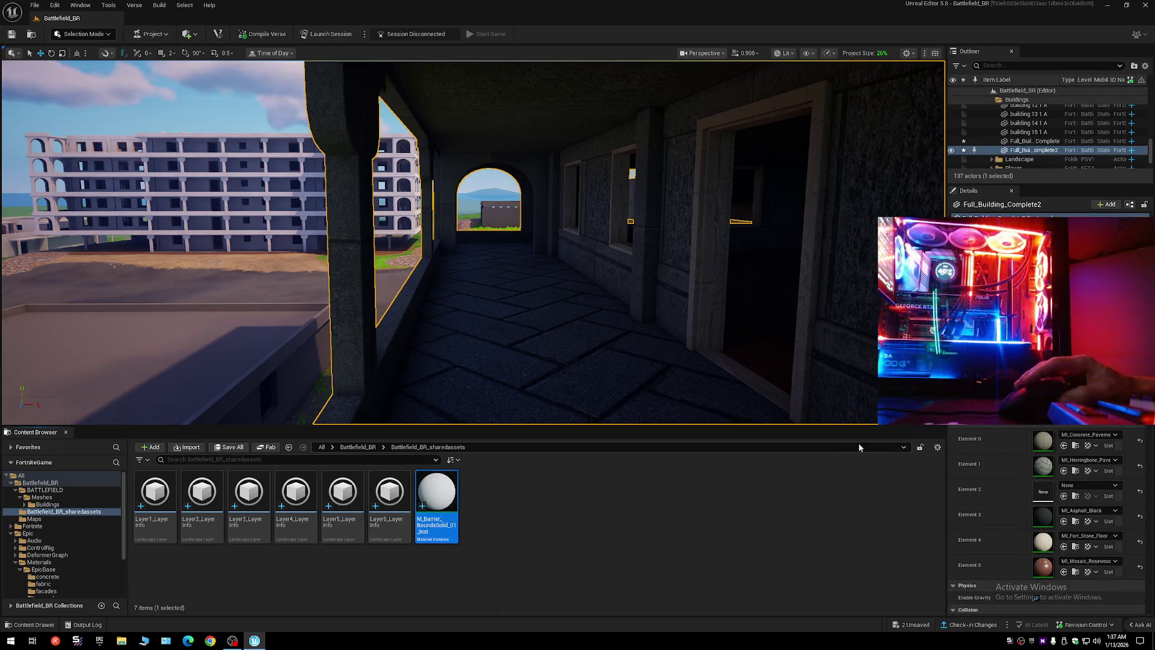
{"action": "left_click", "coordinate": [1059, 445]}
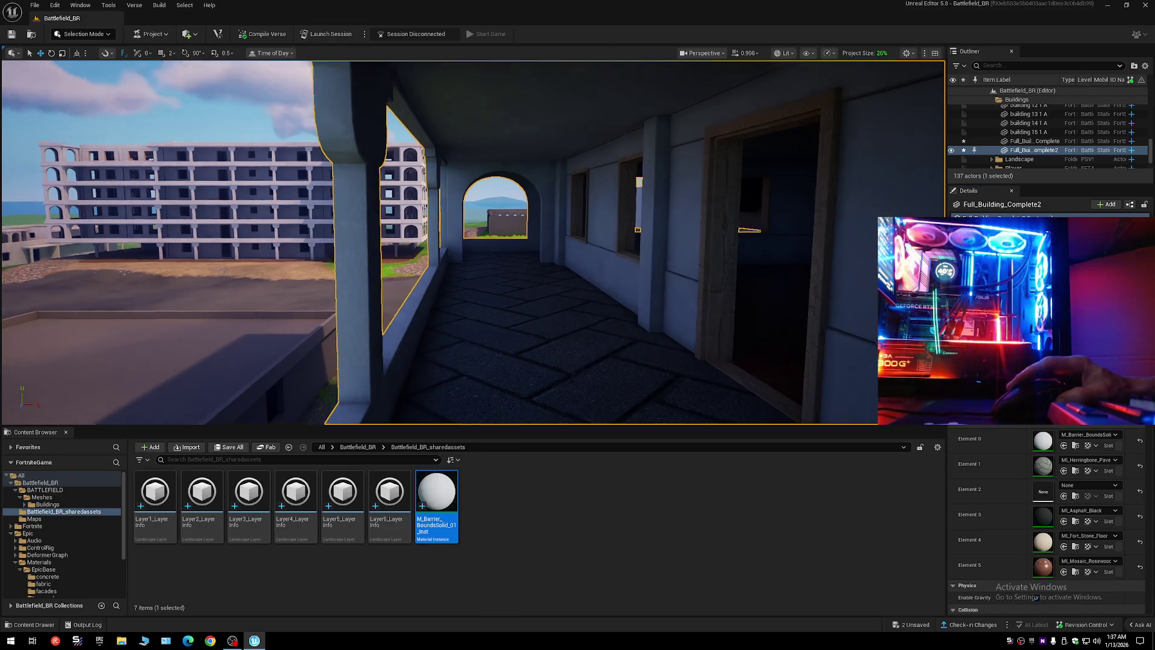
- Fly out to a wide view of the map and back toward the white building
{"action": "scroll", "coordinate": [473, 242], "scroll_direction": "up", "scroll_amount": 3}
{"action": "key", "text": "s"}
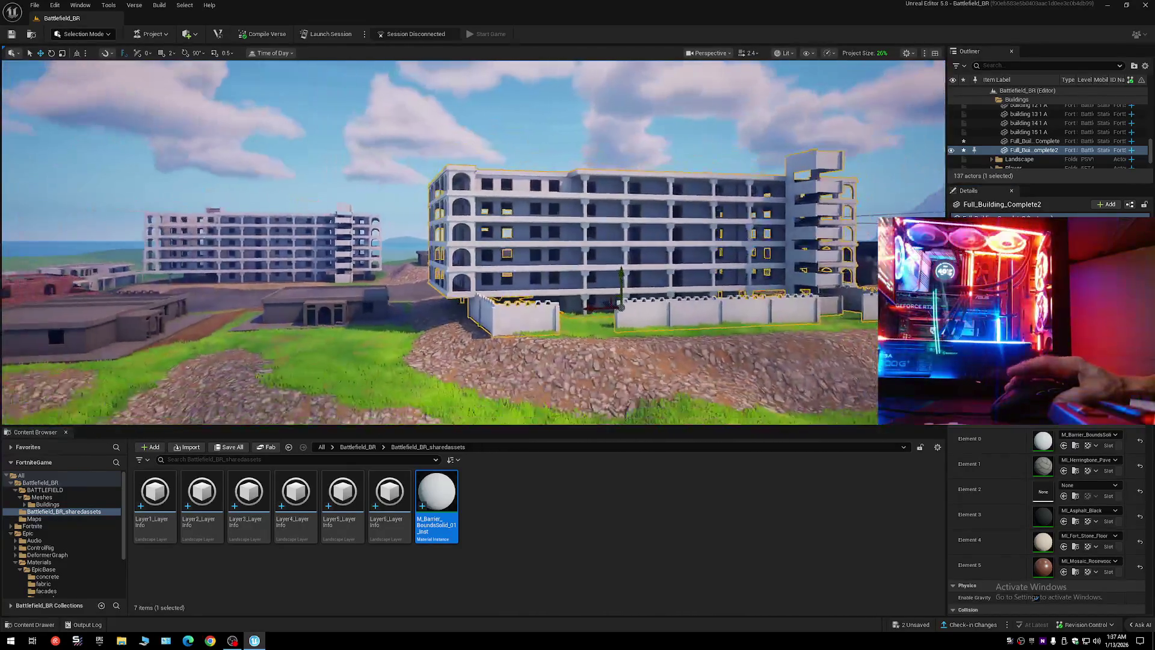
{"action": "scroll", "coordinate": [698, 297], "scroll_direction": "up", "scroll_amount": 2}
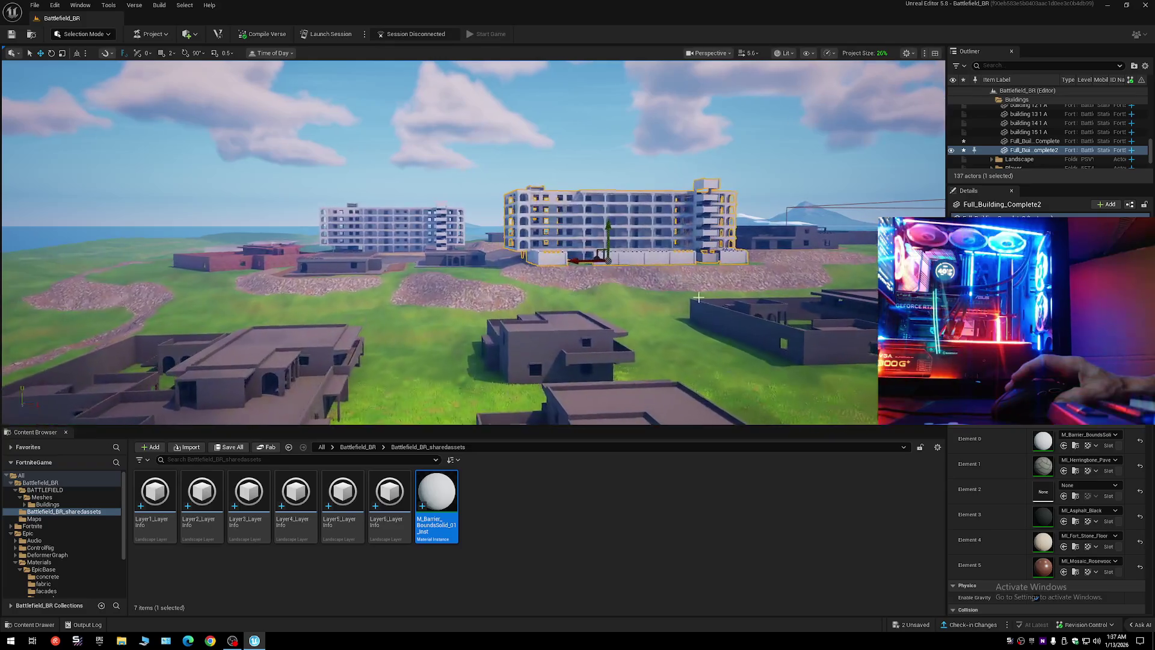
{"action": "key", "text": "Escape"}
{"action": "scroll", "coordinate": [698, 296], "scroll_direction": "down", "scroll_amount": 2}
{"action": "key", "text": "w"}
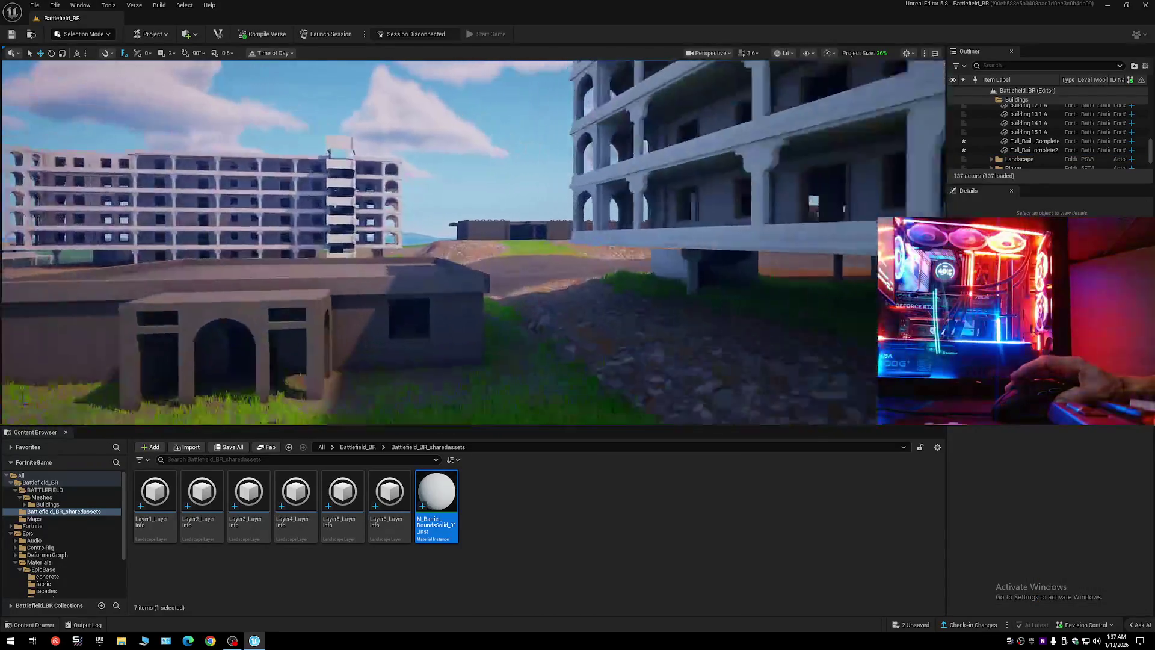
{"action": "scroll", "coordinate": [698, 296], "scroll_direction": "down", "scroll_amount": 2}
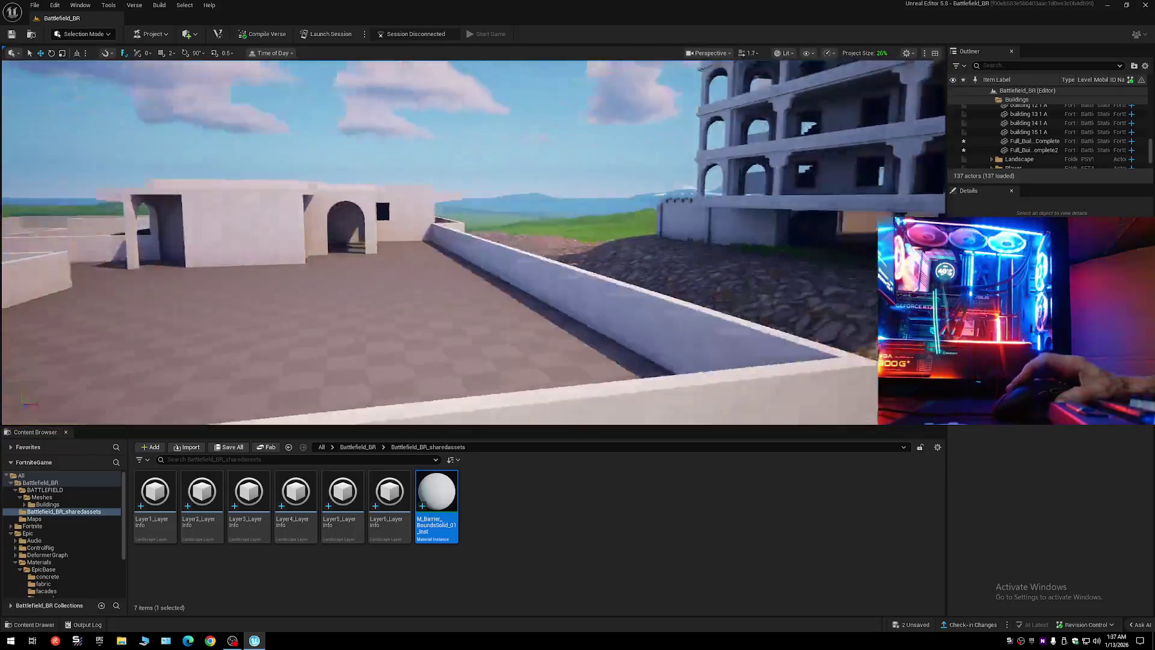
{"action": "scroll", "coordinate": [698, 297], "scroll_direction": "down", "scroll_amount": 1}
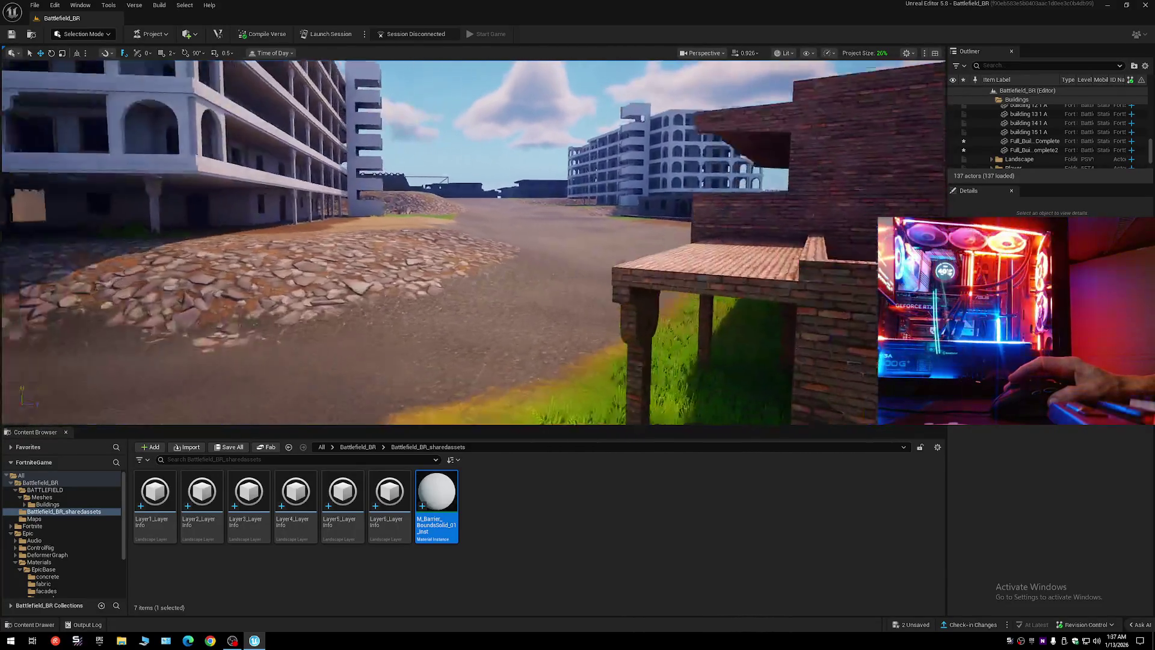
{"action": "scroll", "coordinate": [698, 296], "scroll_direction": "down", "scroll_amount": 1}
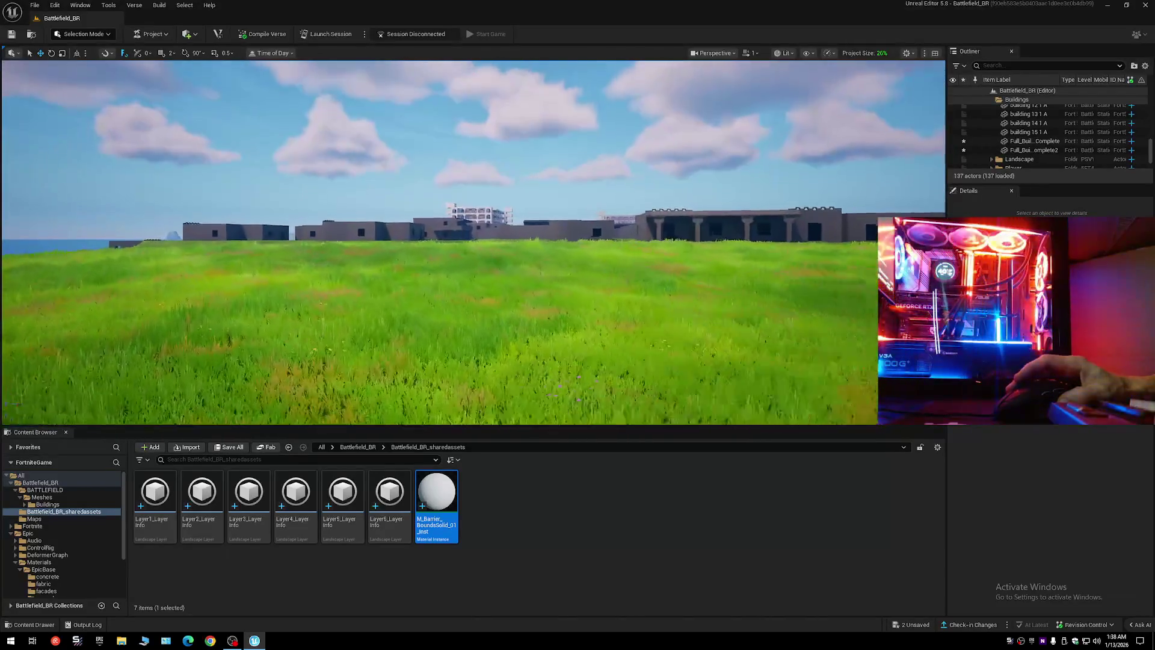
- Fly across the grass and between the low stone buildings
{"action": "key", "text": "d"}
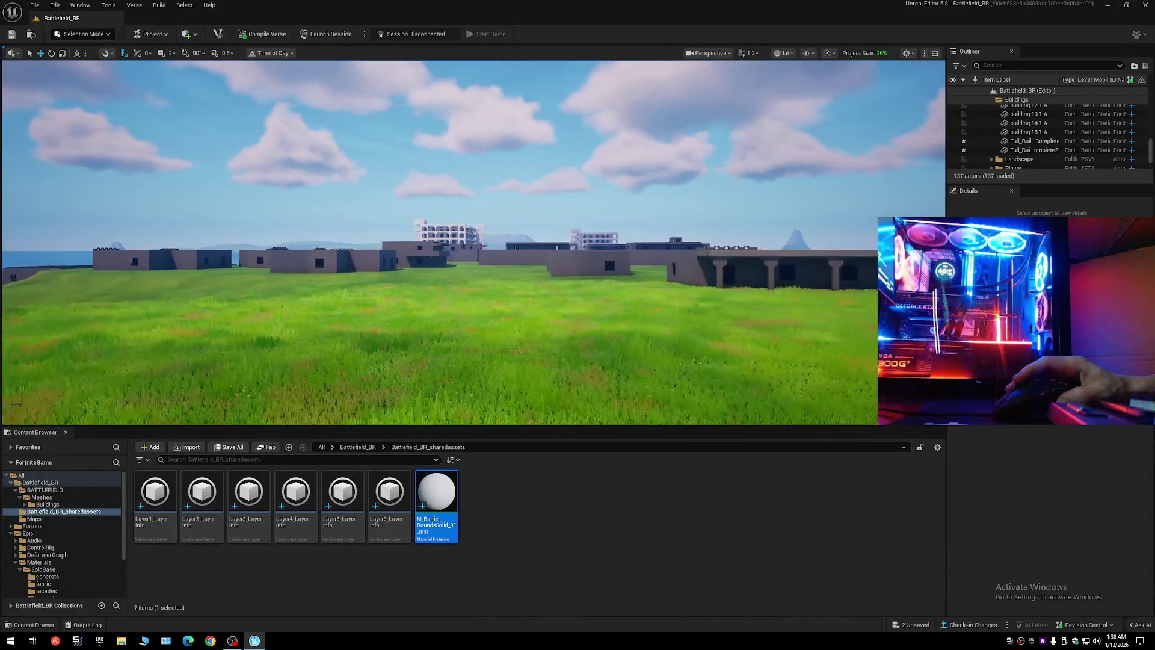
{"action": "key", "text": "w"}
{"action": "scroll", "coordinate": [469, 241], "scroll_direction": "up", "scroll_amount": 2}
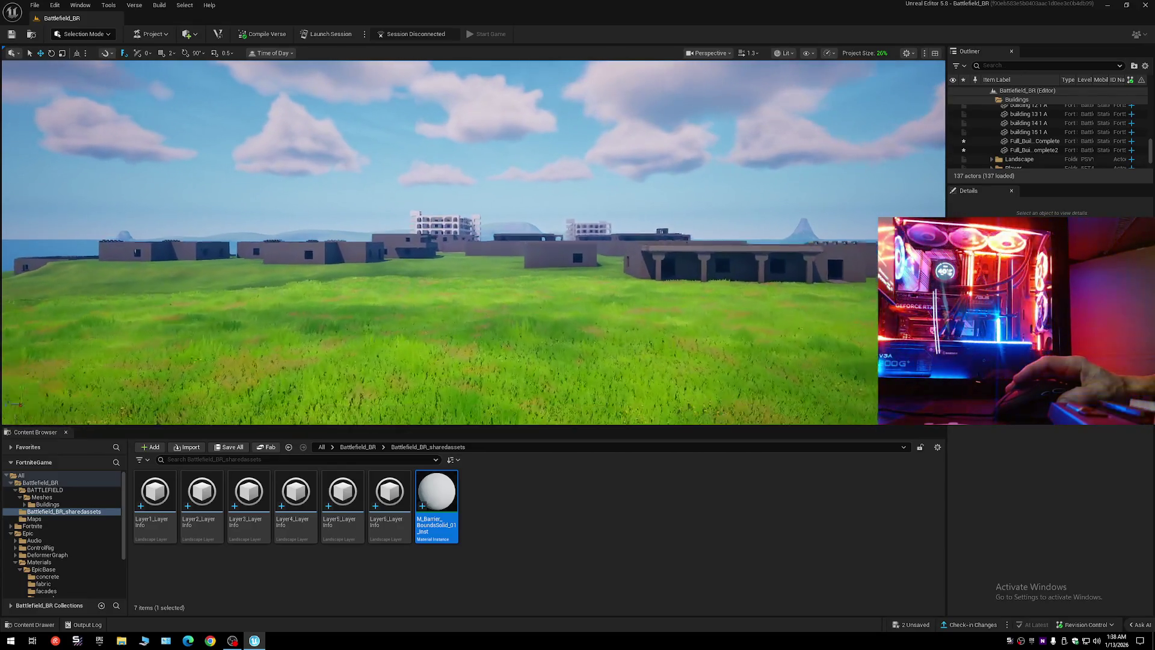
{"action": "key", "text": "w"}
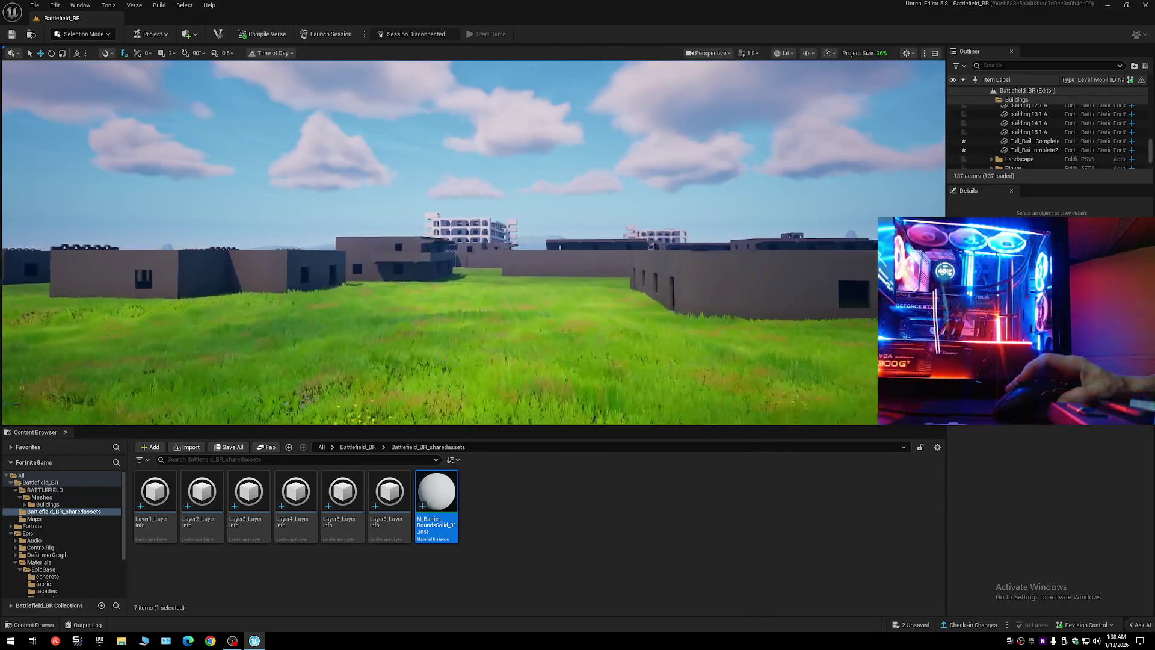
{"action": "scroll", "coordinate": [470, 241], "scroll_direction": "up", "scroll_amount": 2}
{"action": "key", "text": "w"}
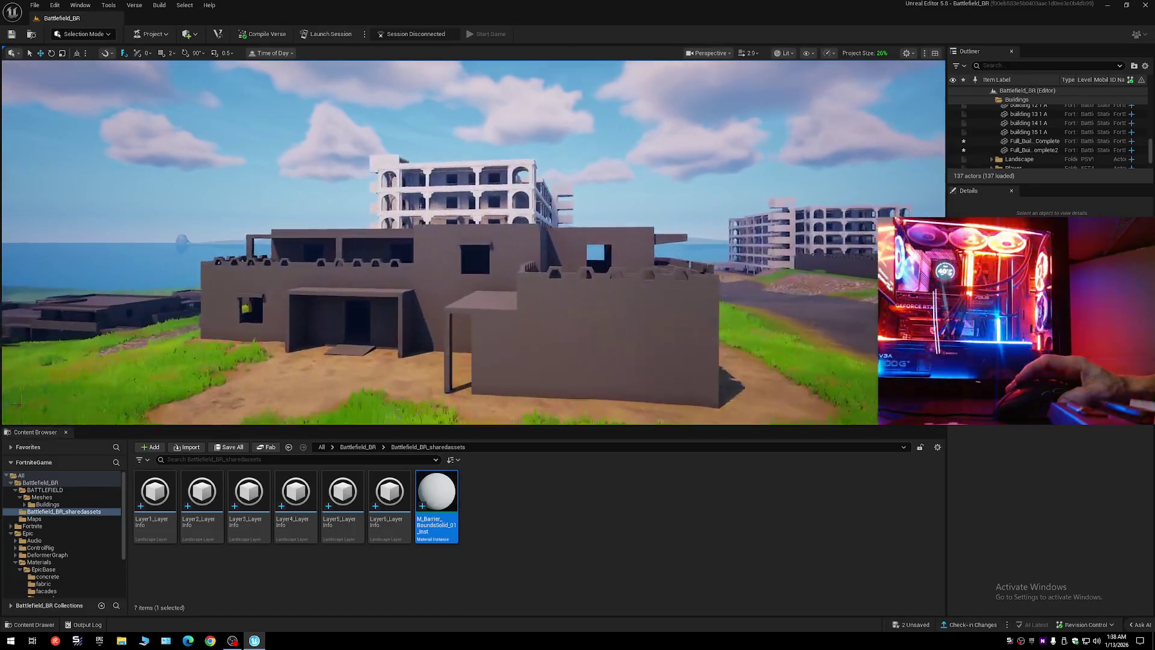
{"action": "key", "text": "w"}
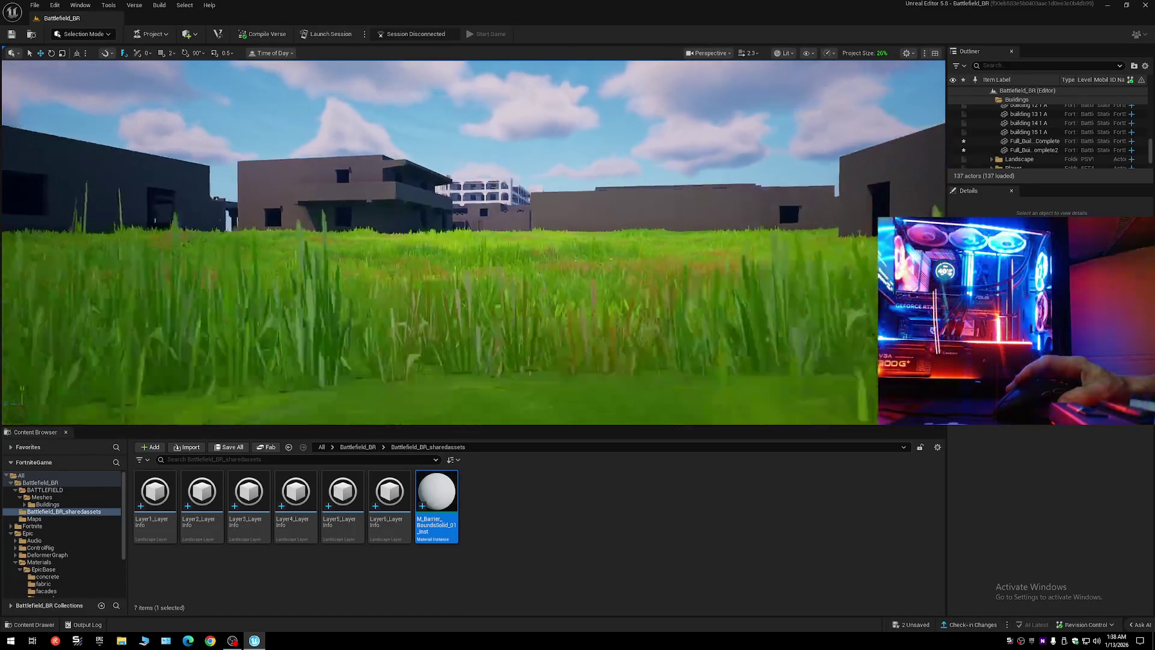
{"action": "scroll", "coordinate": [470, 241], "scroll_direction": "down", "scroll_amount": 2}
{"action": "key", "text": "w"}
{"action": "scroll", "coordinate": [469, 240], "scroll_direction": "down", "scroll_amount": 1}
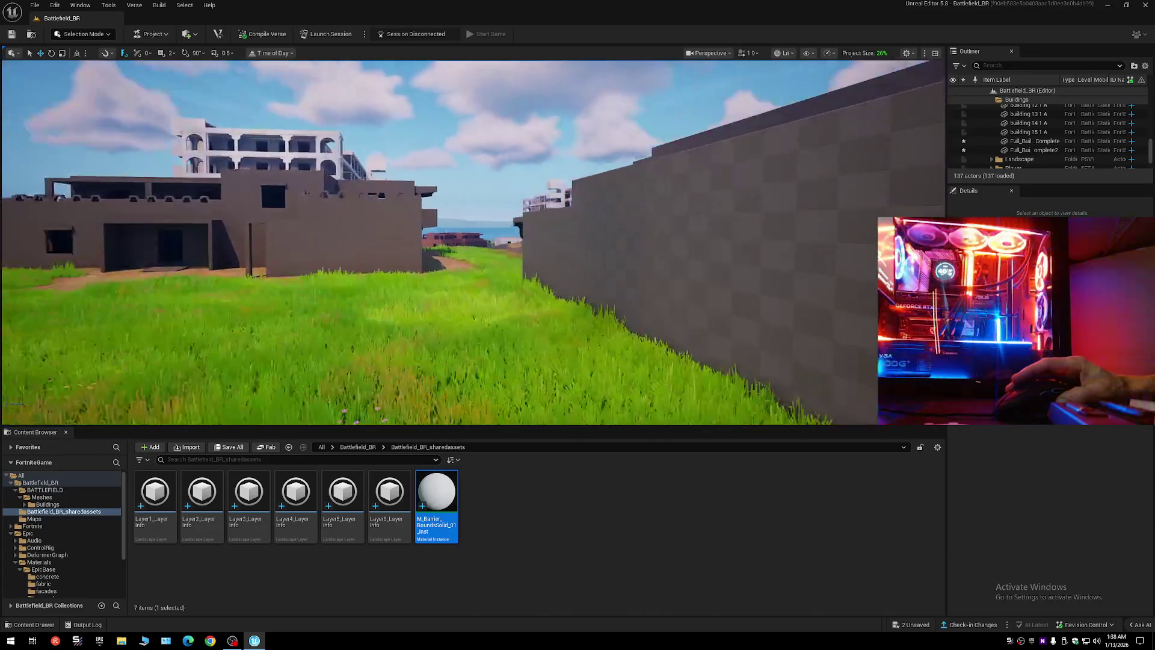
{"action": "key", "text": "w"}
- Fly through the arched walkway under Full_Building_Complete2, select it and undo the material swap
{"action": "scroll", "coordinate": [469, 240], "scroll_direction": "down", "scroll_amount": 1}
{"action": "key", "text": "w"}
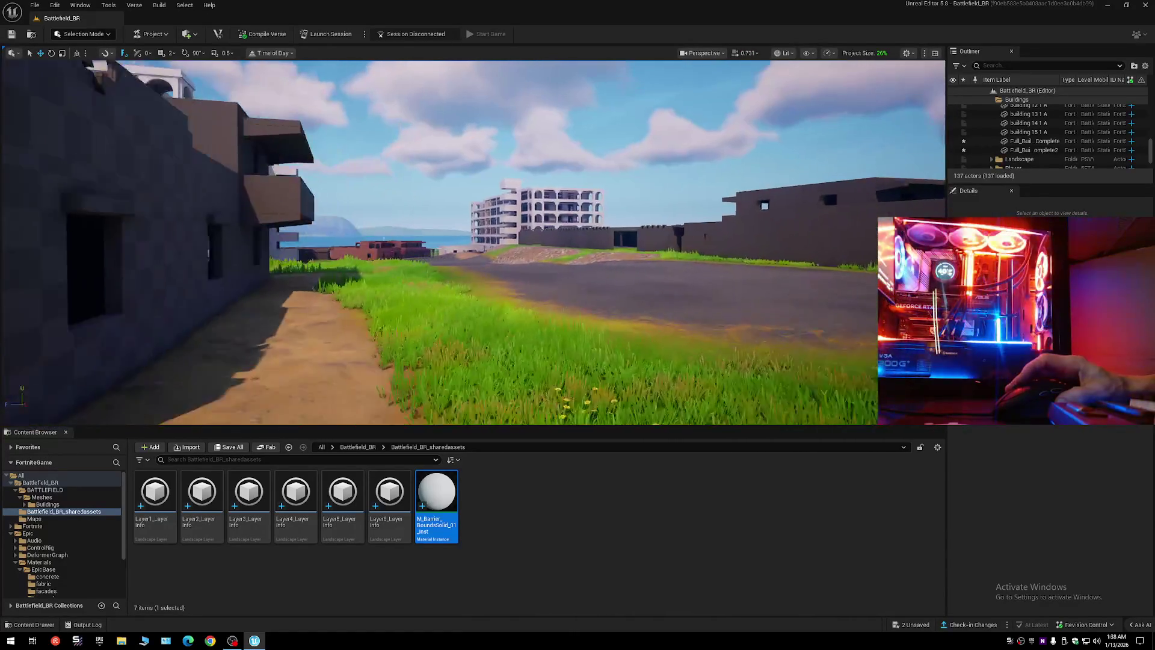
{"action": "scroll", "coordinate": [469, 241], "scroll_direction": "down", "scroll_amount": 1}
{"action": "key", "text": "w"}
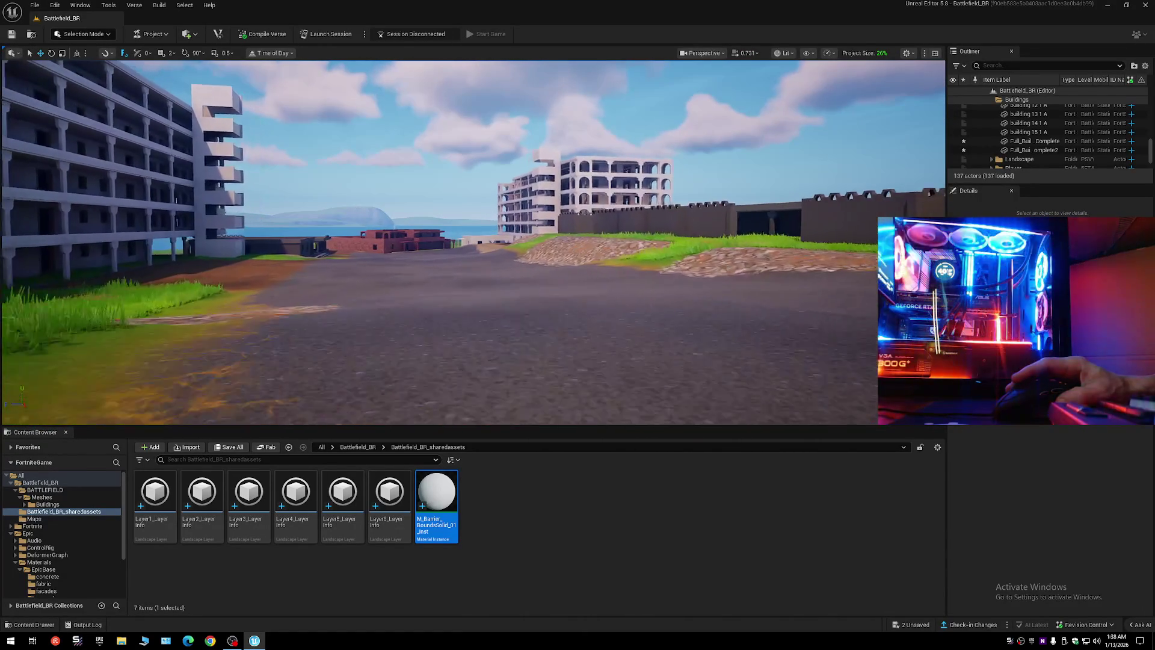
{"action": "key", "text": "w"}
{"action": "scroll", "coordinate": [469, 241], "scroll_direction": "down", "scroll_amount": 1}
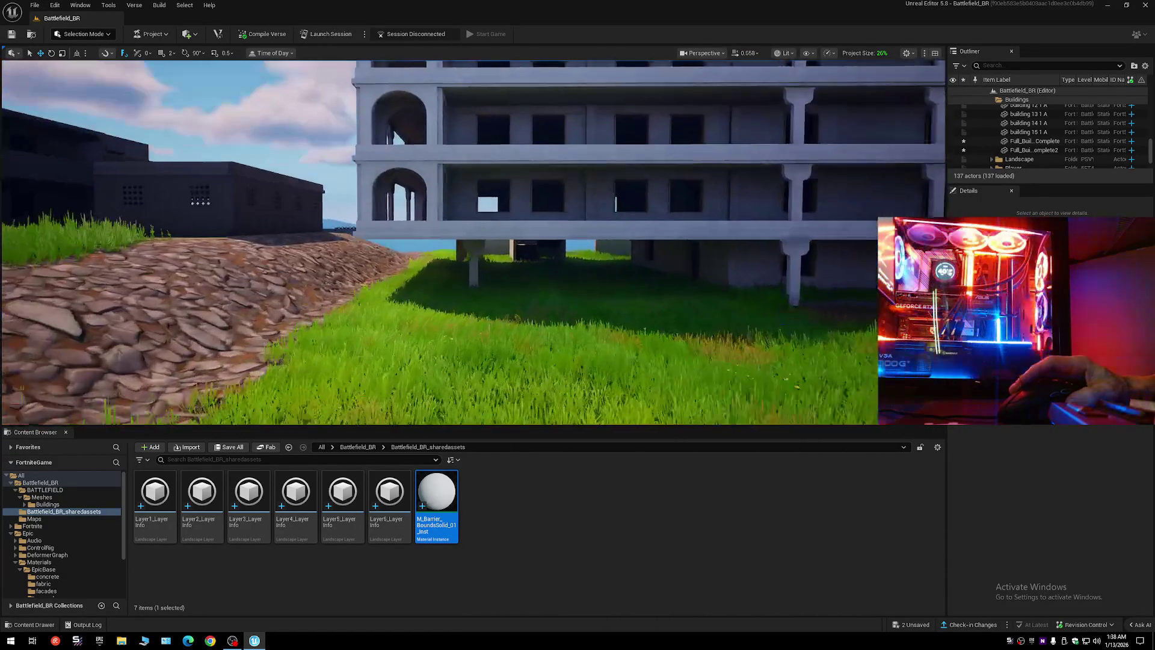
{"action": "key", "text": "w"}
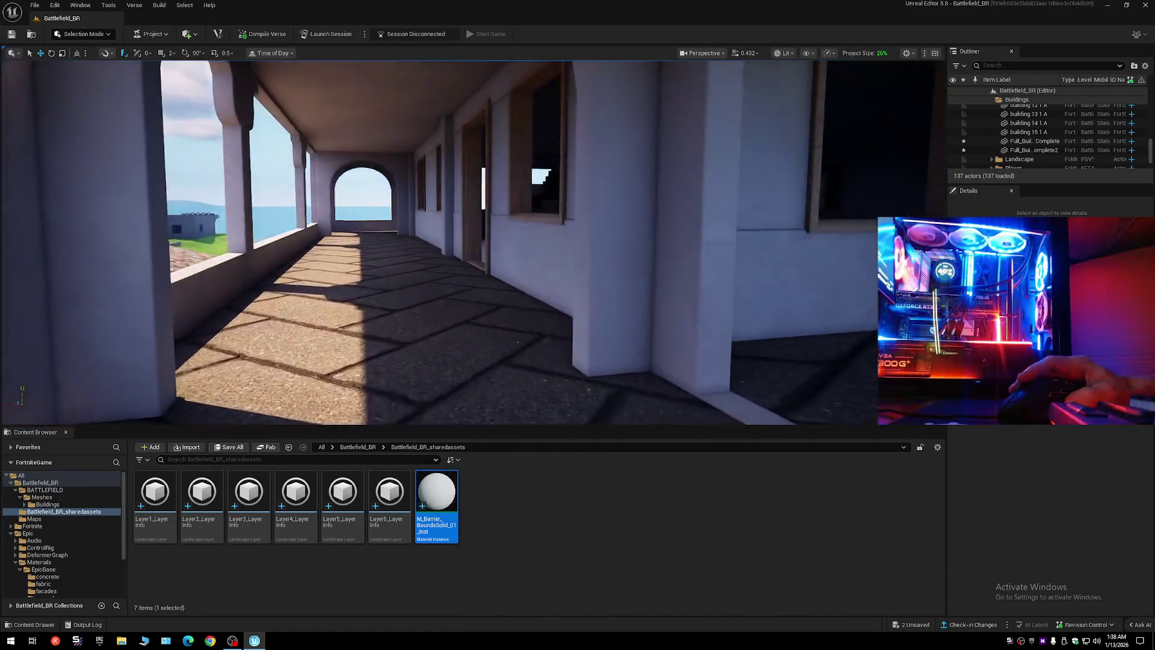
{"action": "scroll", "coordinate": [470, 240], "scroll_direction": "down", "scroll_amount": 1}
{"action": "key", "text": "w"}
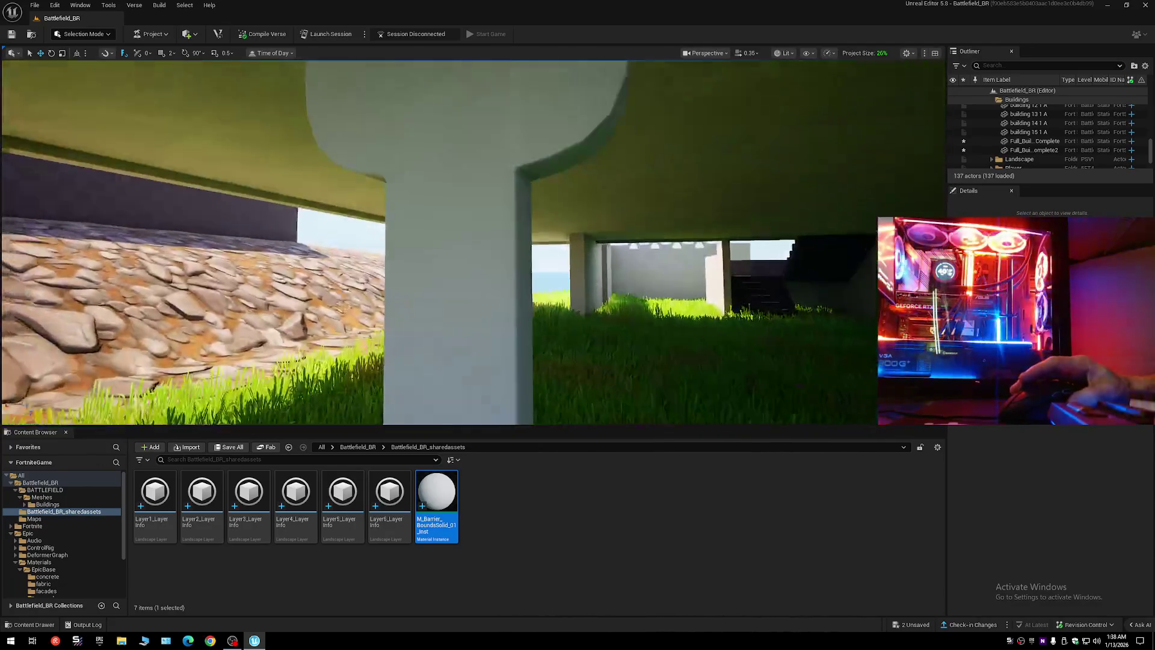
{"action": "key", "text": "w"}
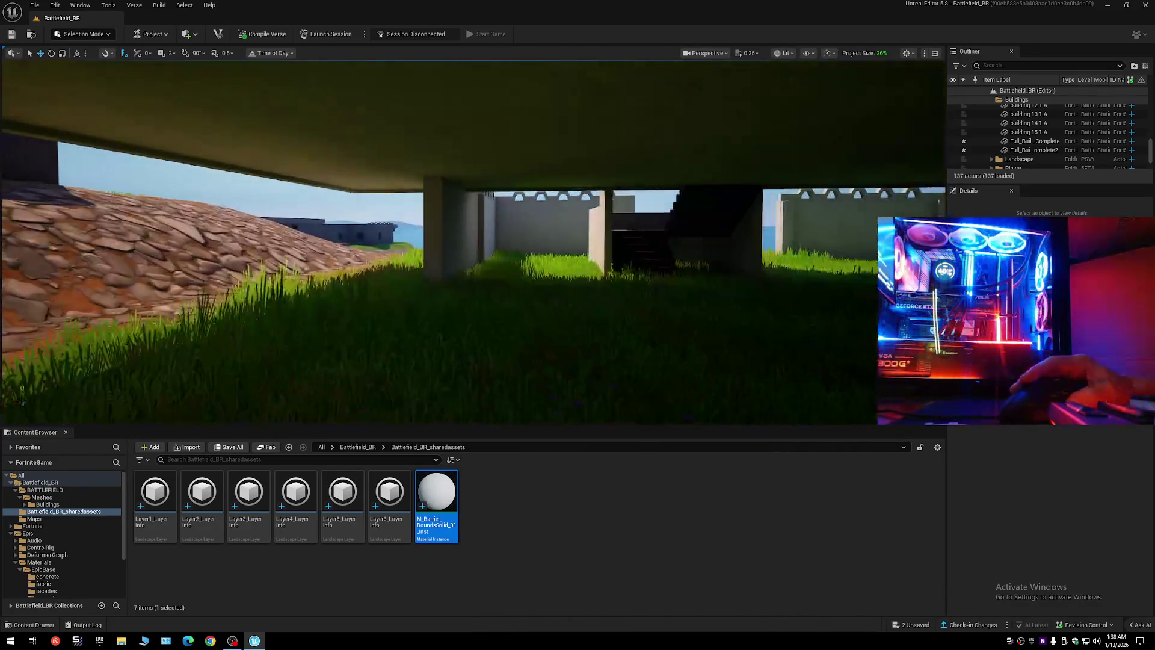
{"action": "key", "text": "w"}
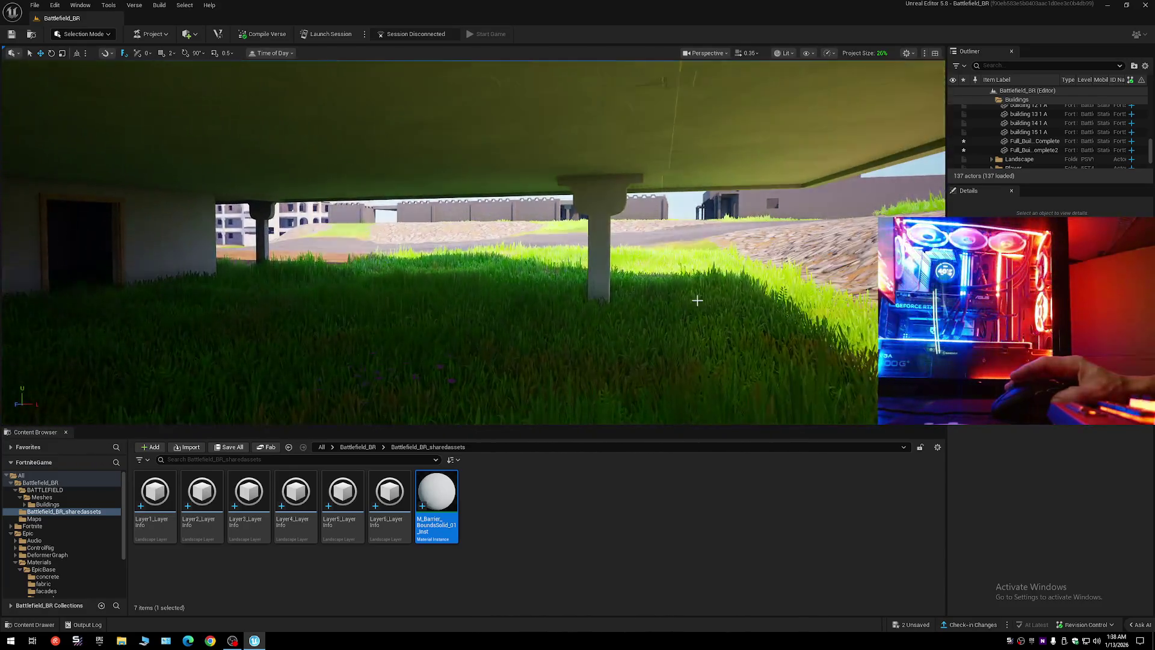
{"action": "left_click", "coordinate": [698, 300]}
{"action": "key", "text": "ctrl+z"}
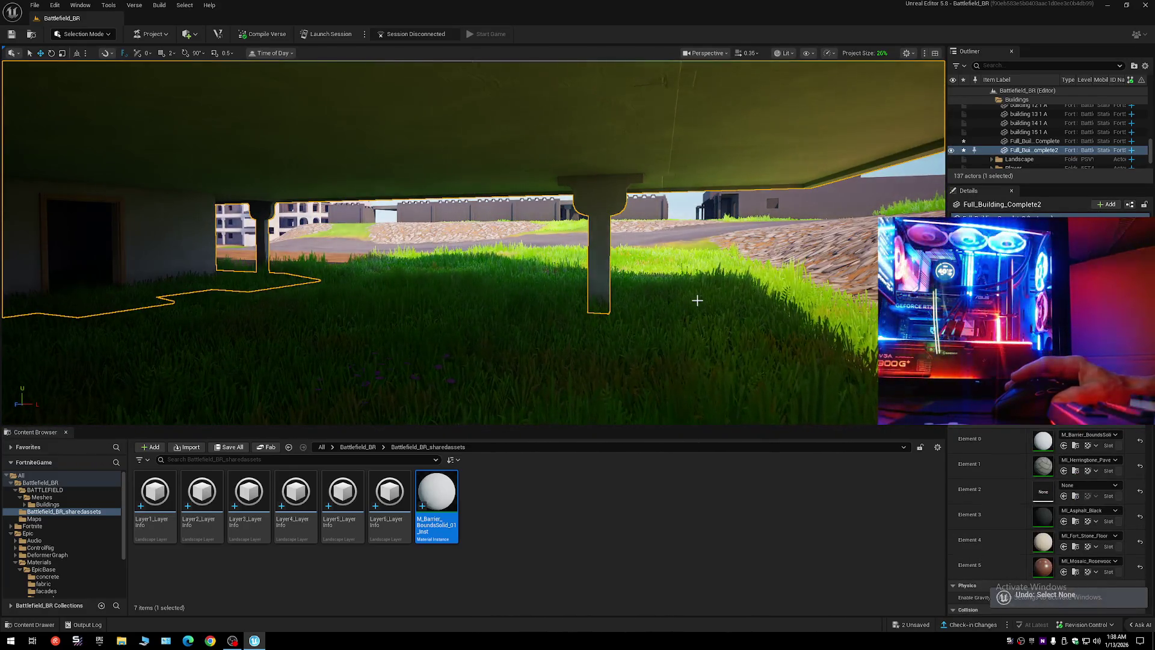
- Revert Element 0 to MI_Concrete_Pavement and fly through the rooms to the outdoor corridor
{"action": "key", "text": "s"}
{"action": "key", "text": "w"}
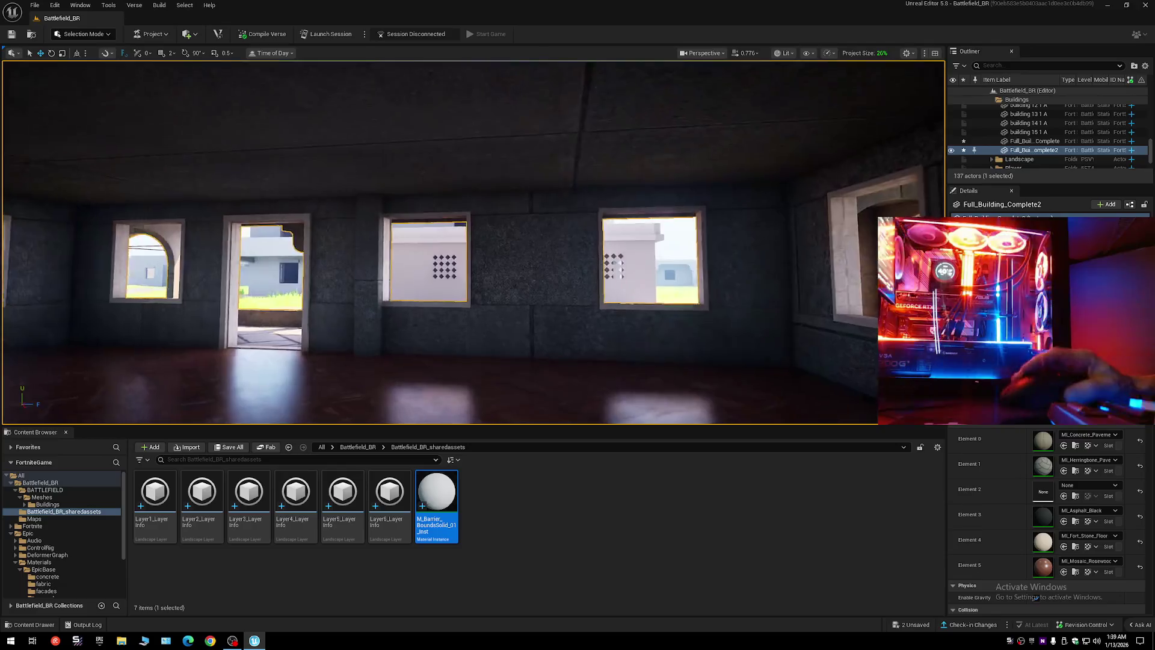
{"action": "key", "text": "w"}
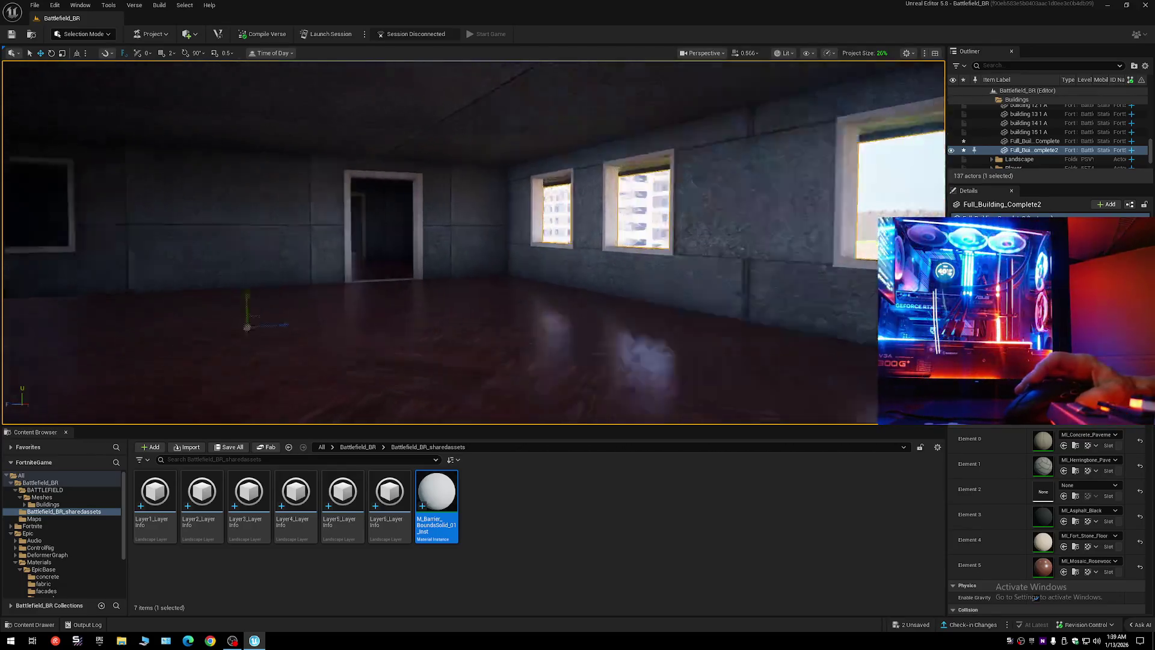
{"action": "key", "text": "s"}
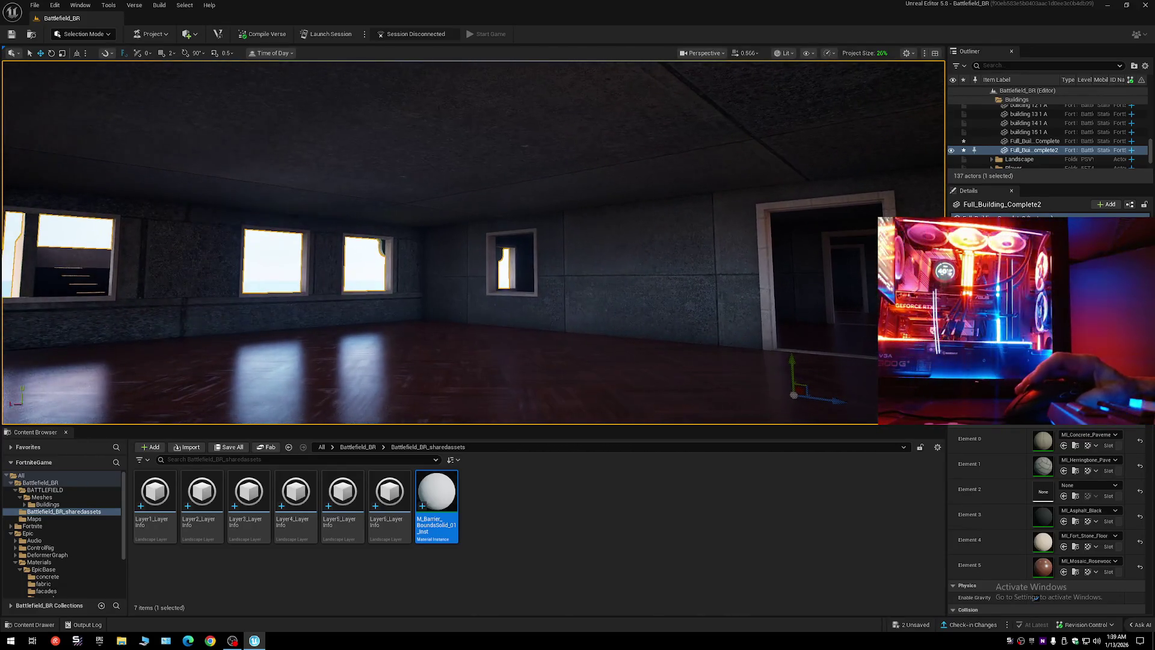
{"action": "key", "text": "w"}
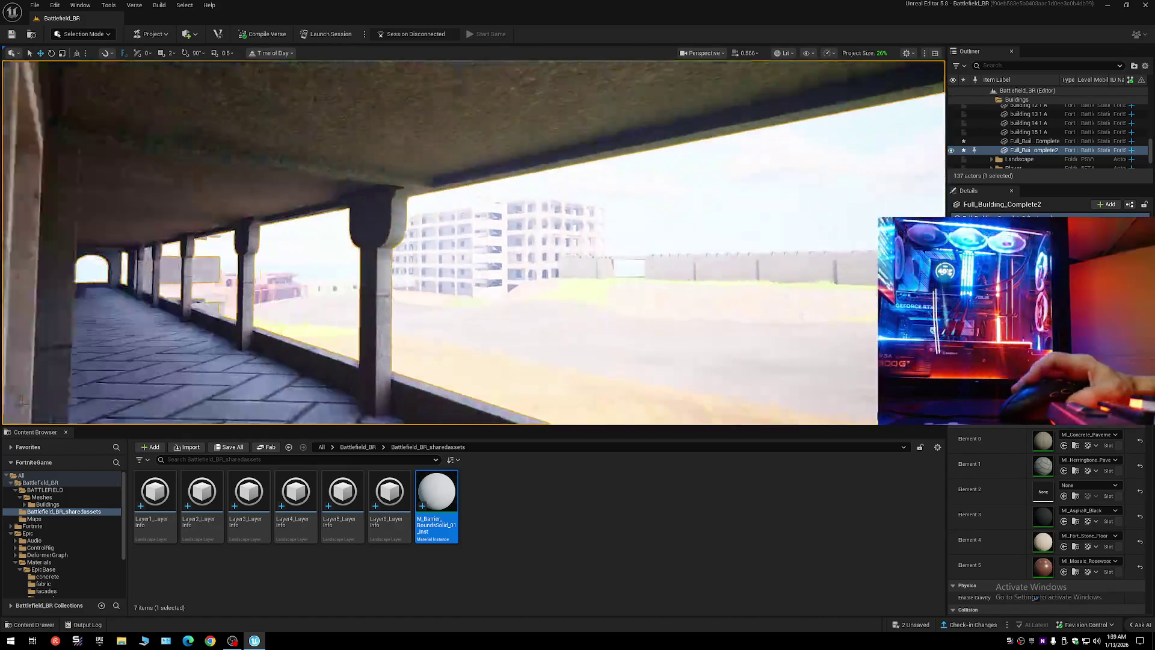
{"action": "key", "text": "w"}
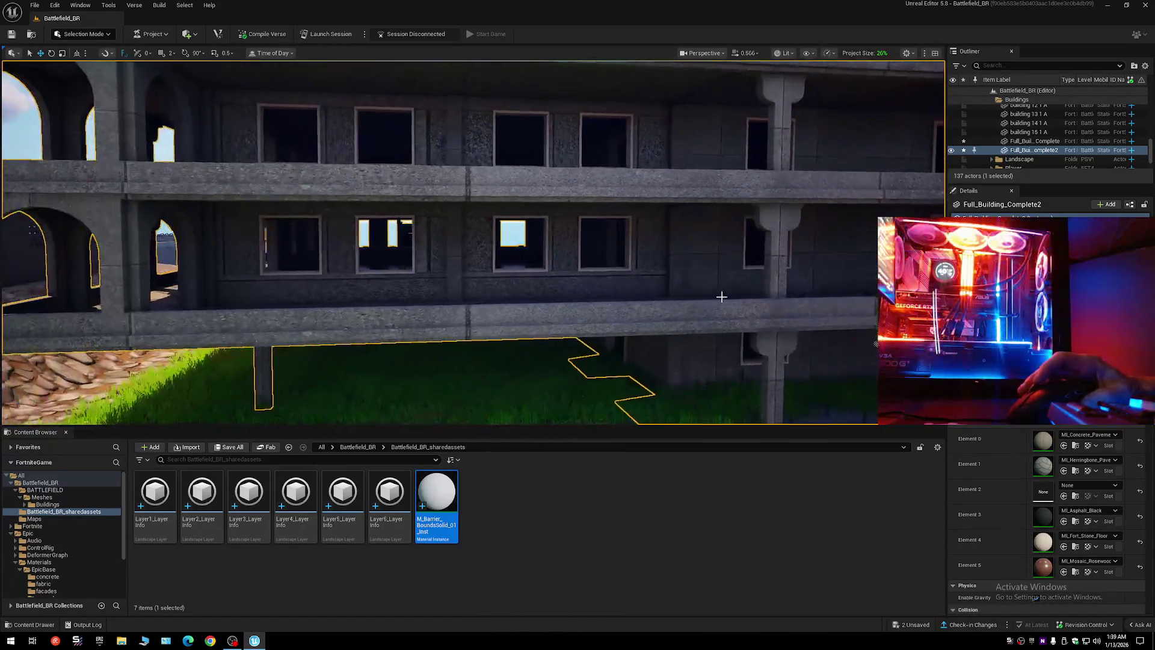
- Apply M_Barrier_BoundsSolid to Element 0 and collapse the Outliner to top-level folders
{"action": "left_click", "coordinate": [1064, 445]}
{"action": "key", "text": "s"}
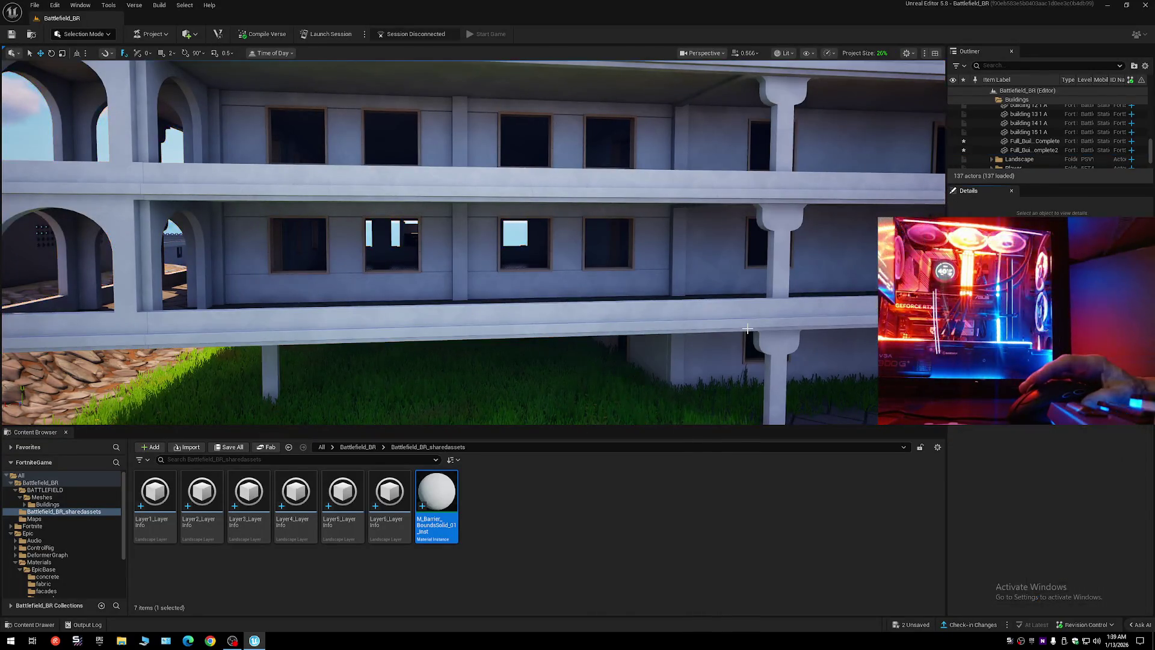
{"action": "right_click", "coordinate": [747, 328]}
{"action": "left_click_drag", "start_coordinate": [748, 328], "coordinate": [602, 328]}
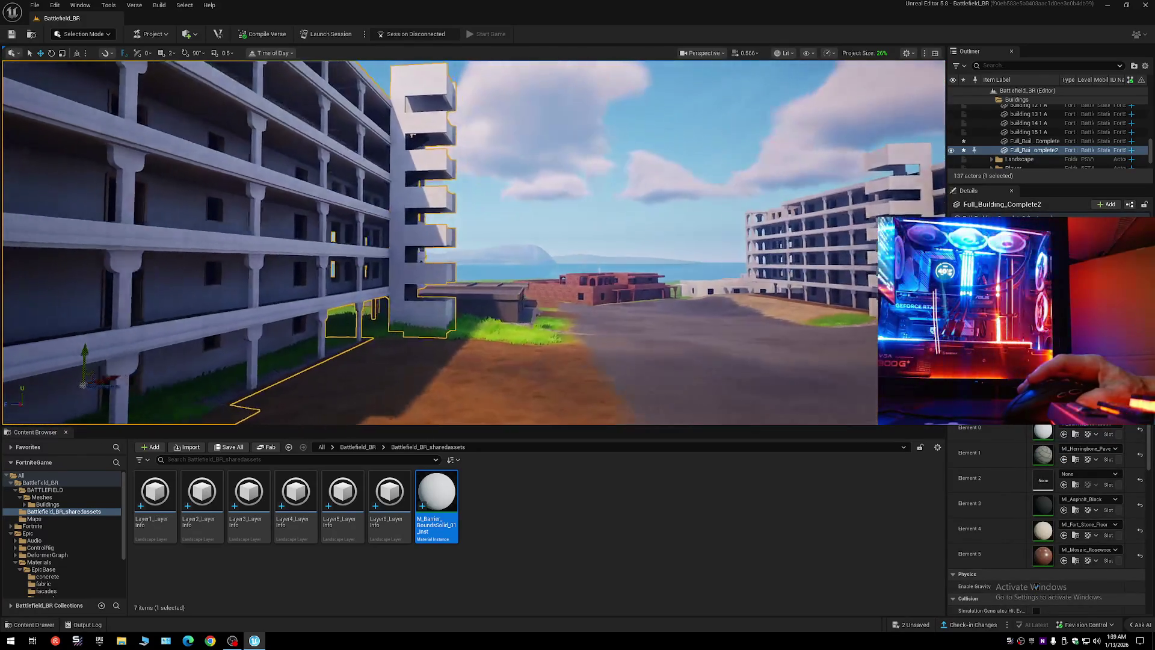
{"action": "left_click", "coordinate": [1145, 66]}
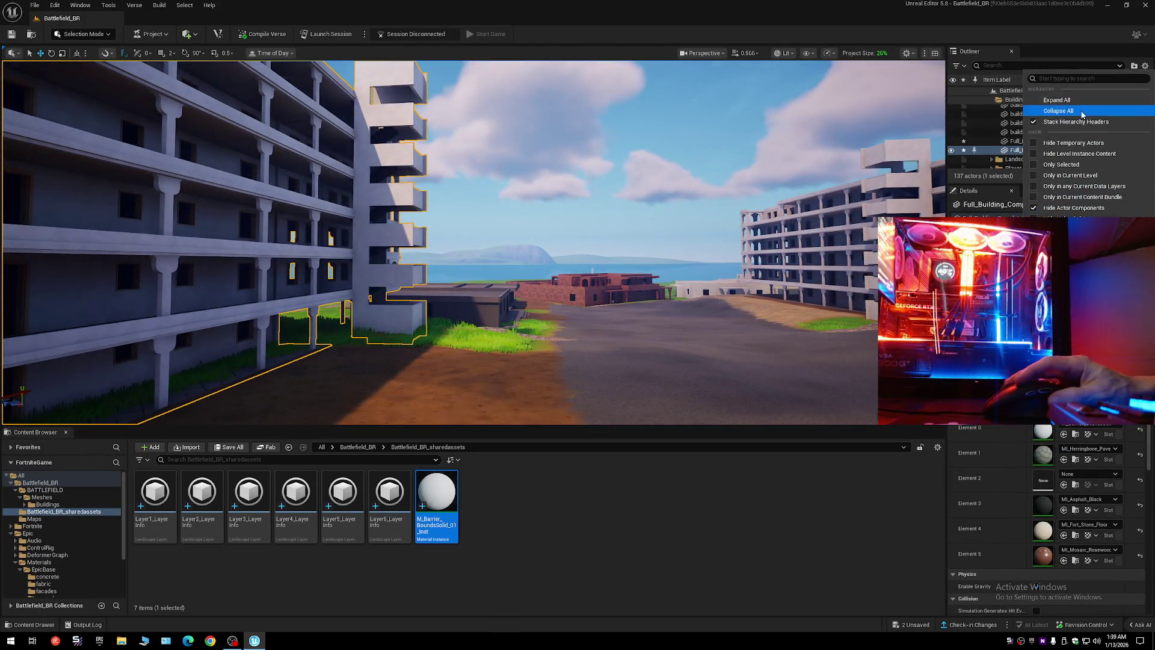
{"action": "left_click", "coordinate": [1058, 111]}
- Fly up onto the building's herringbone roof and select it by the rooftop wall
{"action": "left_click_drag", "start_coordinate": [727, 213], "coordinate": [482, 213]}
{"action": "scroll", "coordinate": [473, 243], "scroll_direction": "up", "scroll_amount": 2}
{"action": "key", "text": "e"}
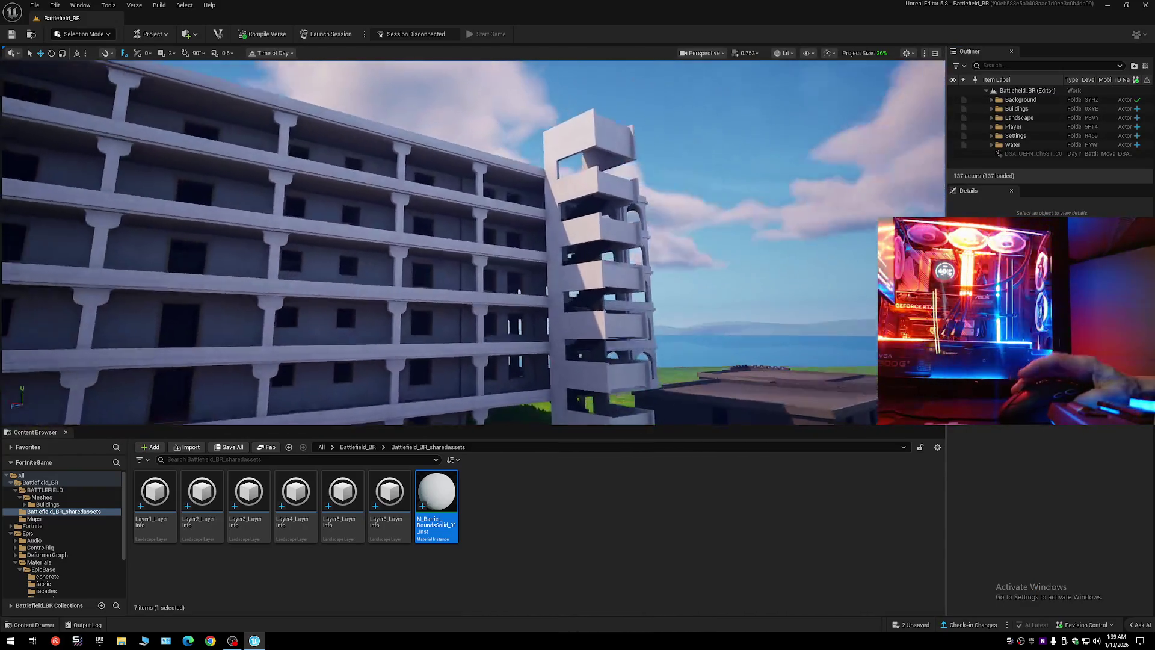
{"action": "key", "text": "w"}
{"action": "scroll", "coordinate": [472, 243], "scroll_direction": "down", "scroll_amount": 2}
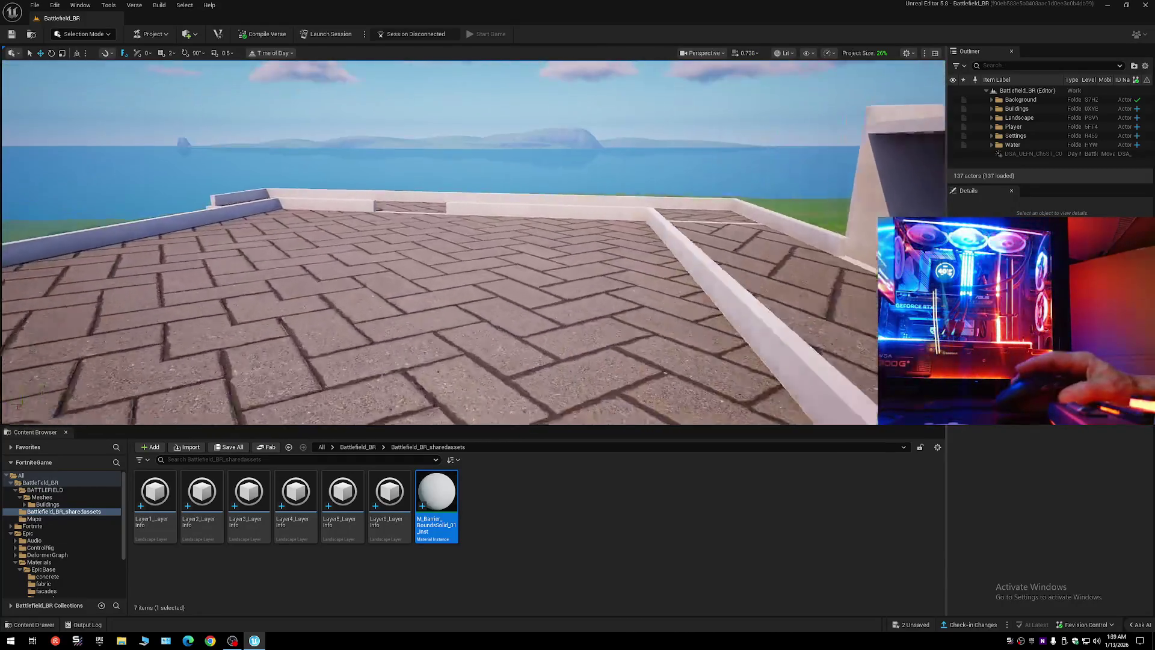
{"action": "mouse_move", "coordinate": [473, 242]}
{"action": "left_mouse_down"}
{"action": "mouse_move", "coordinate": [409, 243]}
{"action": "mouse_move", "coordinate": [619, 242]}
{"action": "left_mouse_up"}
{"action": "scroll", "coordinate": [517, 243], "scroll_direction": "down", "scroll_amount": 1}
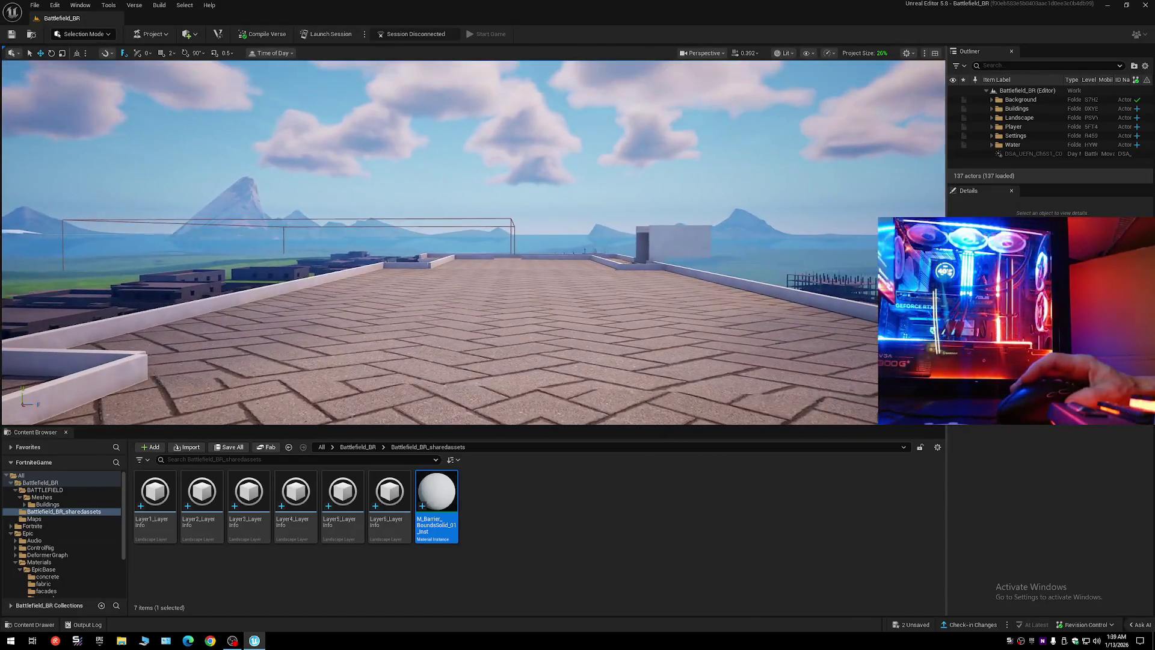
{"action": "left_click", "coordinate": [619, 243]}
{"action": "key", "text": "ctrl+z"}
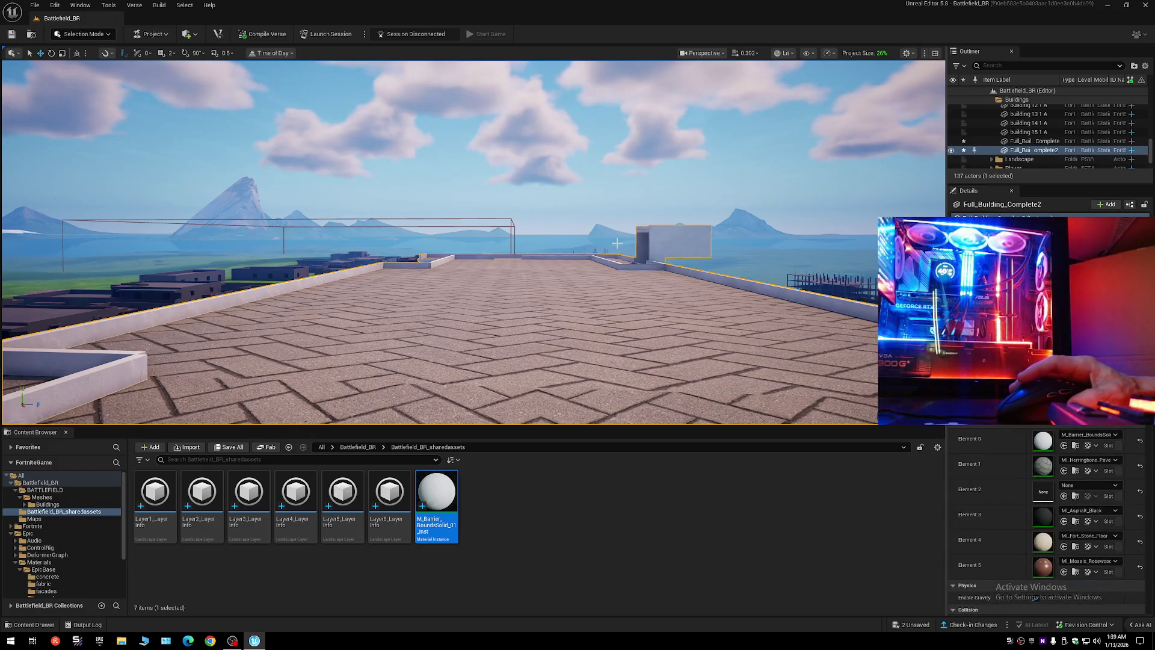
- Undo the barrier swap back to MI_Concrete_Pavement and deselect the building via the Landscape folder
{"action": "key", "text": "ctrl+z"}
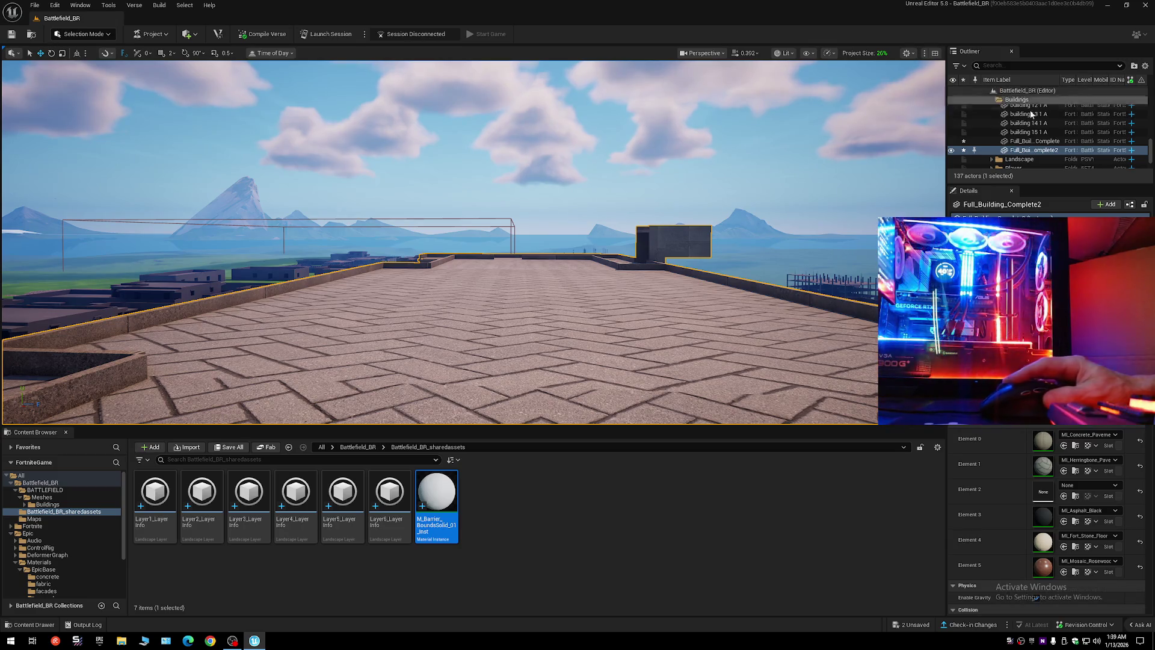
{"action": "left_click", "coordinate": [1002, 159]}
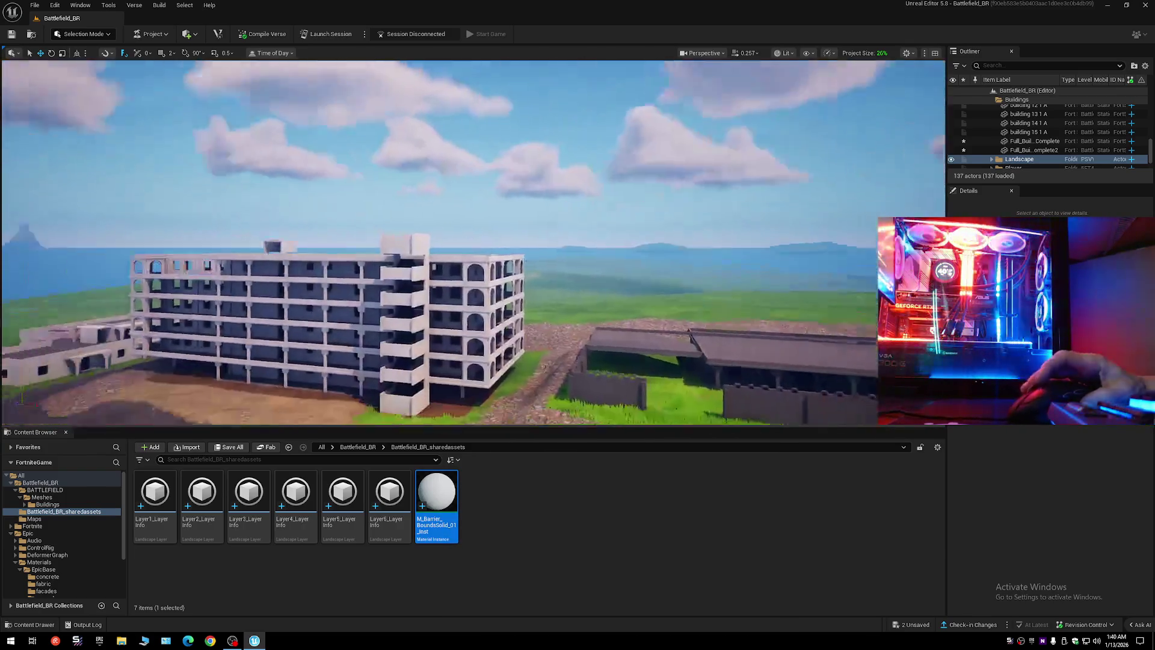
{"action": "scroll", "coordinate": [473, 240], "scroll_direction": "down", "scroll_amount": 2}
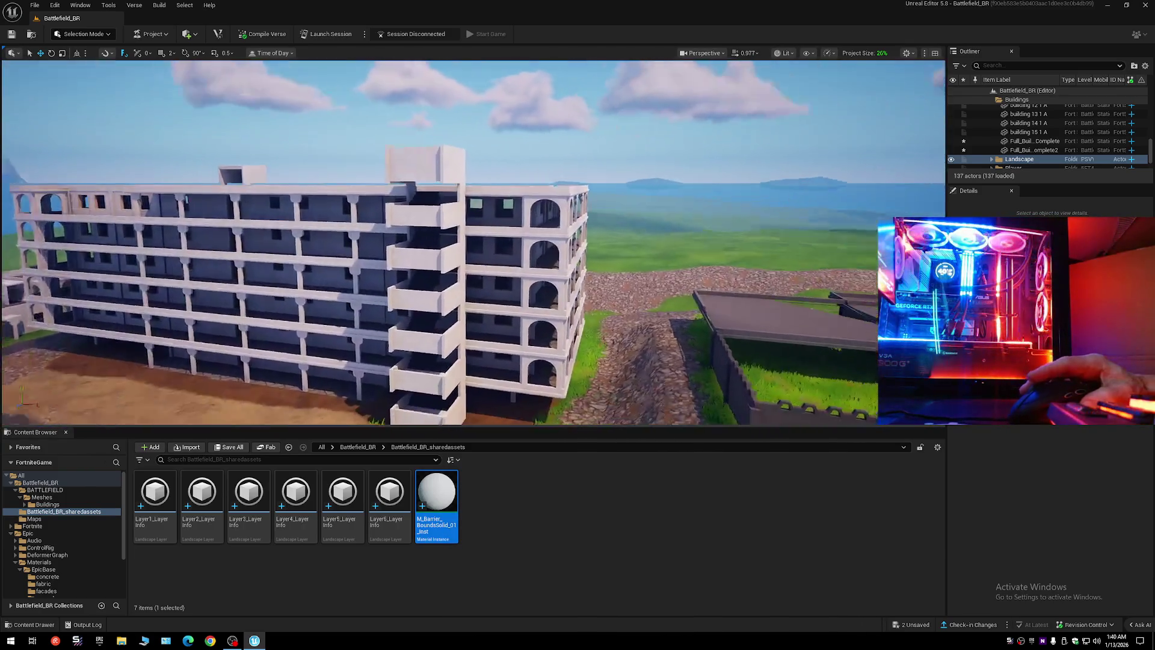
{"action": "scroll", "coordinate": [473, 241], "scroll_direction": "down", "scroll_amount": 2}
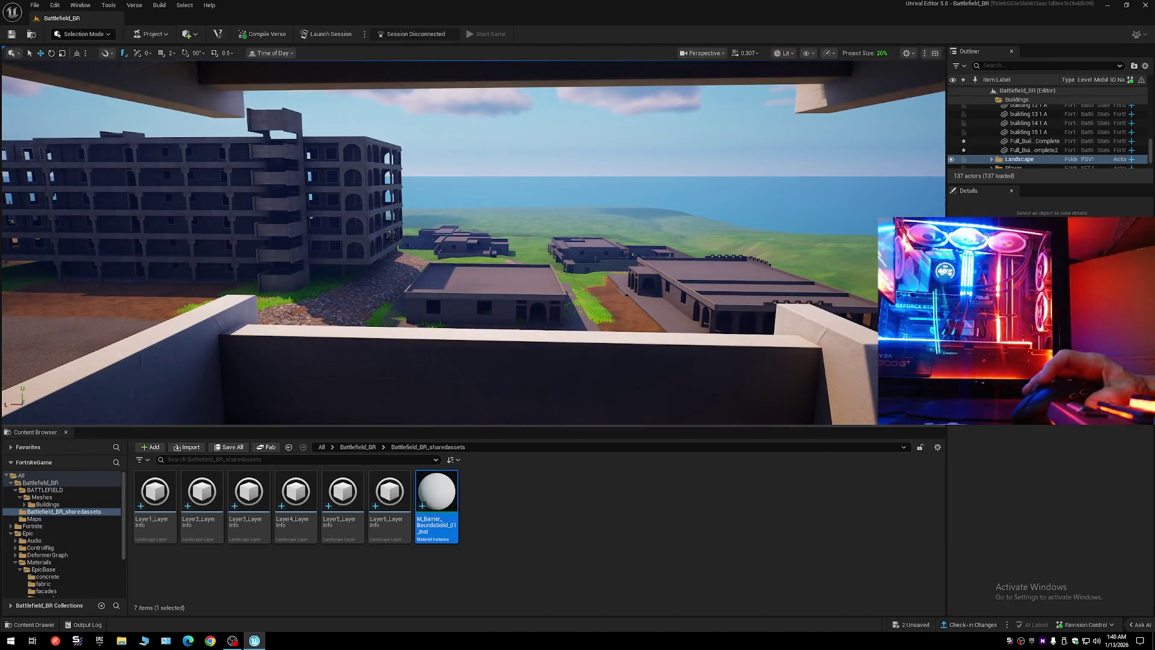
{"action": "scroll", "coordinate": [473, 241], "scroll_direction": "up", "scroll_amount": 3}
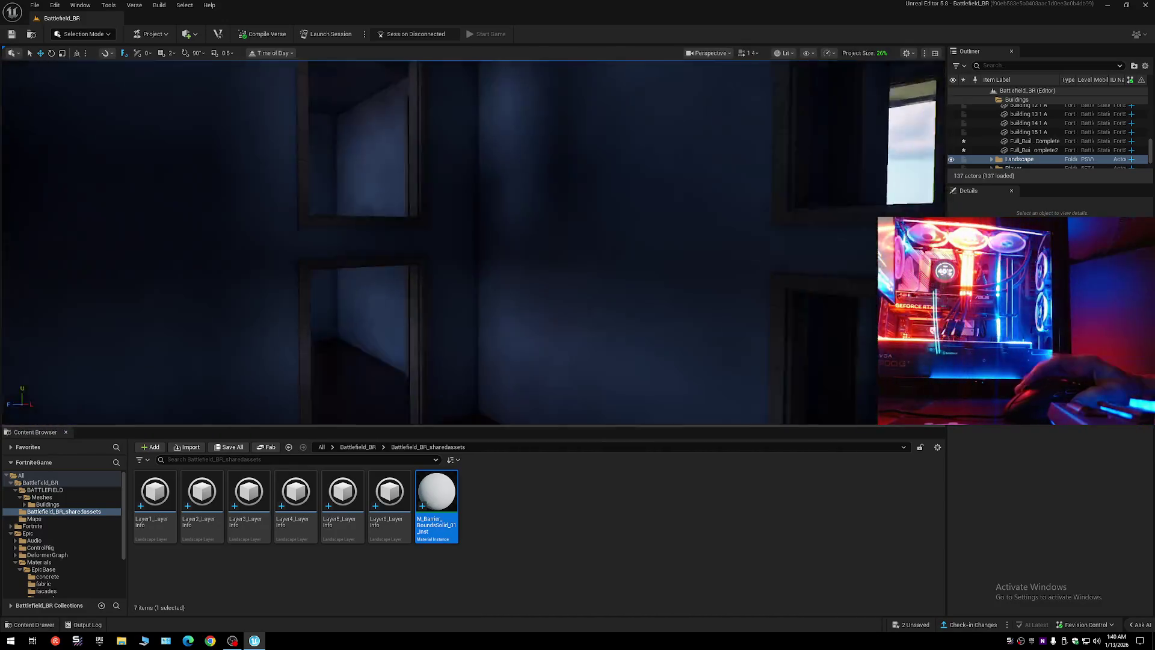
{"action": "scroll", "coordinate": [473, 241], "scroll_direction": "down", "scroll_amount": 1}
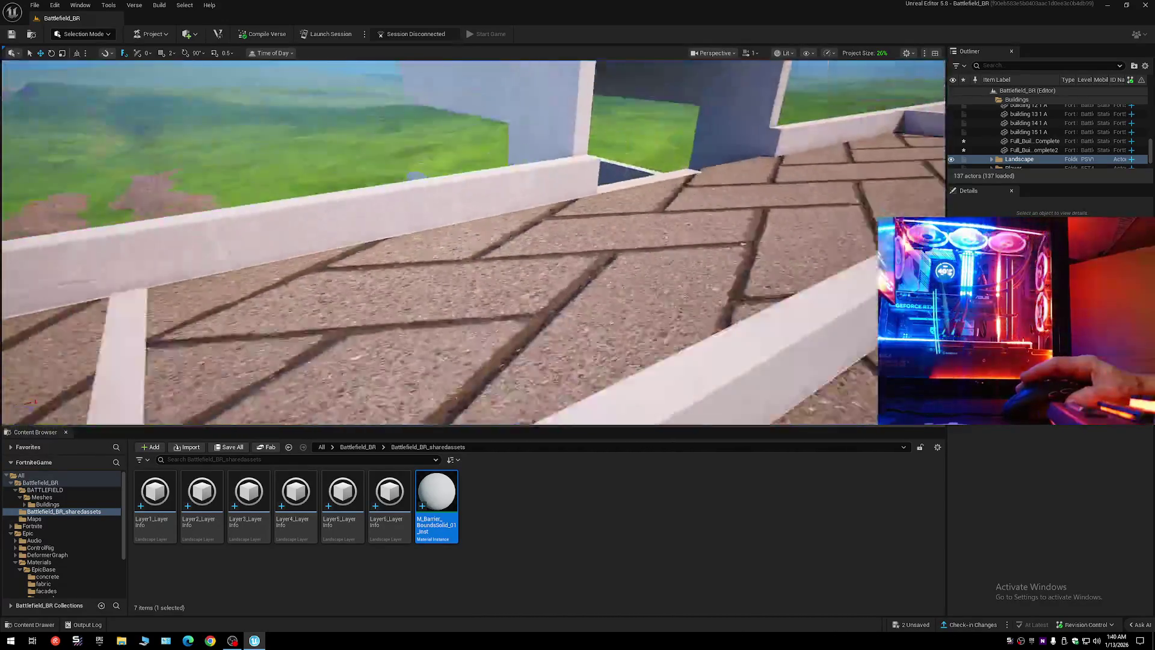
{"action": "scroll", "coordinate": [473, 240], "scroll_direction": "down", "scroll_amount": 2}
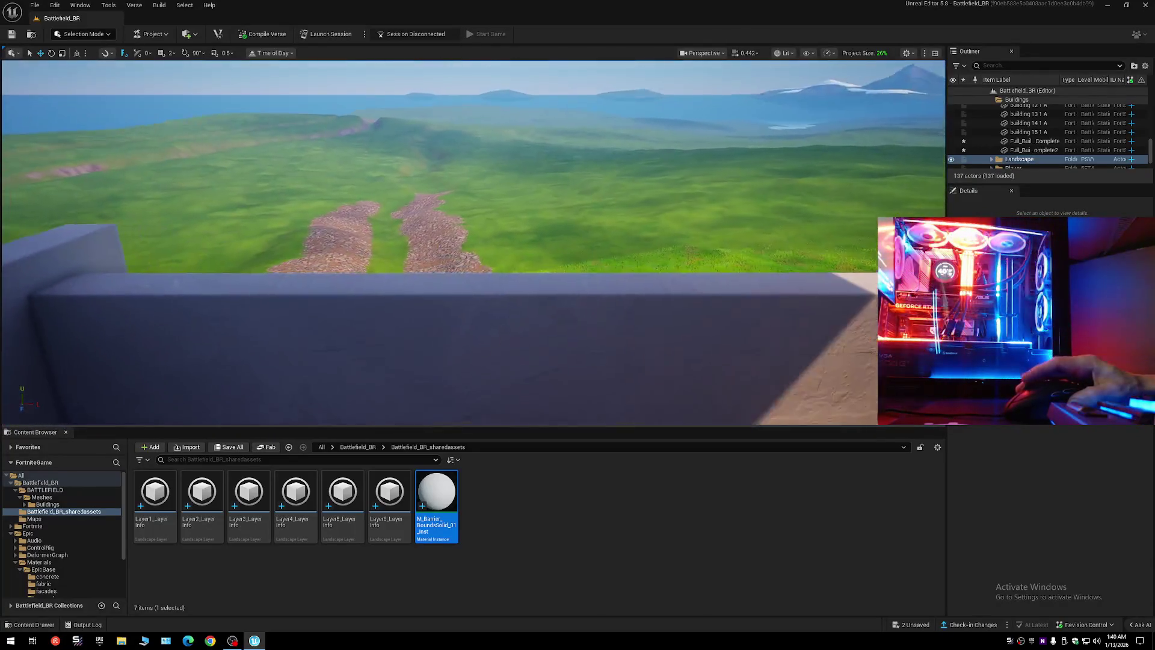
{"action": "scroll", "coordinate": [473, 241], "scroll_direction": "down", "scroll_amount": 1}
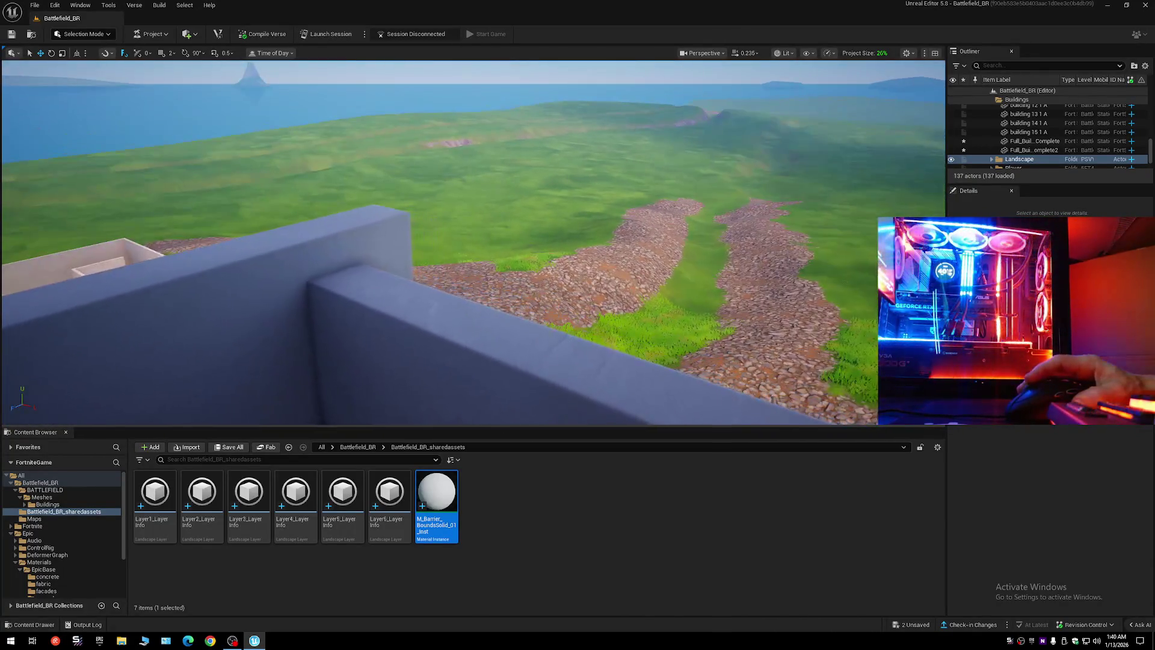